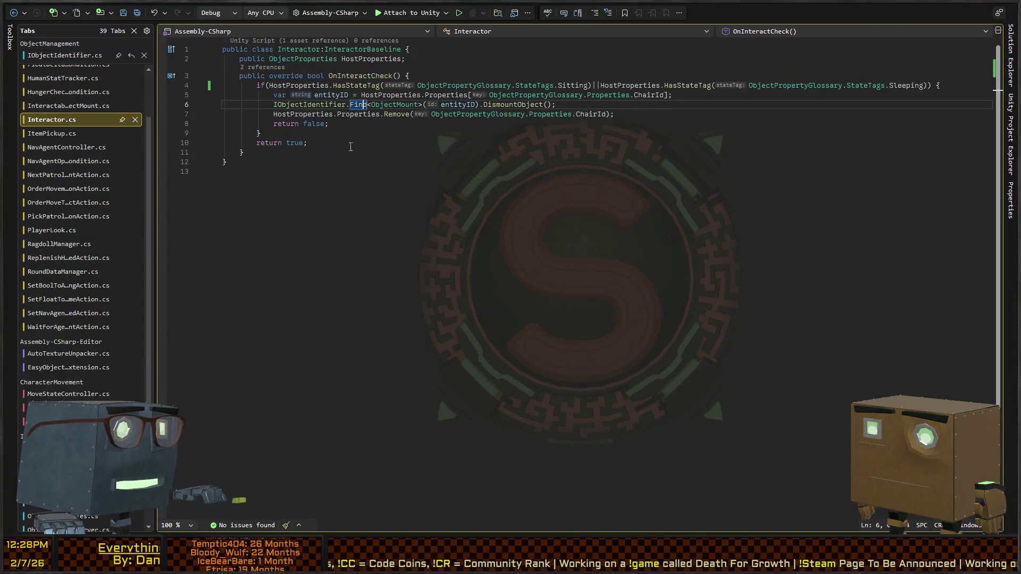
Jump to Find's definition in IObjectIdentifier.cs and step through its string and Guid overloads
click(350, 105)
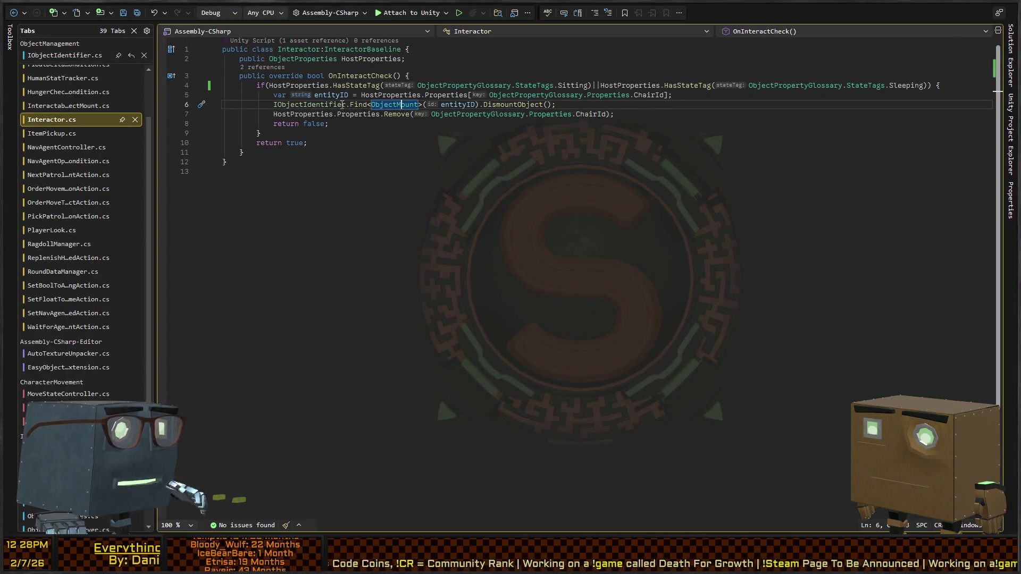
ctrl+click(360, 105)
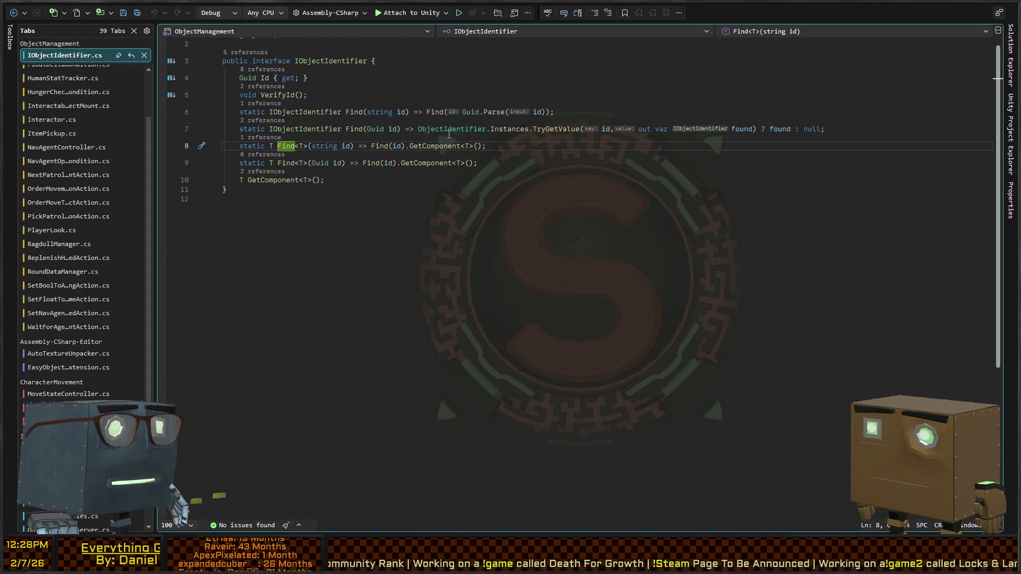
click(384, 145)
ctrl+click(385, 150)
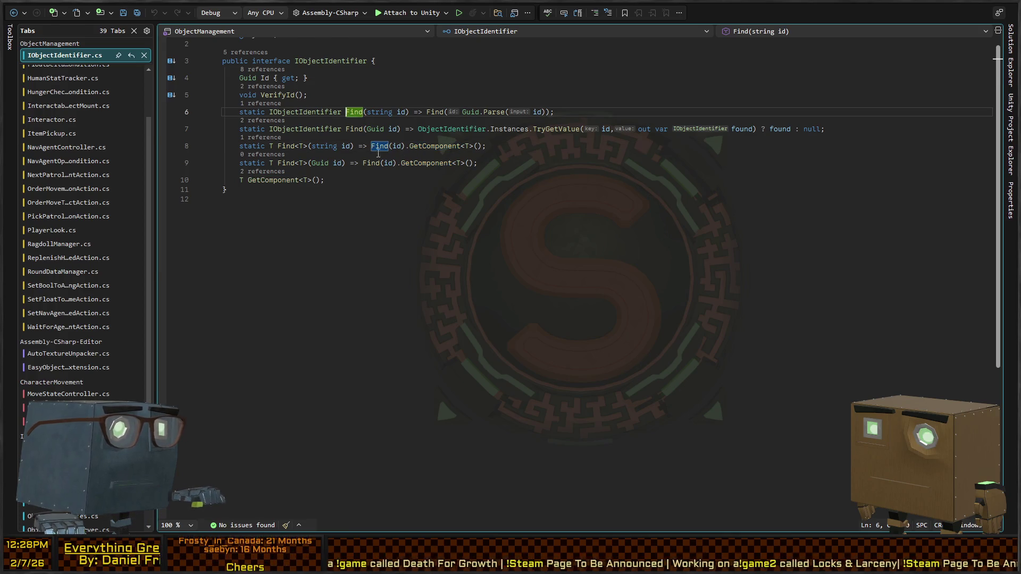
ctrl+click(438, 113)
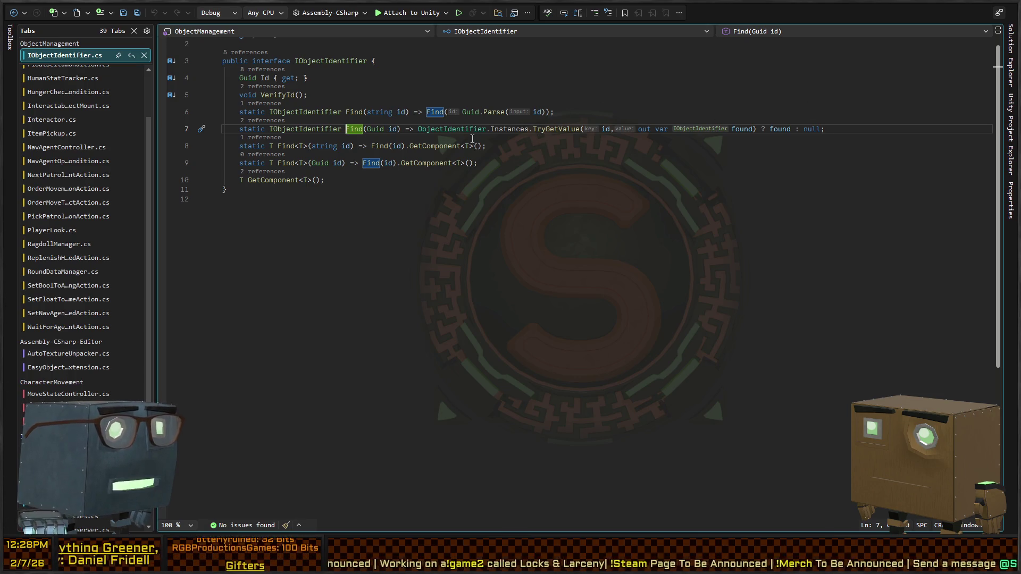
click(745, 129)
View the GetComponent<T> definition, return to IObjectIdentifier.cs, and switch to Unity
click(433, 146)
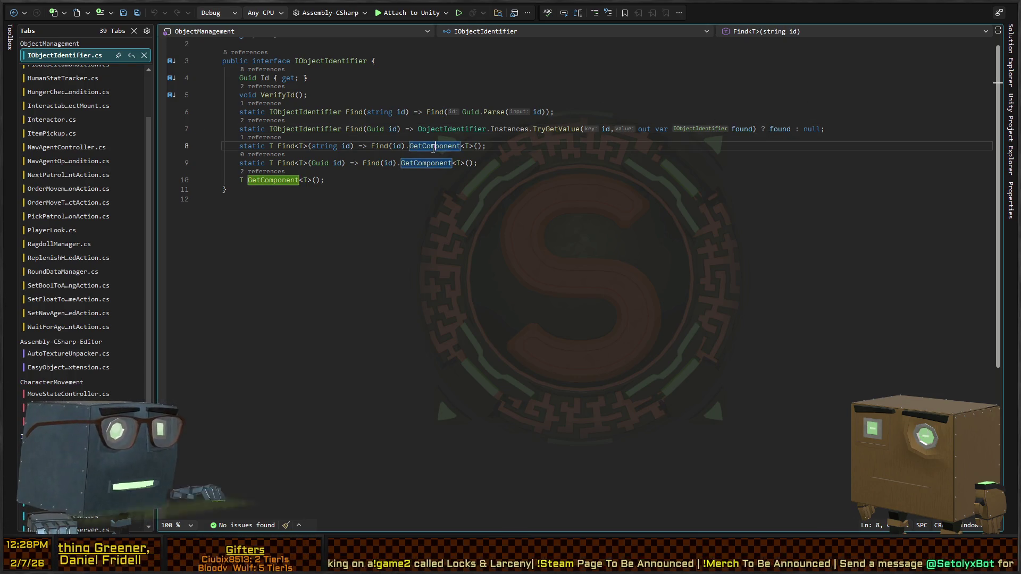
key(F12)
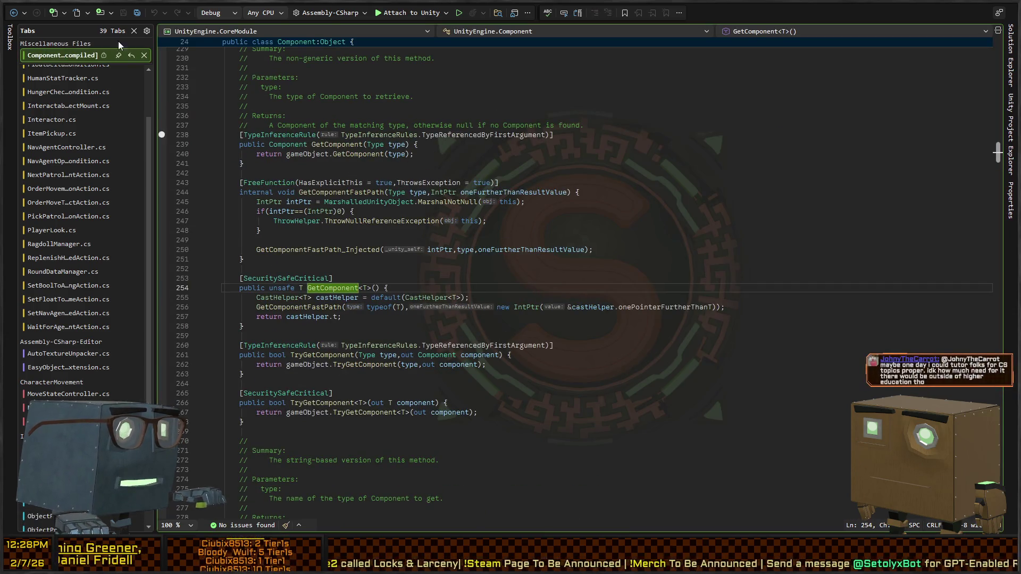
click(13, 13)
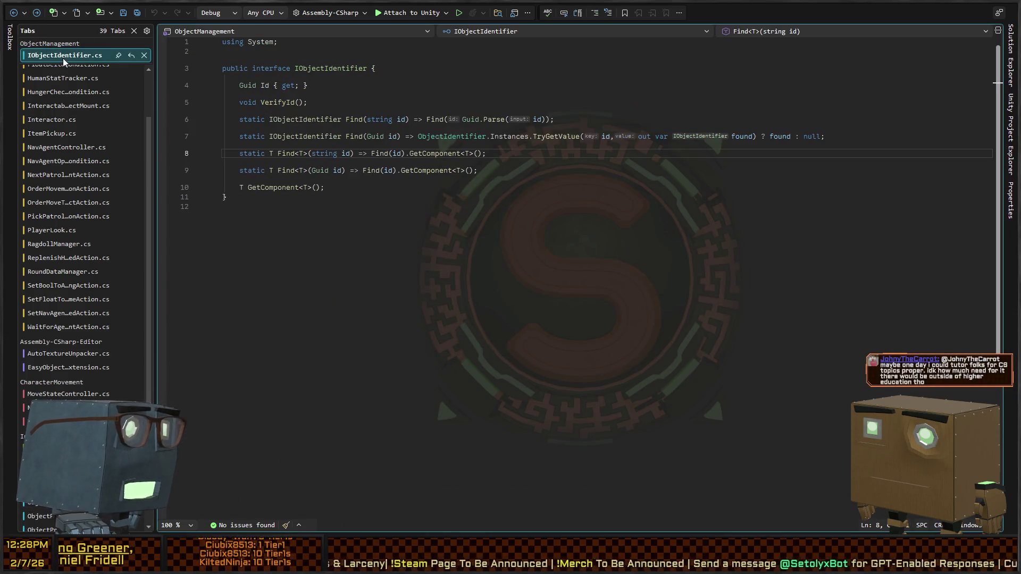
key(alt+Tab)
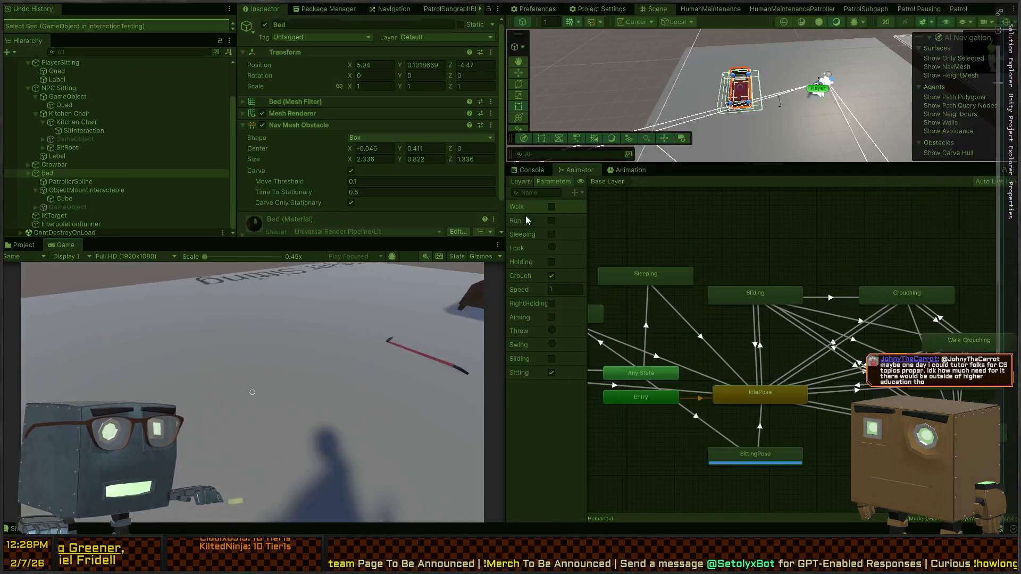
Play-test walking and running the player to the bed to sleep, then stop play
key(w)
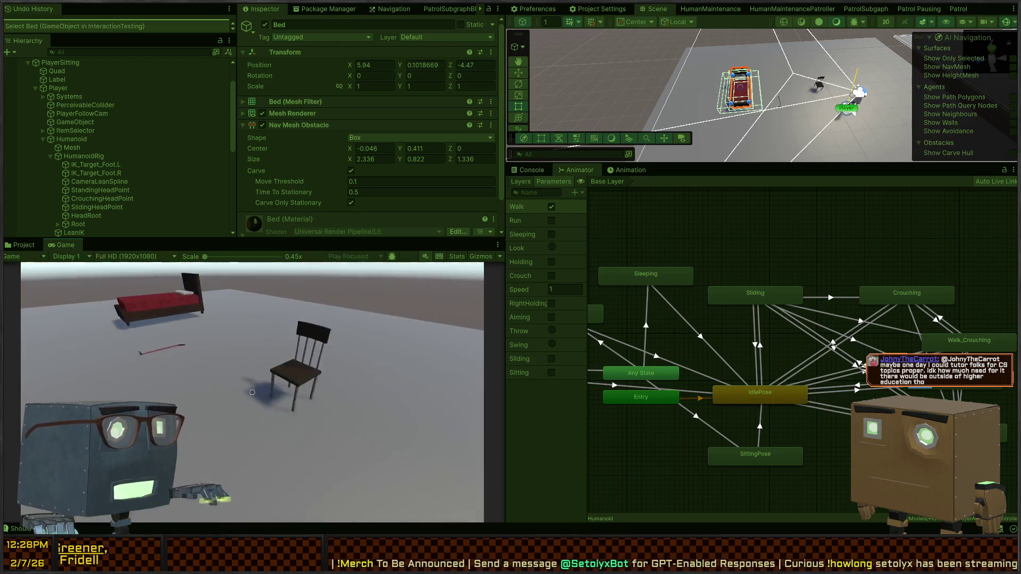
key(shift)
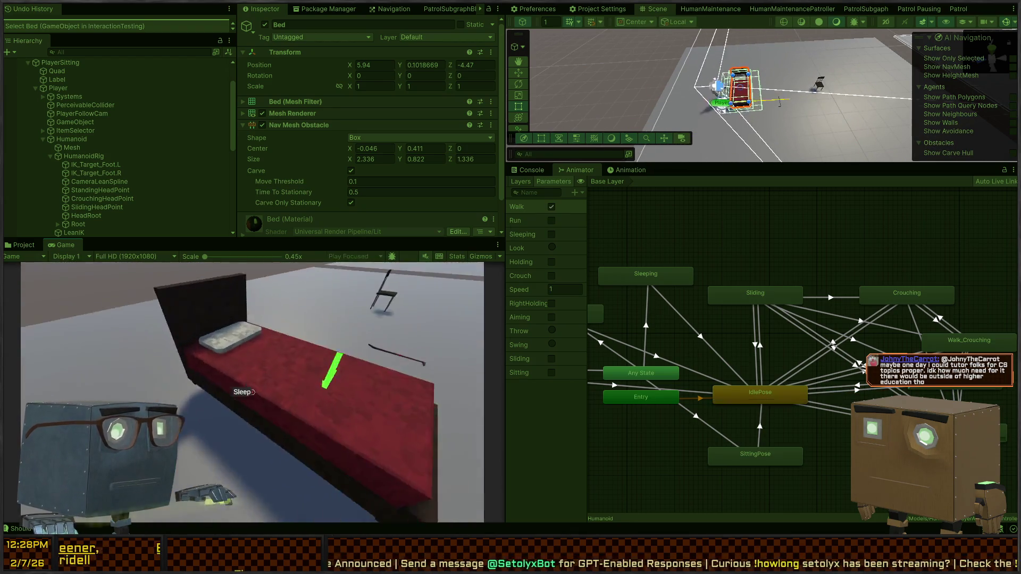
key(e)
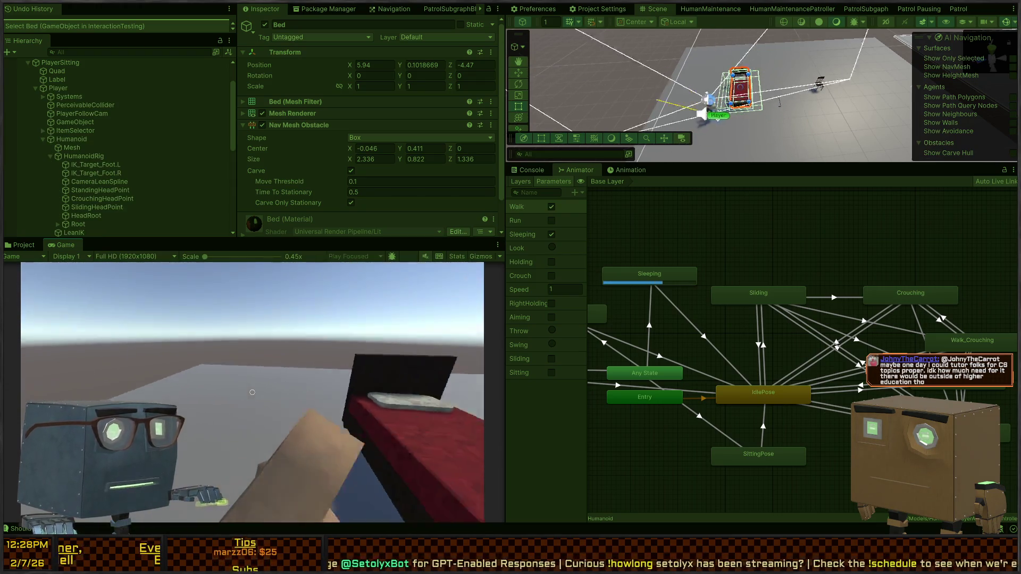
key(ctrl+p)
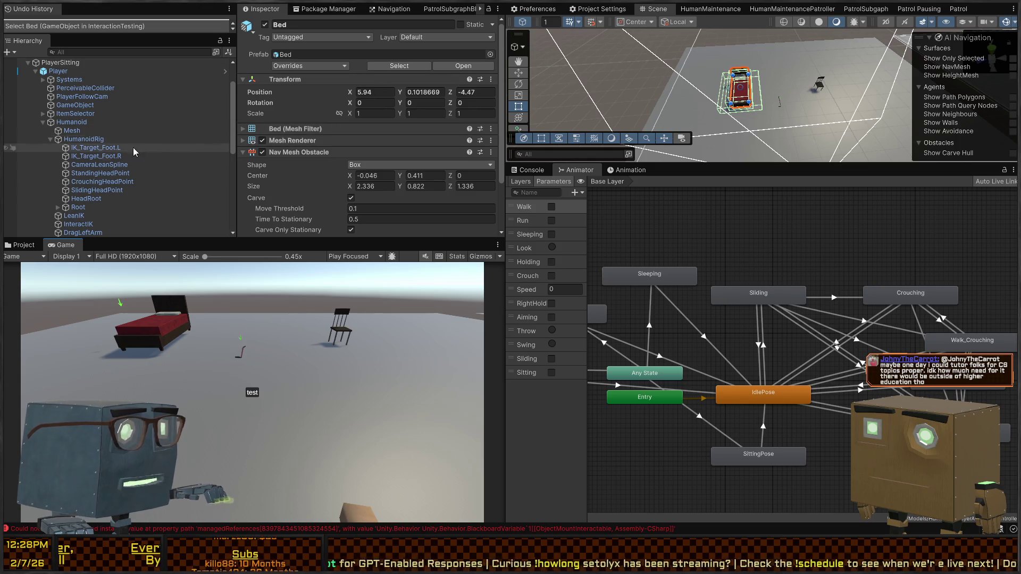
Check Player's Sleeping events, then select the Animator's SittingPose to IdlePose transition (Sitting false)
click(120, 140)
click(58, 71)
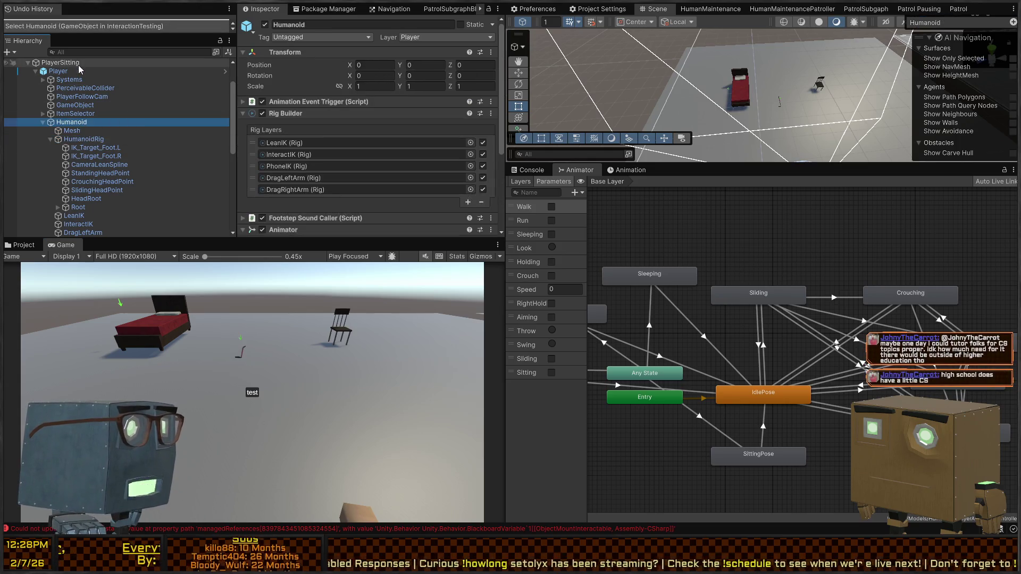
scroll(336, 152, down, 10)
scroll(339, 142, down, 5)
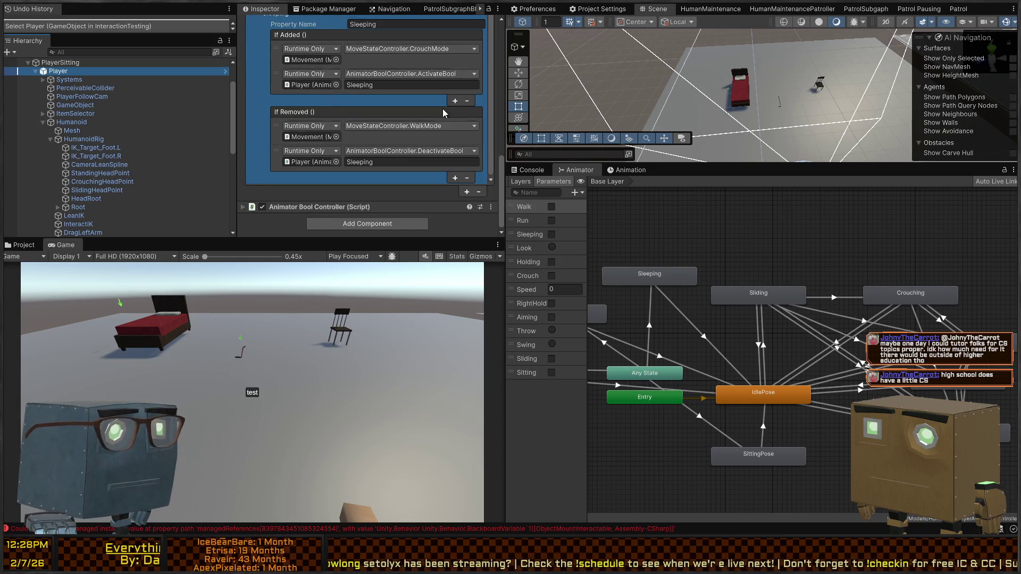
scroll(297, 128, up, 5)
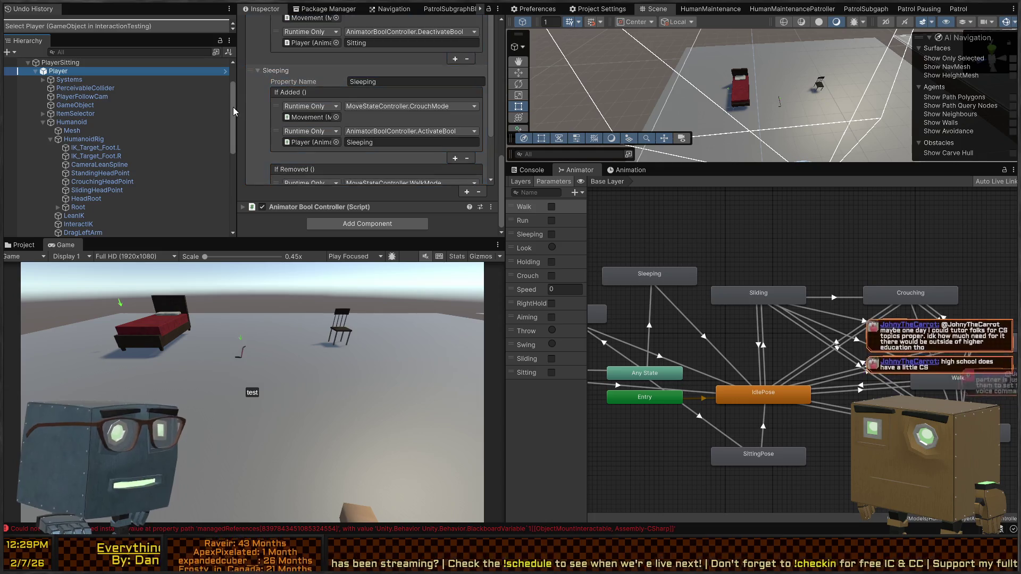
scroll(233, 113, up, 3)
drag(745, 314, 775, 235)
click(795, 346)
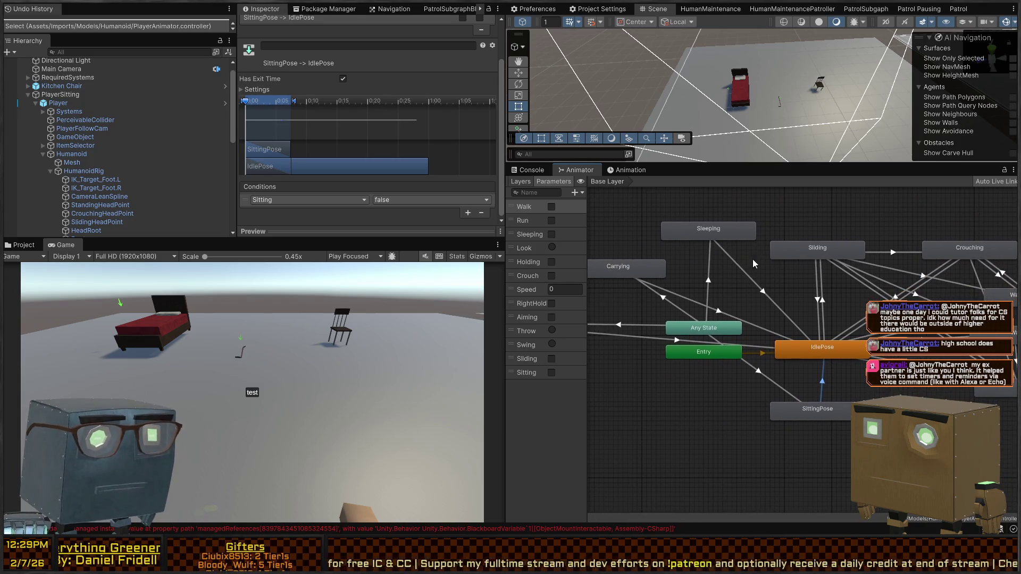
Select the Sleeping to IdlePose transition and expand then collapse its Settings foldout
click(747, 276)
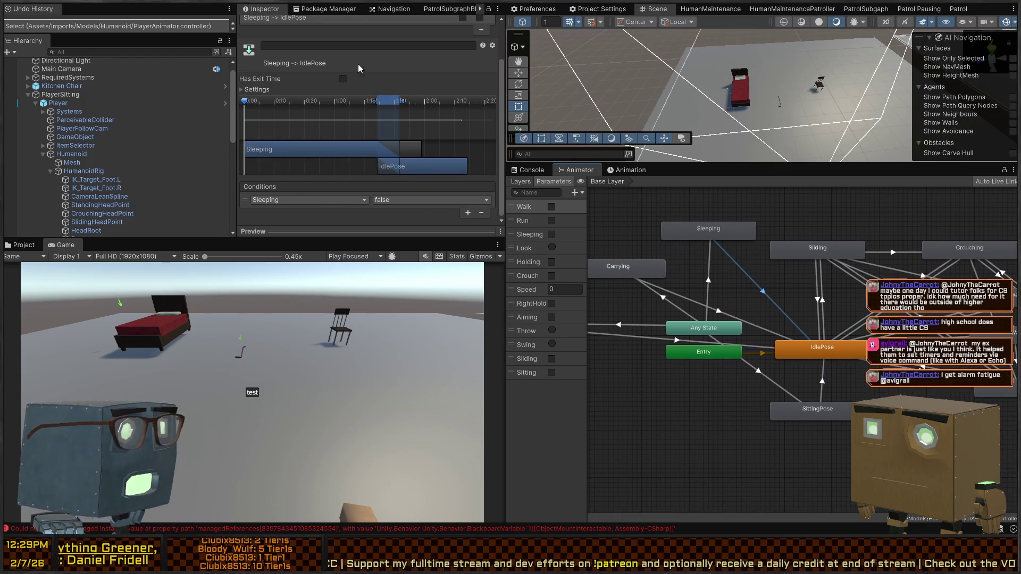
click(253, 90)
click(254, 89)
Play-test lying down in the bed and walking away, then stop play
key(ctrl+p)
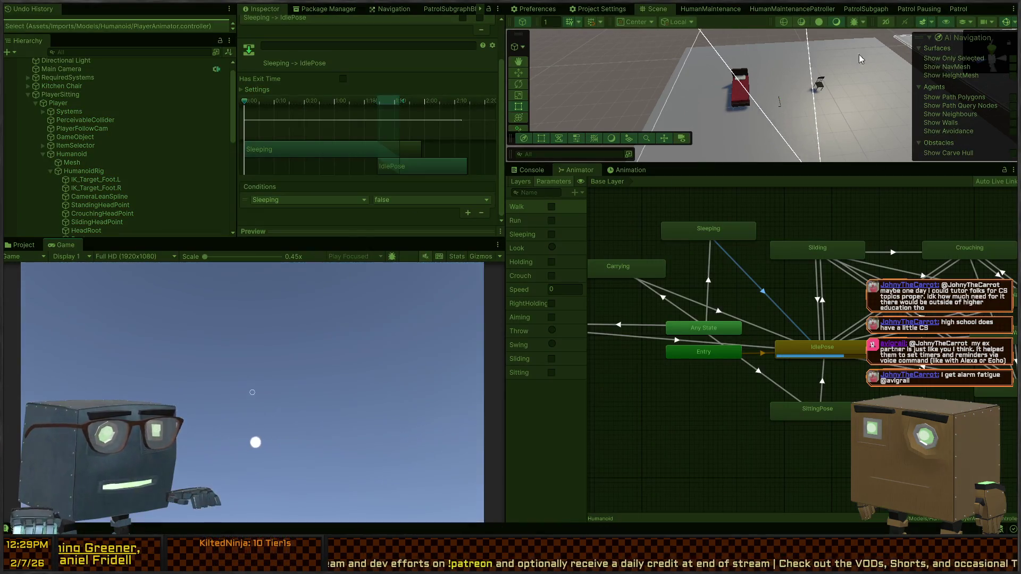
key(w)
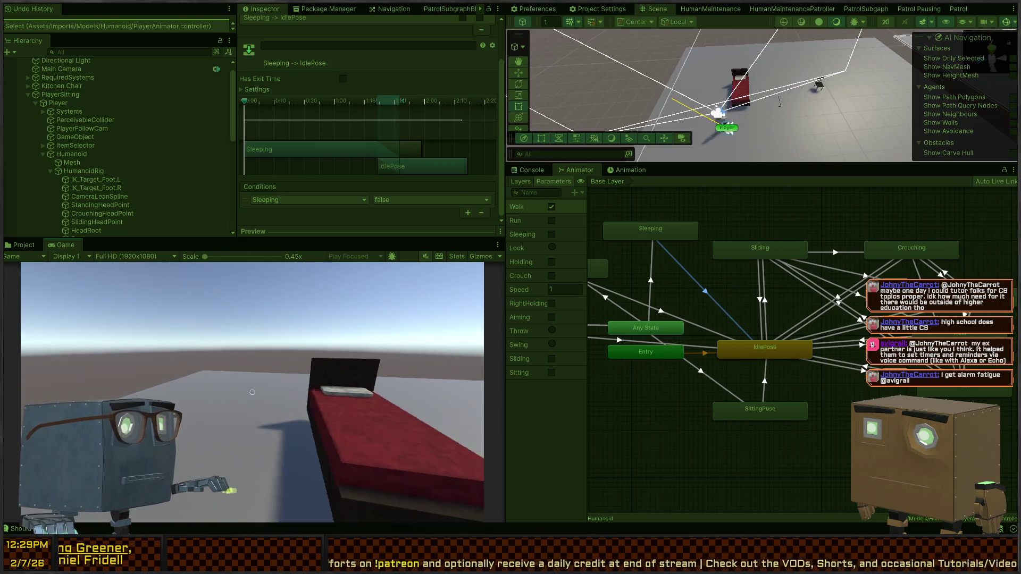
key(e)
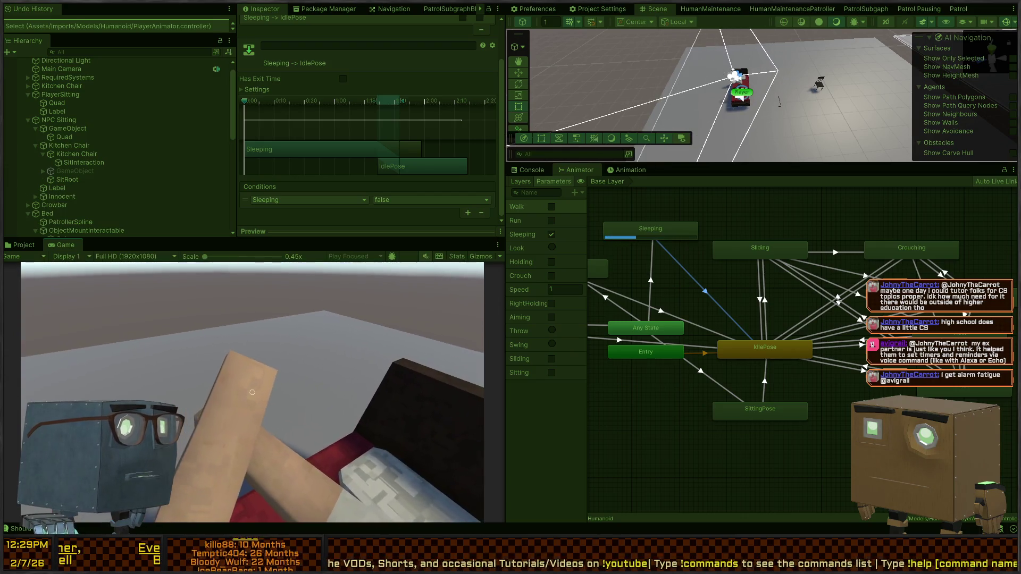
key(w)
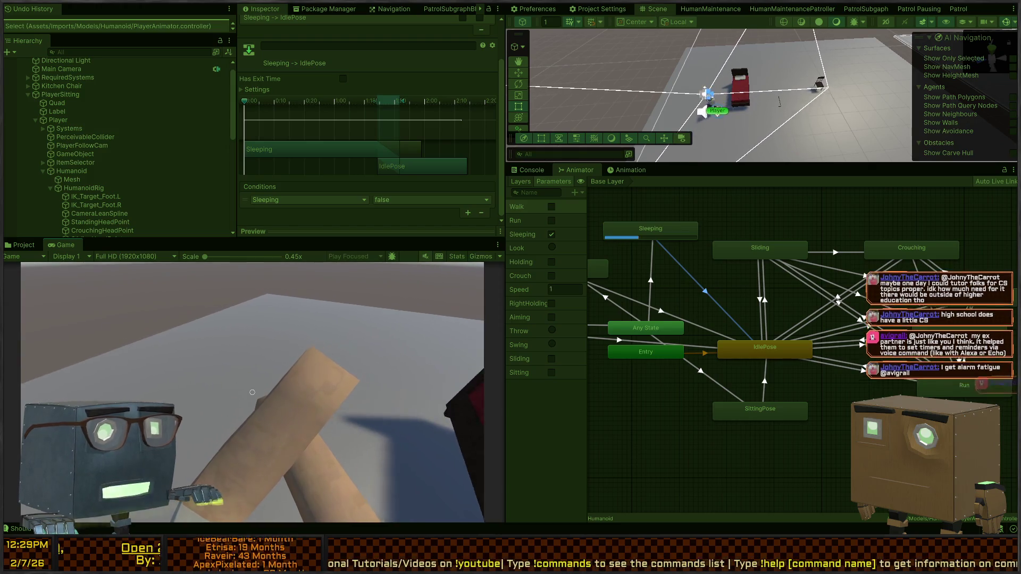
key(ctrl+p)
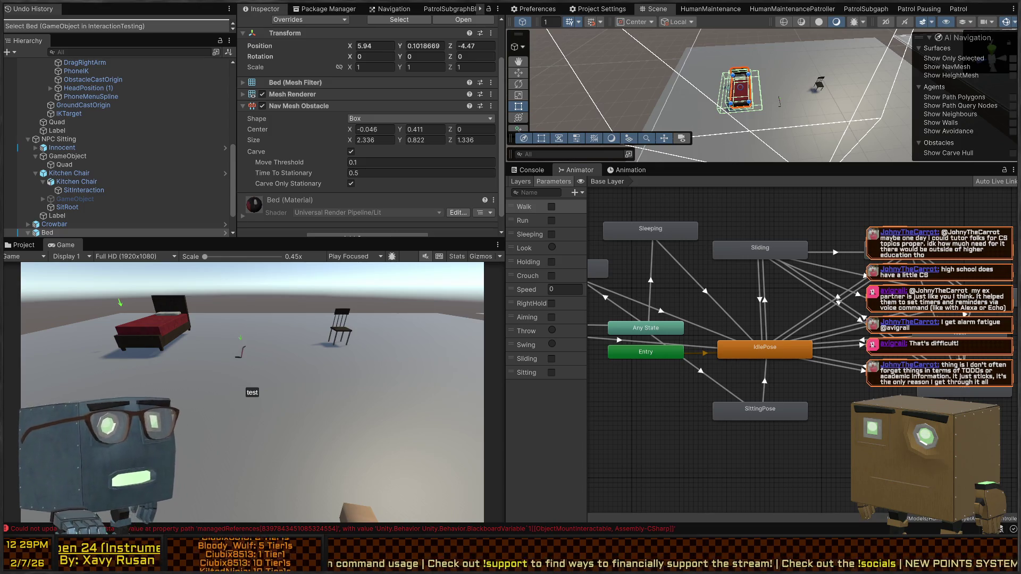
Orbit the Scene view top-down and play-test walking to the bed to use Sleep
mouse_move(776, 75)
mouse_down()
mouse_move(766, 63)
mouse_move(772, 70)
mouse_up()
key(ctrl+p)
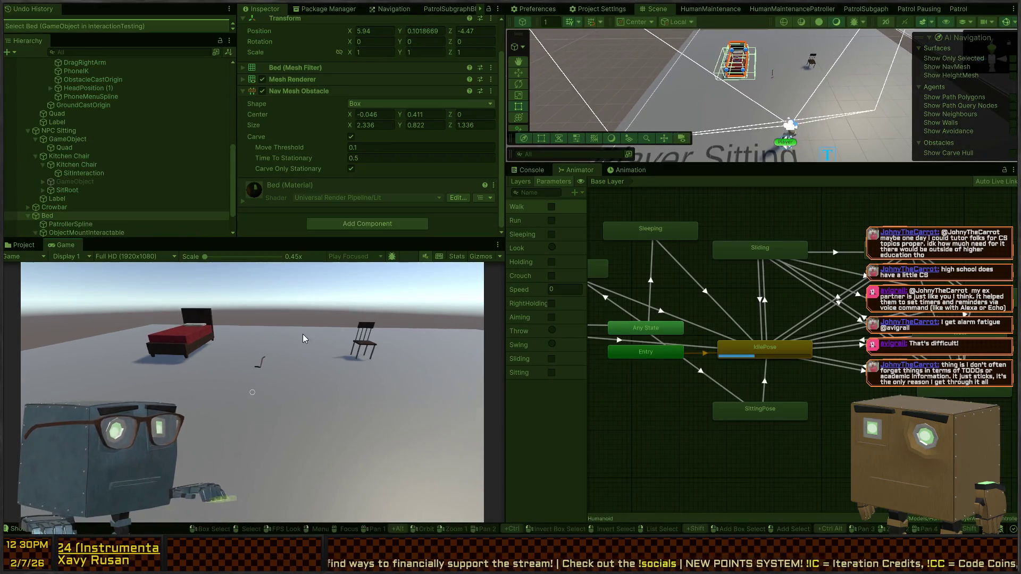
key(w)
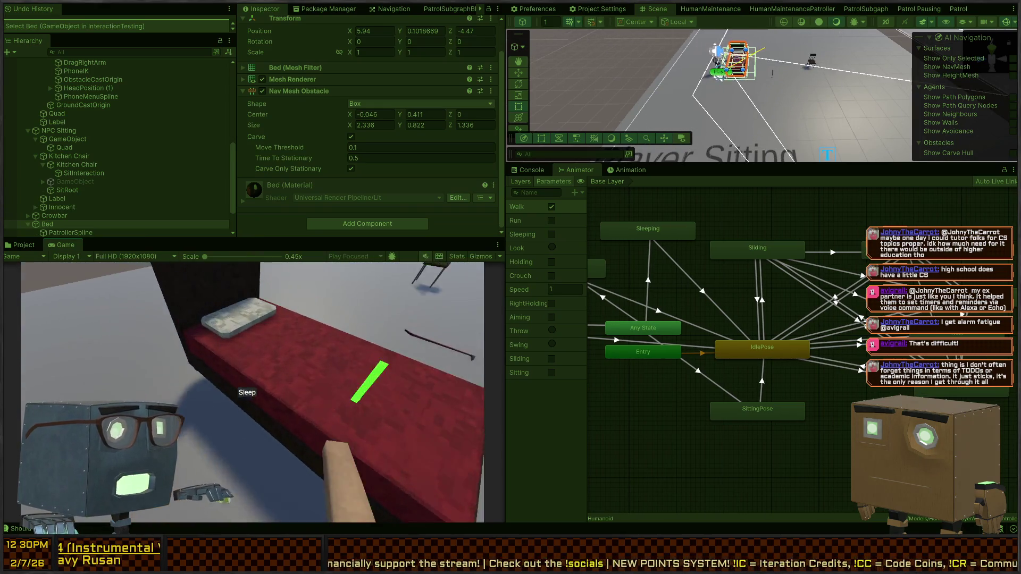
key(e)
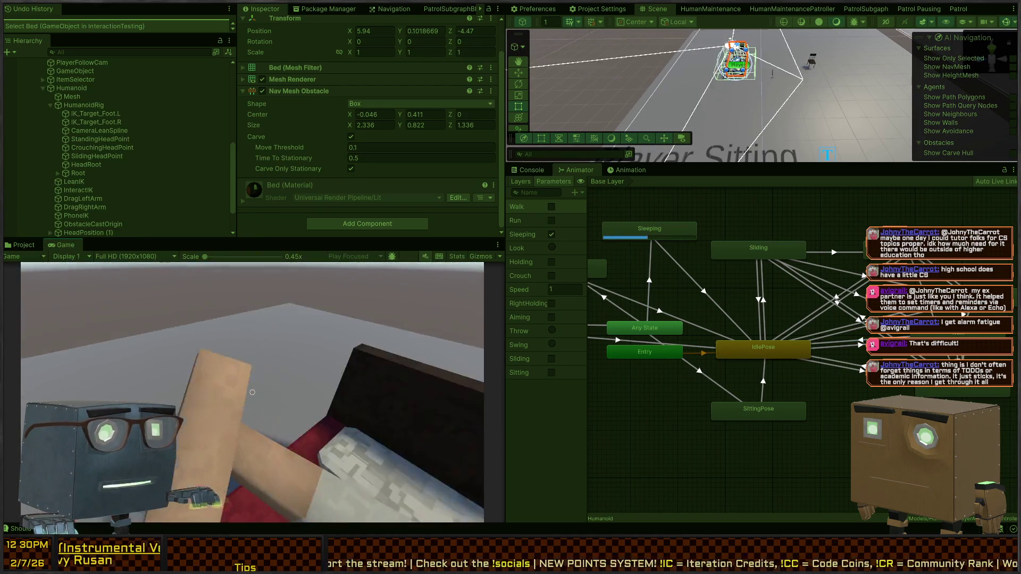
Inspect the Player and Humanoid animator while sleeping, stop play, and return to the IDE
mouse_move(744, 67)
mouse_down()
mouse_move(719, 54)
mouse_move(576, 65)
mouse_up()
click(761, 146)
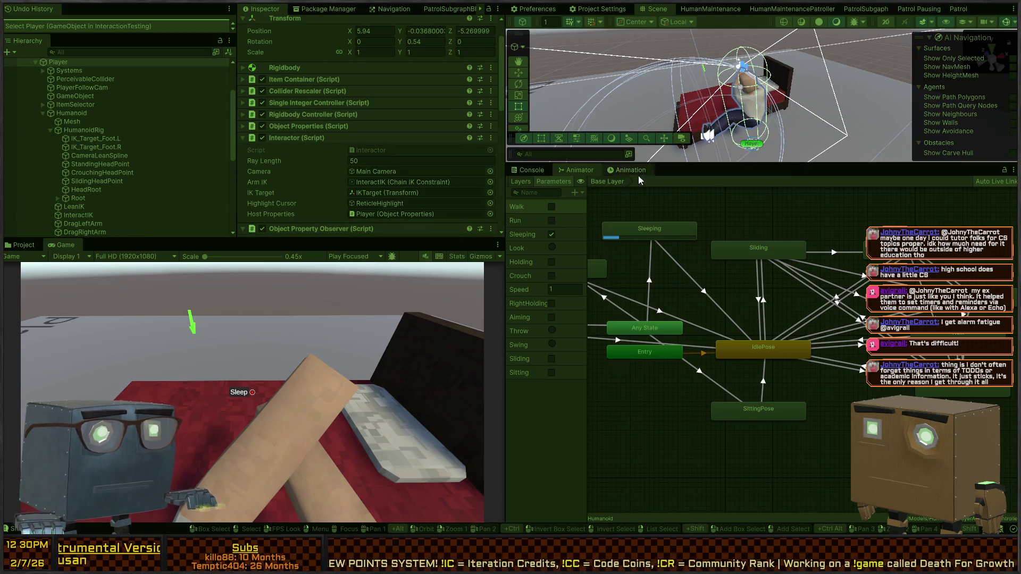
click(72, 113)
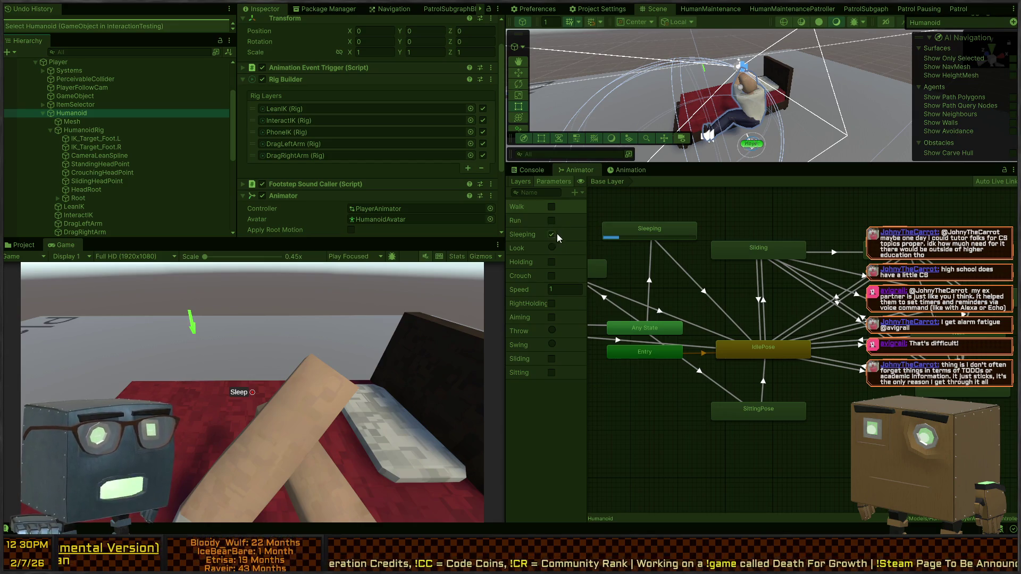
key(ctrl+p)
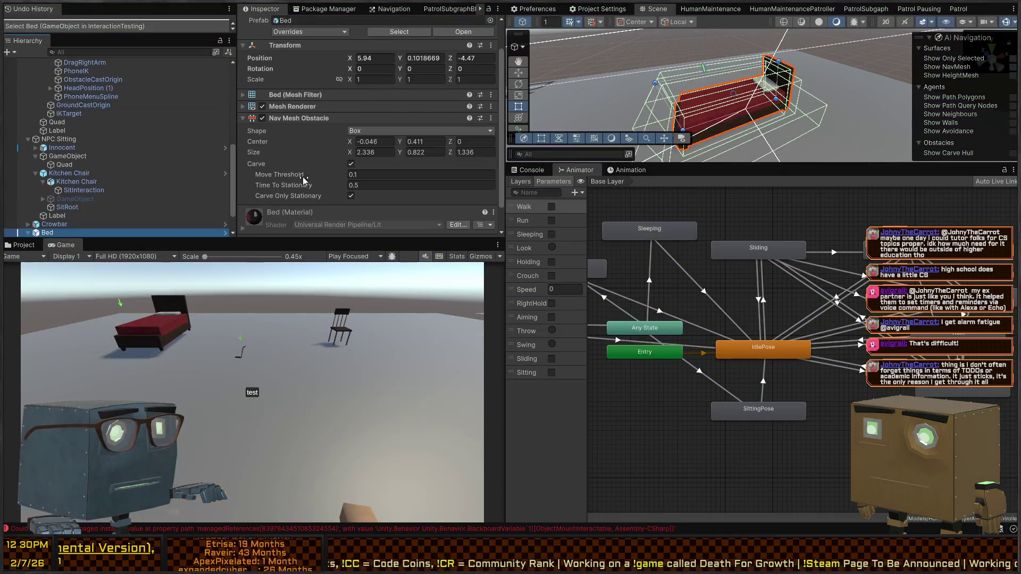
scroll(303, 180, down, 2)
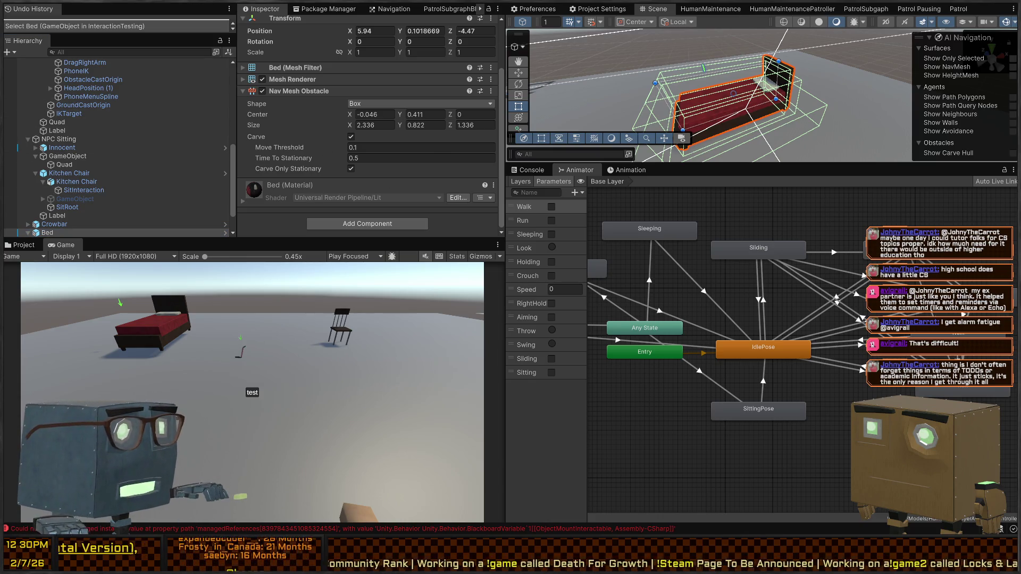
key(alt+Tab)
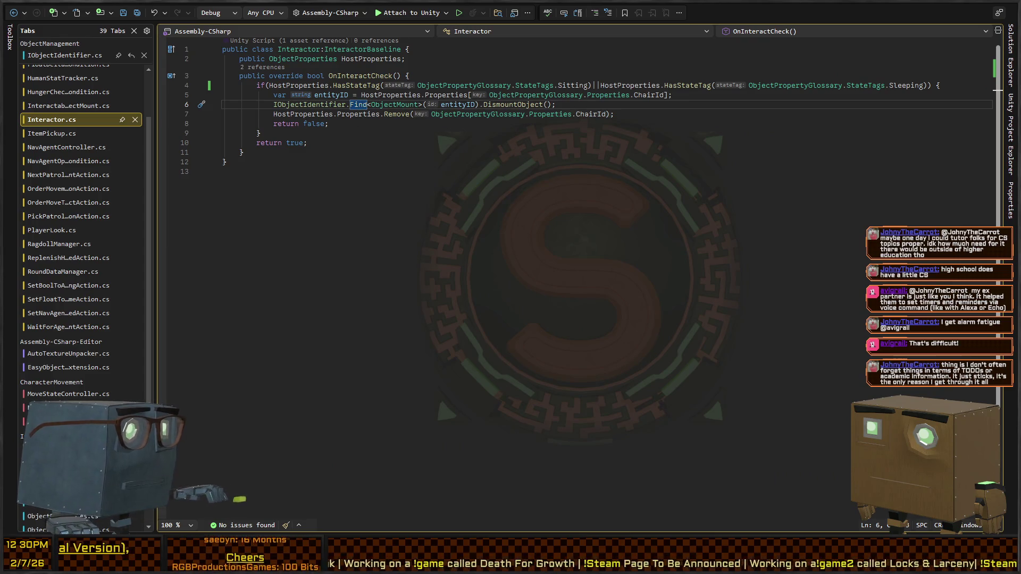
Check Find's definition in Rider, then return to the InteractableObjectMount script
key(alt+Tab)
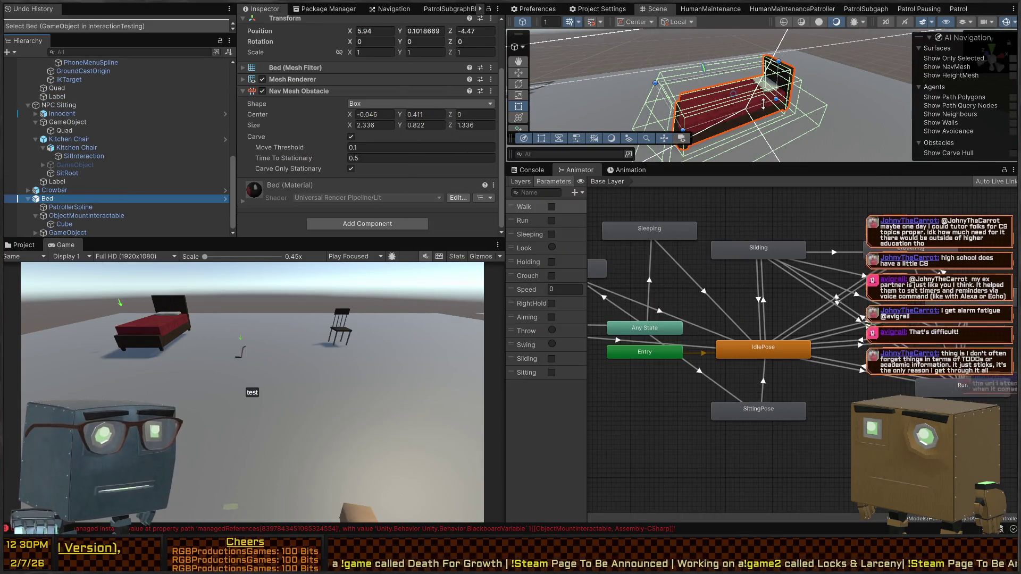
key(alt+Tab)
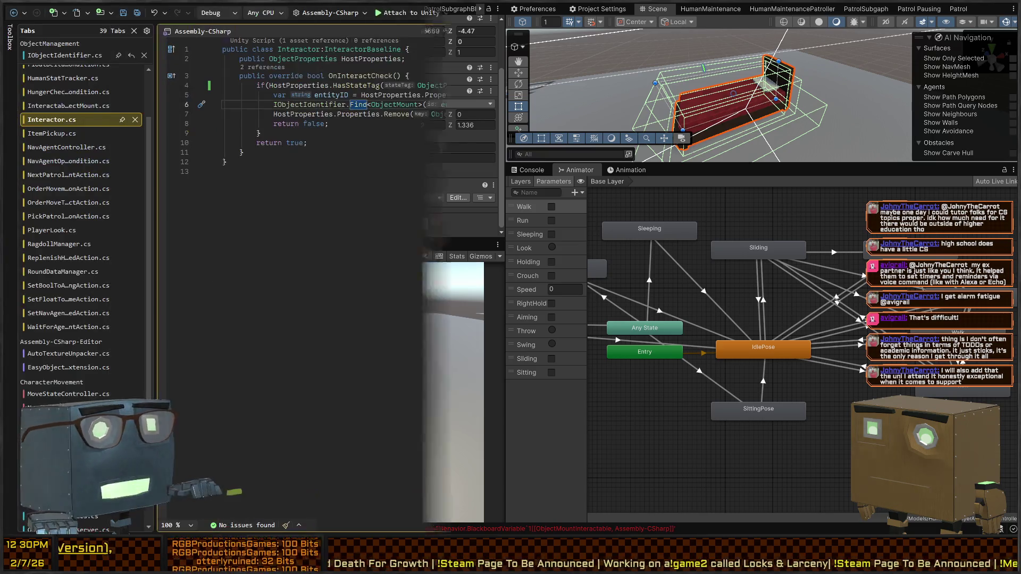
key(F12)
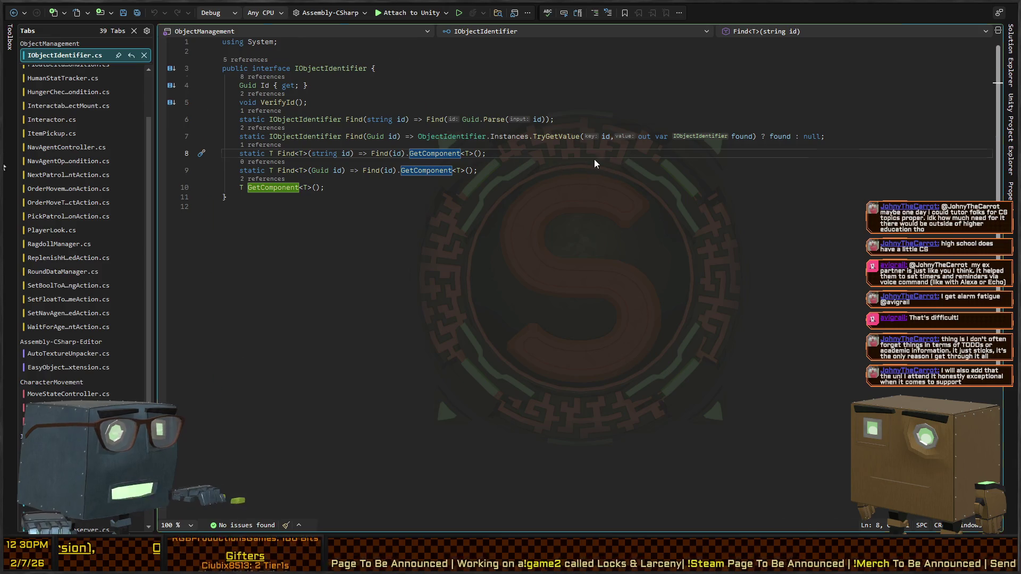
key(ctrl+minus)
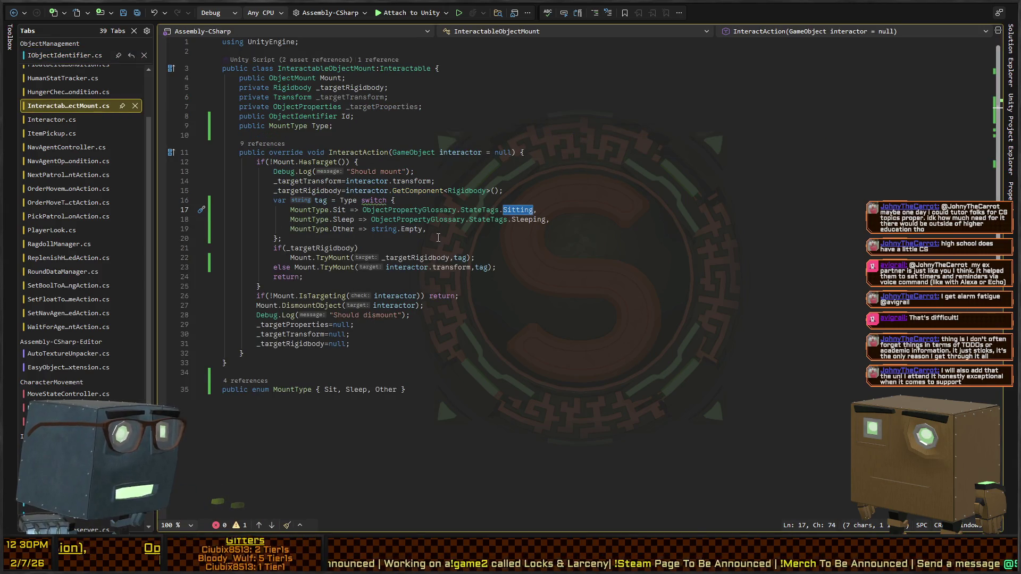
Move the tag switch block above the mount target if-check in InteractAction
click(544, 240)
key(shift+Up)
key(shift+Up)
key(shift+Up)
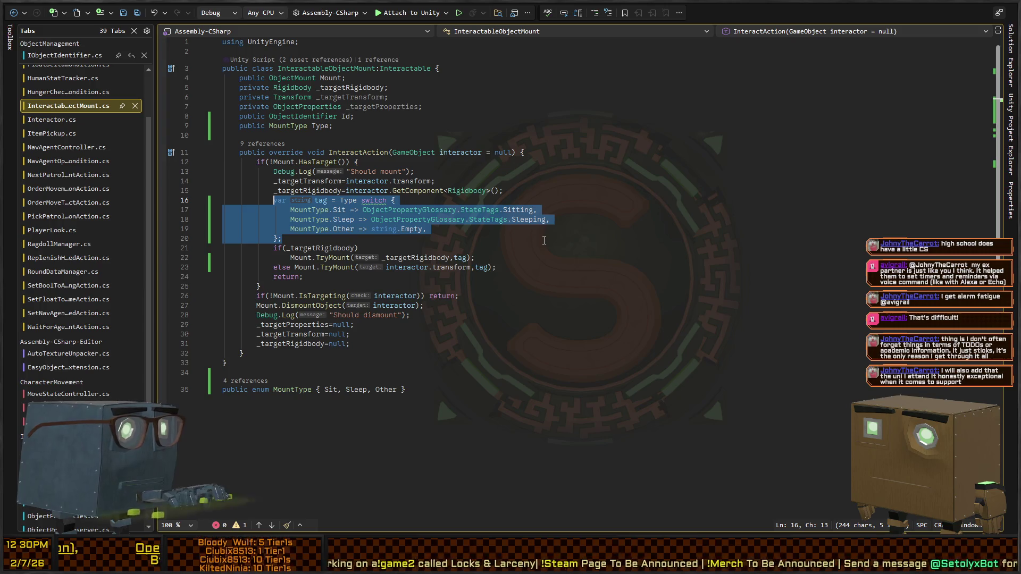
key(ctrl+c)
key(Up)
key(Up)
key(Up)
key(ctrl+v)
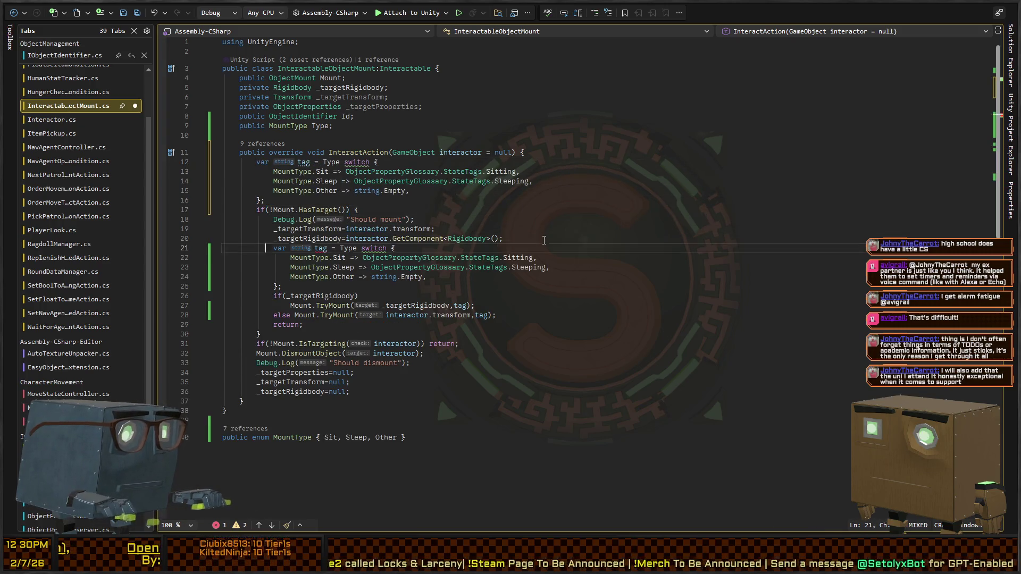
key(shift+Down)
key(shift+Down)
key(shift+Down)
key(Delete)
key(Delete)
key(Down)
key(Down)
key(Down)
Change the dismount call to DismountObject(interactor, tag) and open DismountObject's definition
key(ctrl+Right)
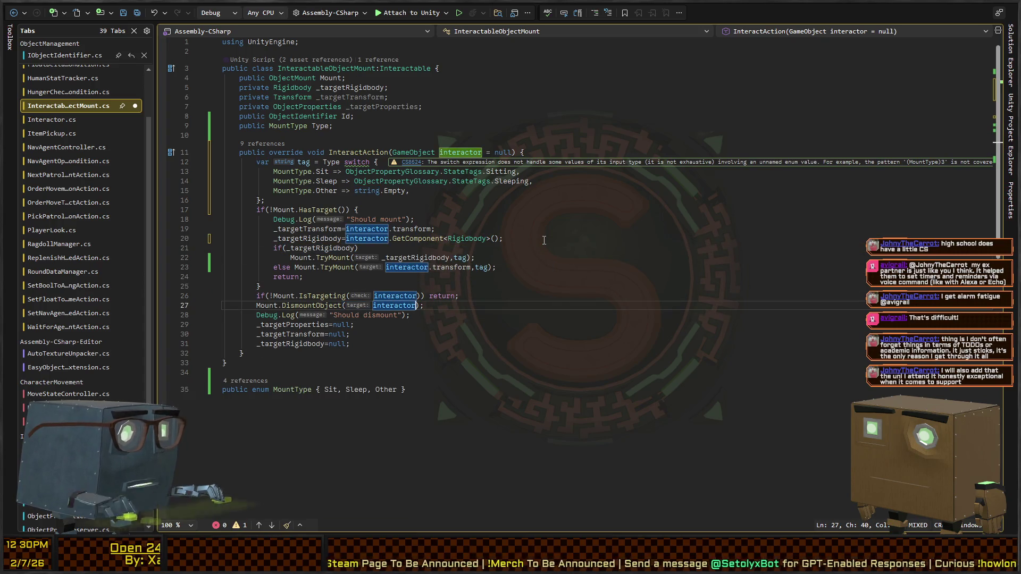
text(,)
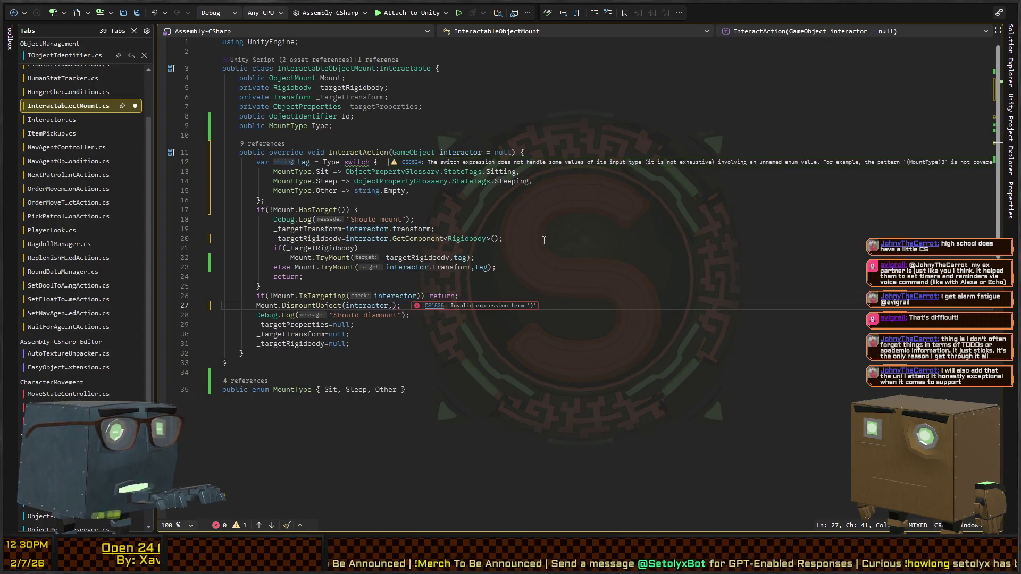
key(BackSpace)
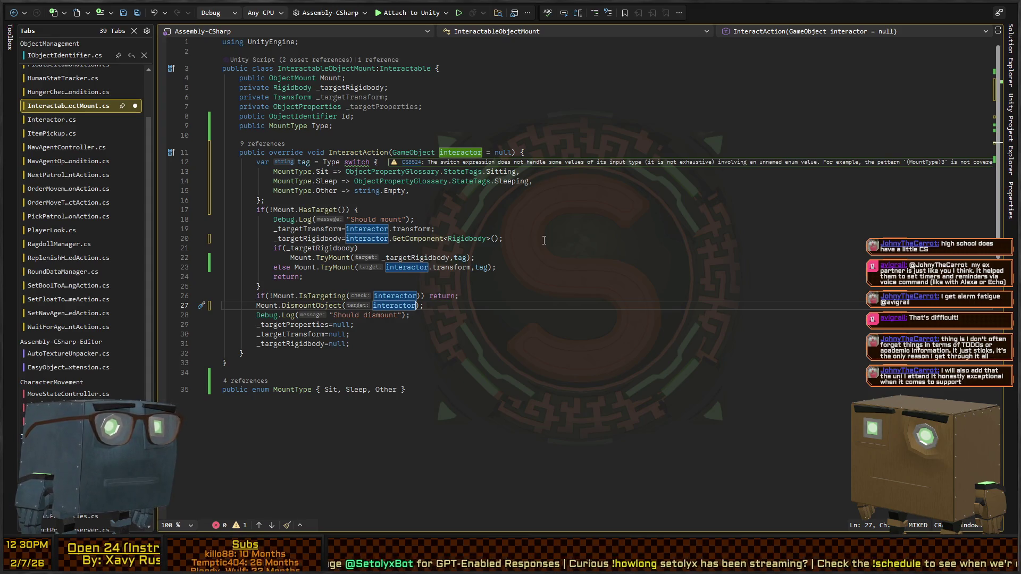
text(,)
key(BackSpace)
key(BackSpace)
key(BackSpace)
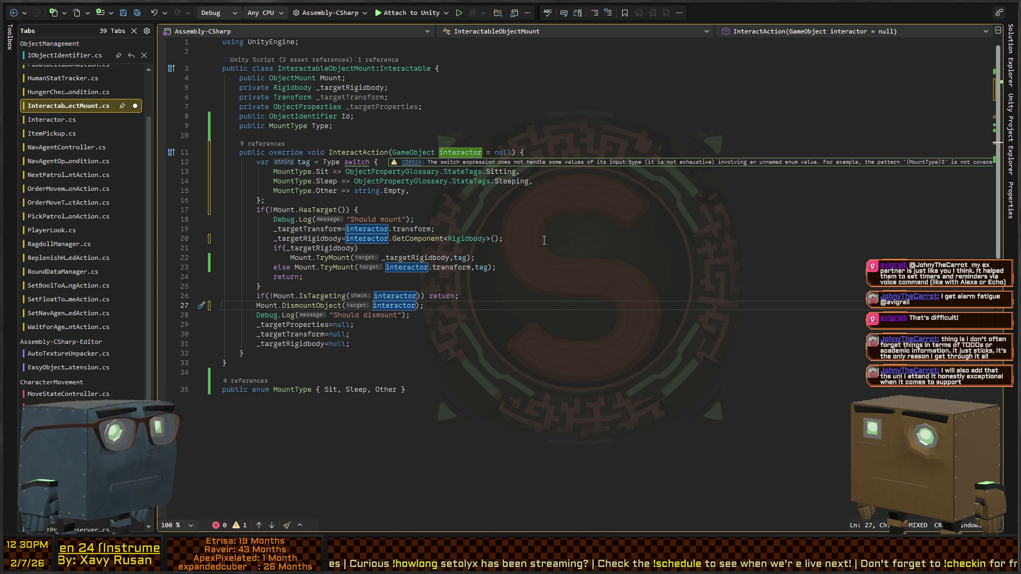
key(ctrl+z)
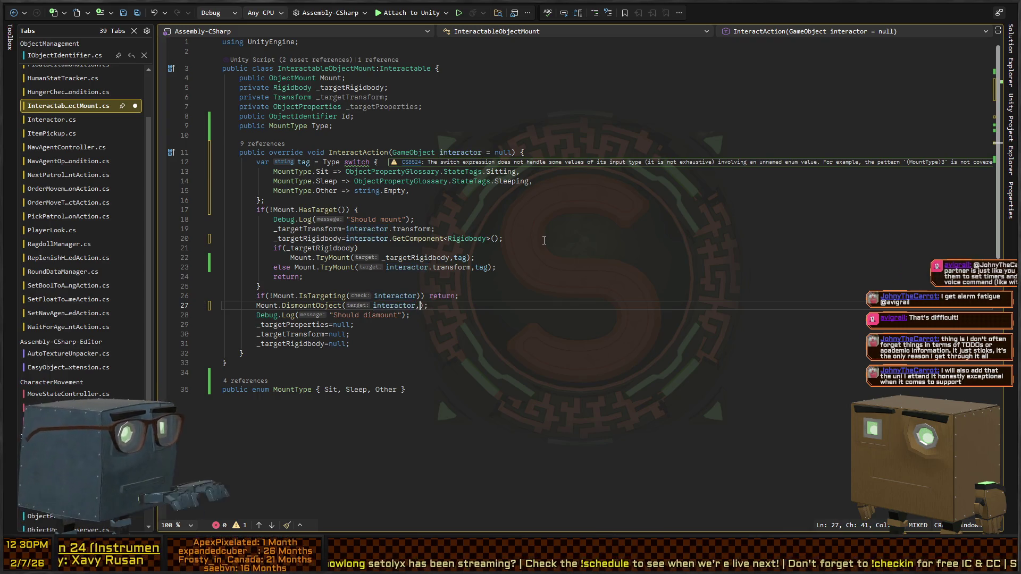
key(ctrl+Left)
key(ctrl+Left)
key(ctrl+Left)
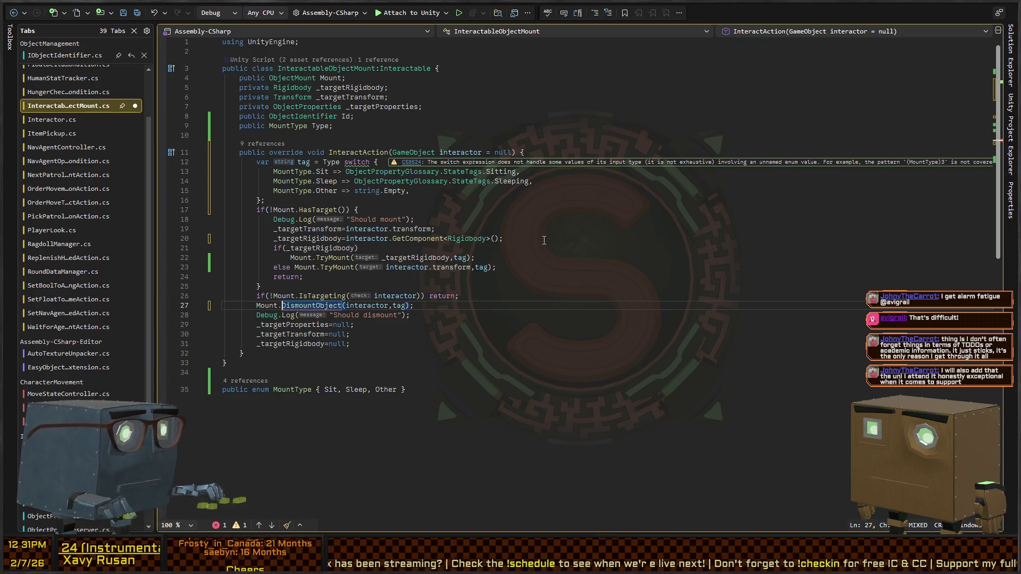
key(F12)
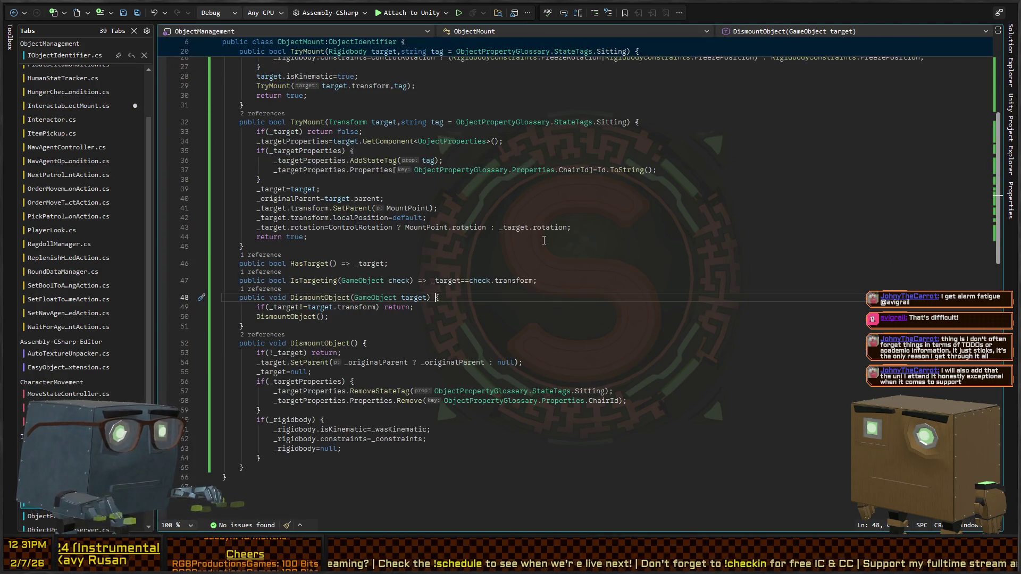
Give DismountObject a tag parameter defaulting to ObjectPropertyGlossary.StateTags.Sitting; begin 'string tag =' in the other overload
text(,string tag = )
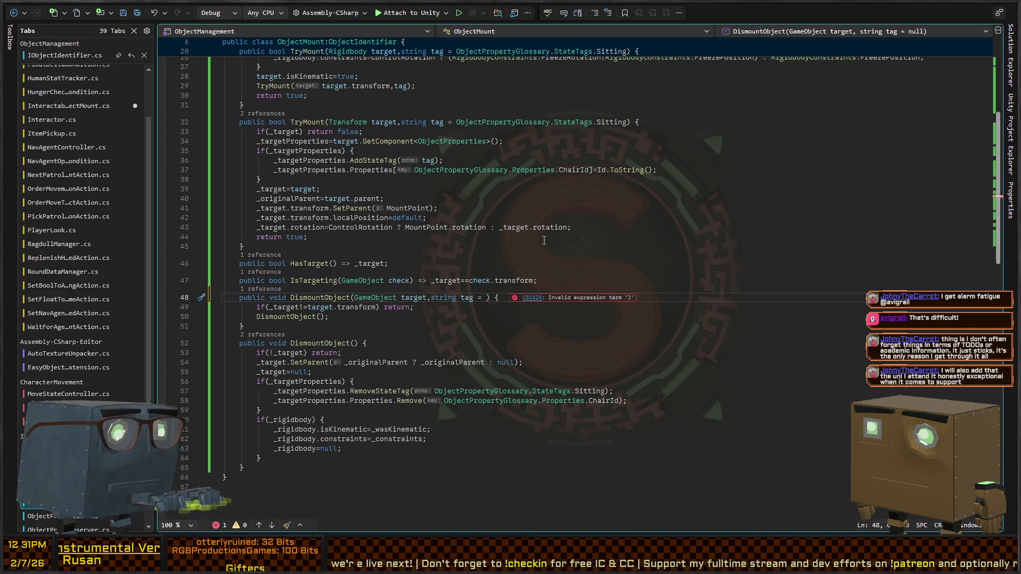
text(Objectpropertyg)
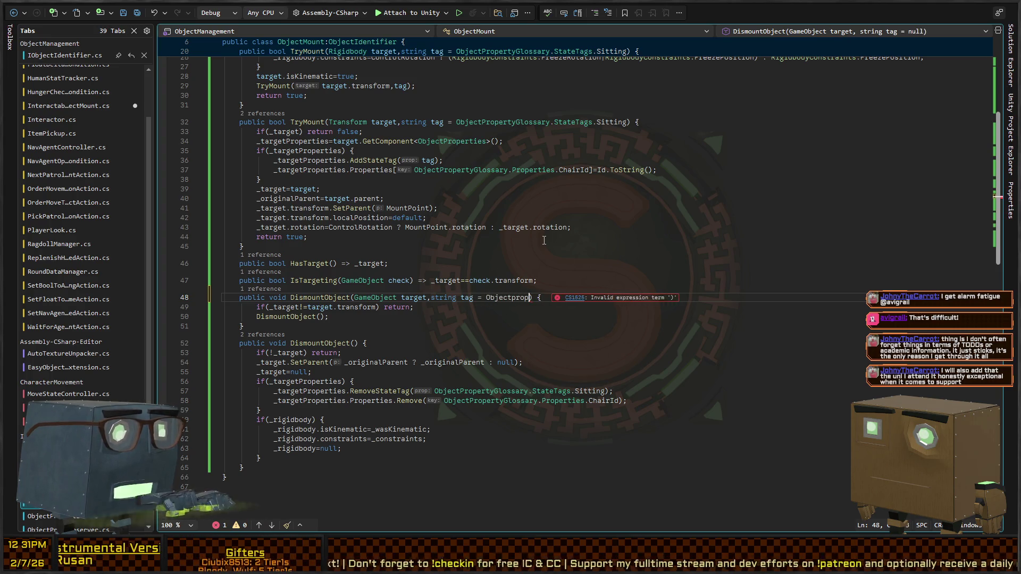
text(lossary.)
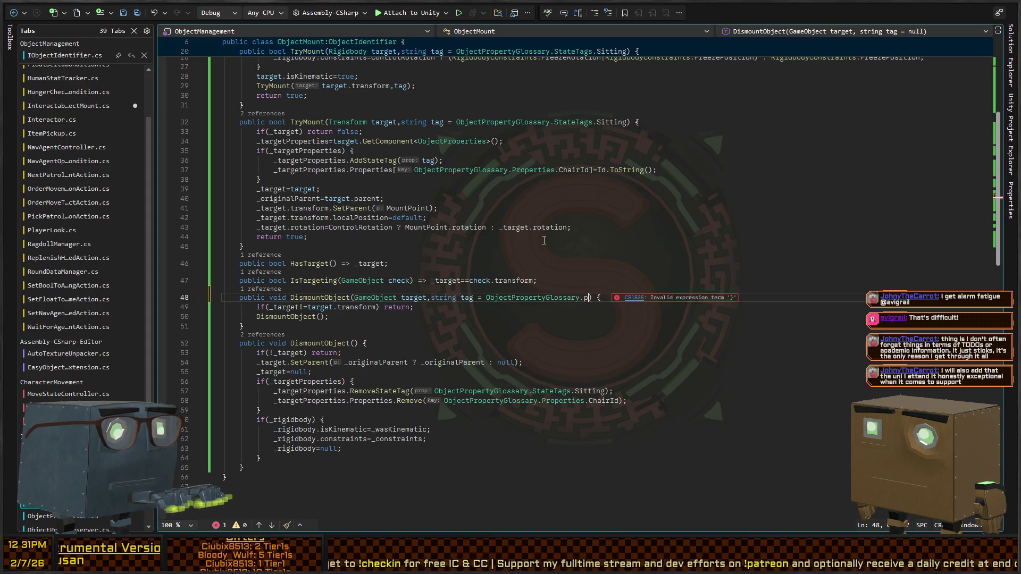
text(StateTags.)
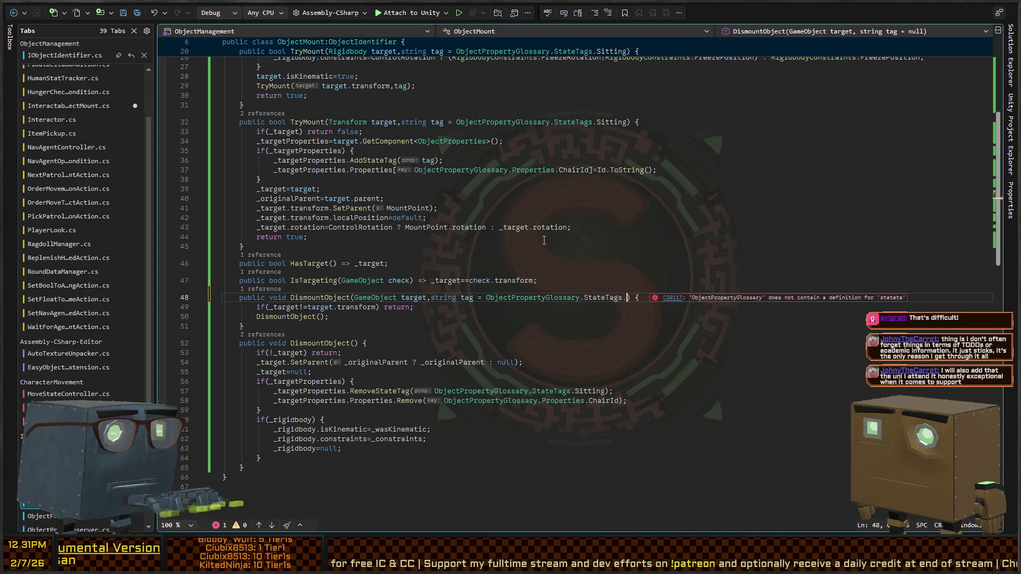
text(Sitting)
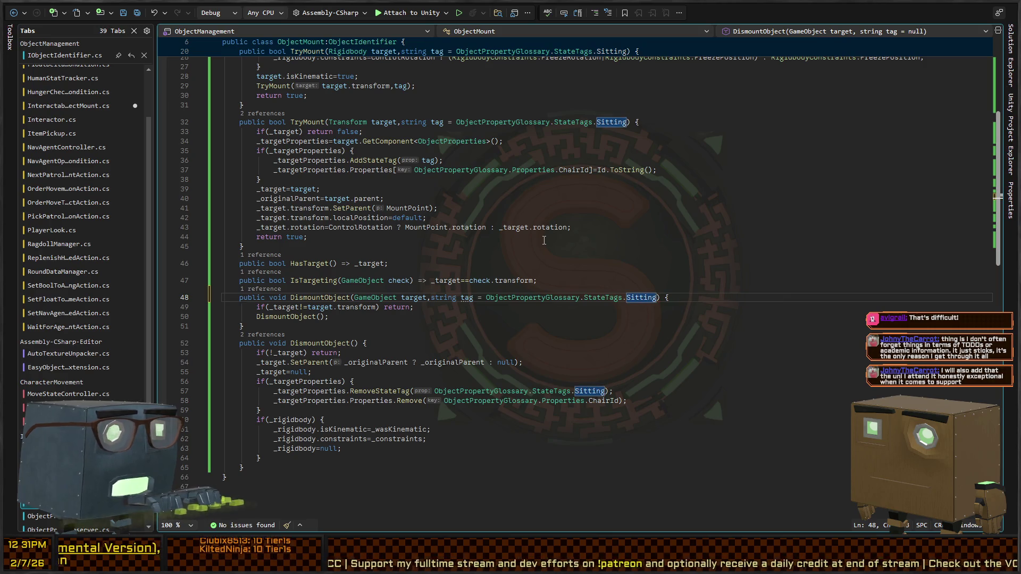
key(Down)
key(Down)
key(Down)
key(Down)
key(Down)
key(Up)
key(Up)
key(Up)
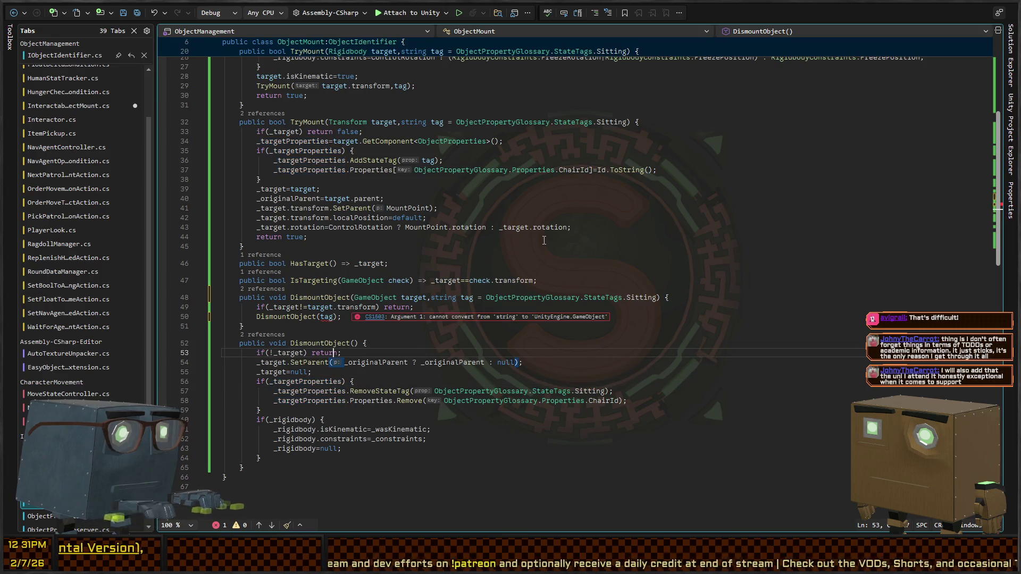
key(Right)
key(Right)
key(Right)
text(string tag =)
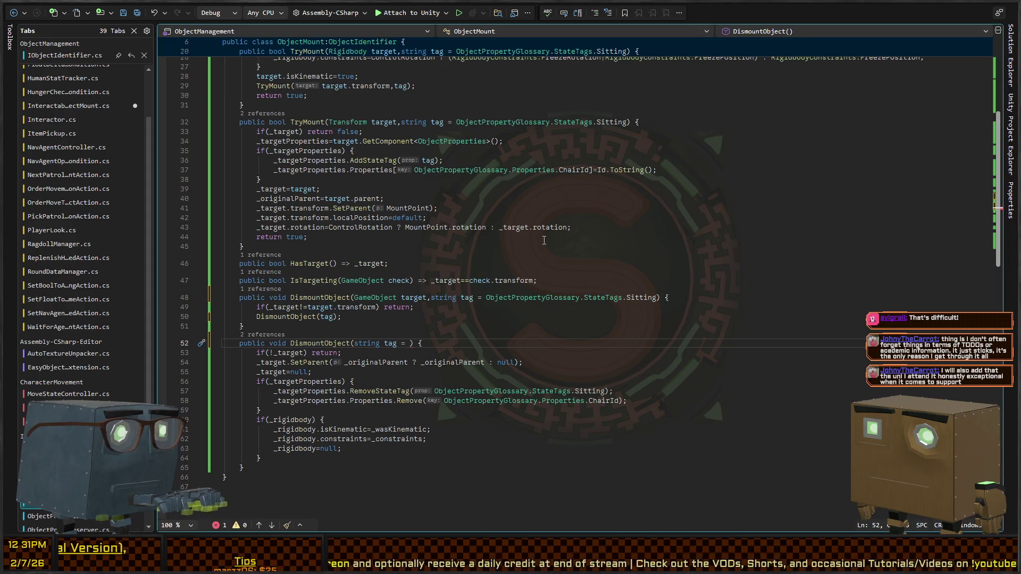
key(BackSpace)
key(BackSpace)
key(BackSpace)
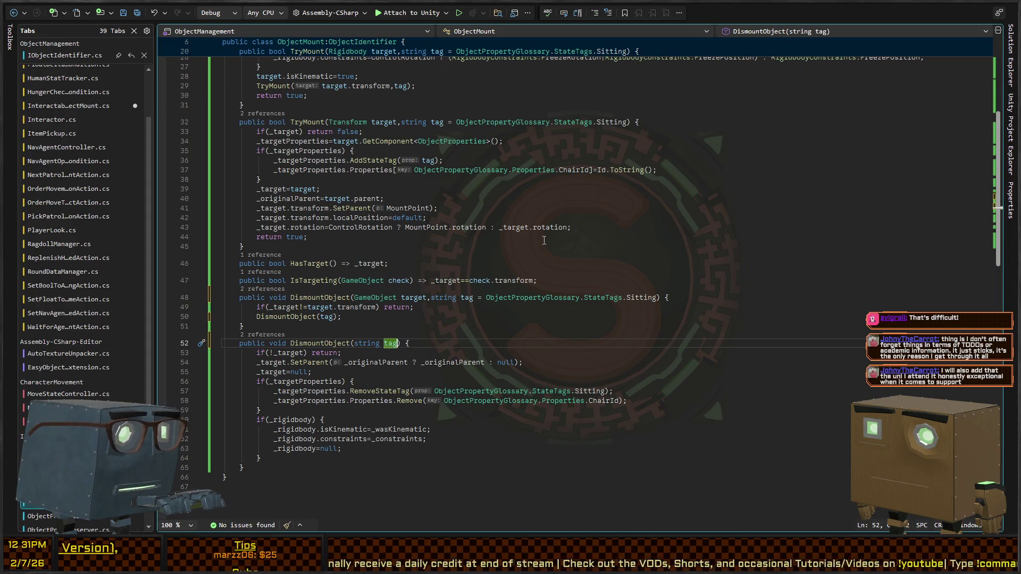
text(=)
Copy the StateTags.Sitting default into the second DismountObject signature's tag parameter
key(Up)
key(Up)
key(Up)
key(Down)
key(ctrl+Right)
key(ctrl+Right)
key(ctrl+Right)
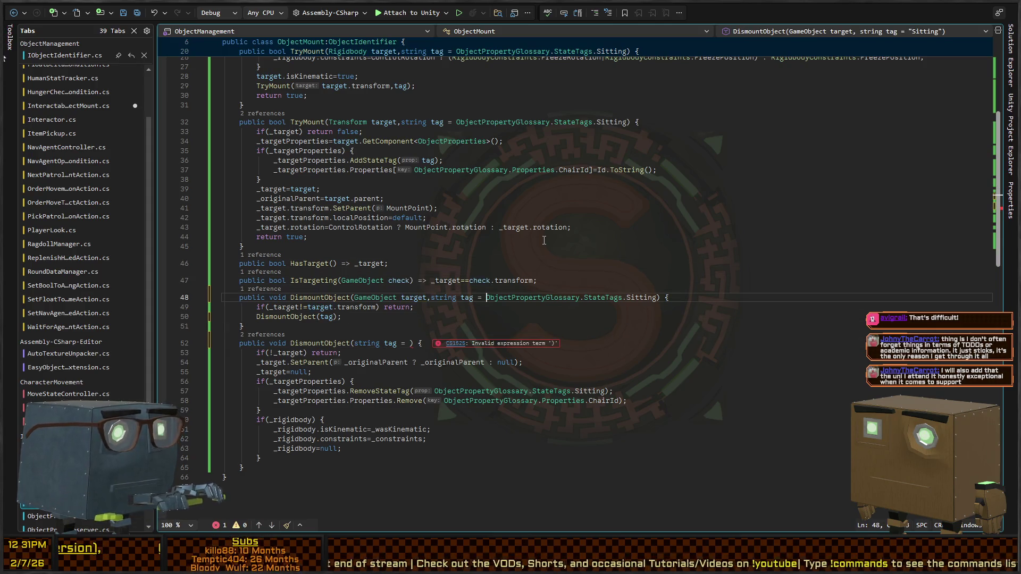
key(ctrl+shift+Right)
key(ctrl+shift+Right)
key(ctrl+shift+Right)
key(shift+Left)
key(ctrl+c)
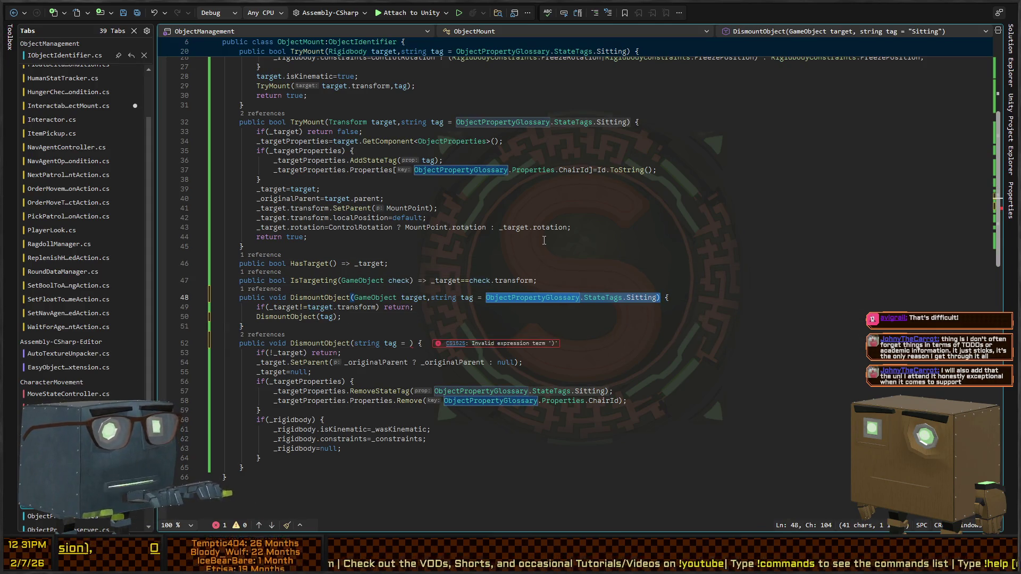
key(Down)
key(Down)
key(Down)
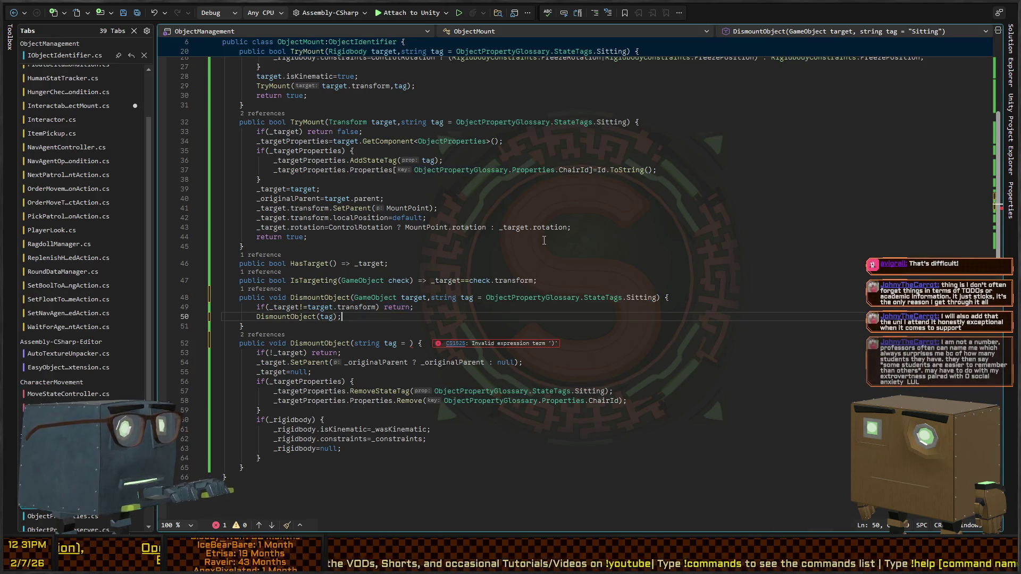
key(Down)
key(ctrl+Right)
key(ctrl+Right)
key(ctrl+Right)
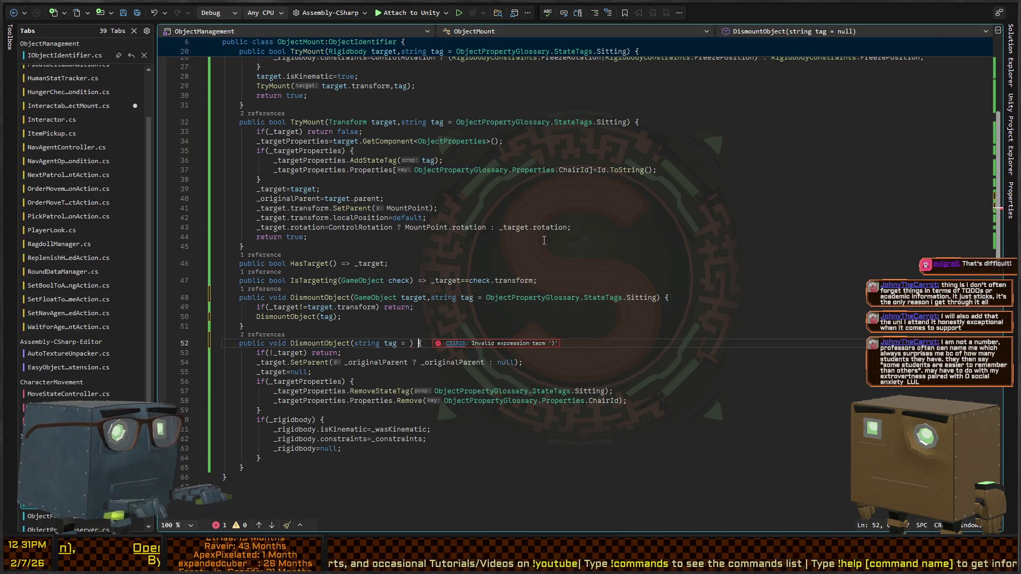
key(ctrl+v)
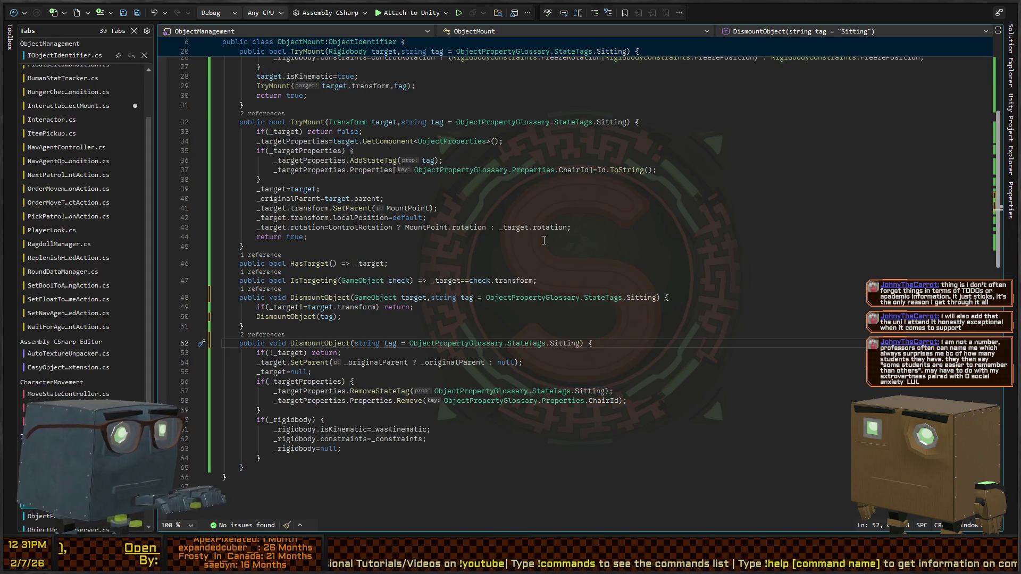
key(End)
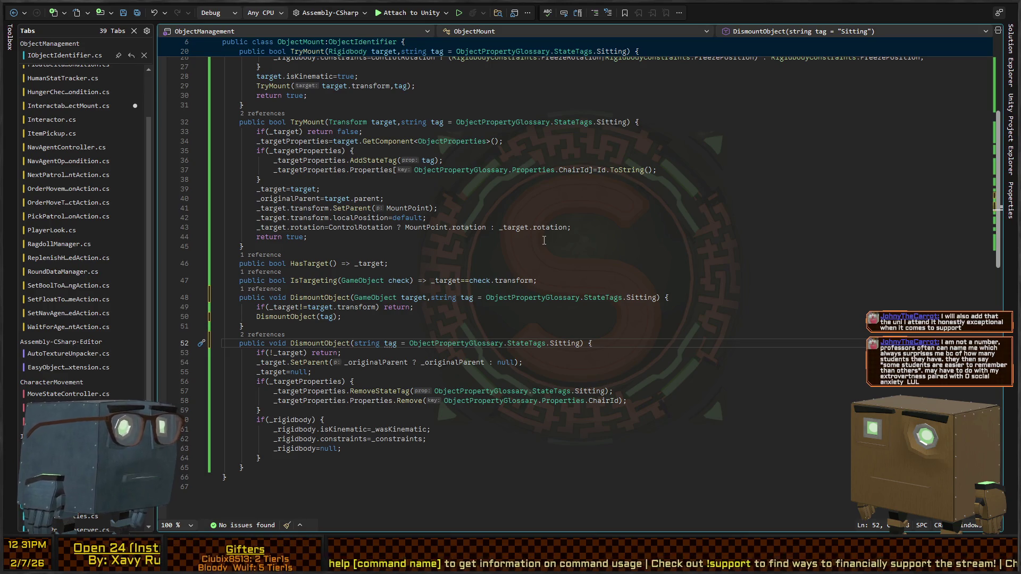
Review both DismountObject methods and the first one's signature
key(Up)
key(Down)
key(Down)
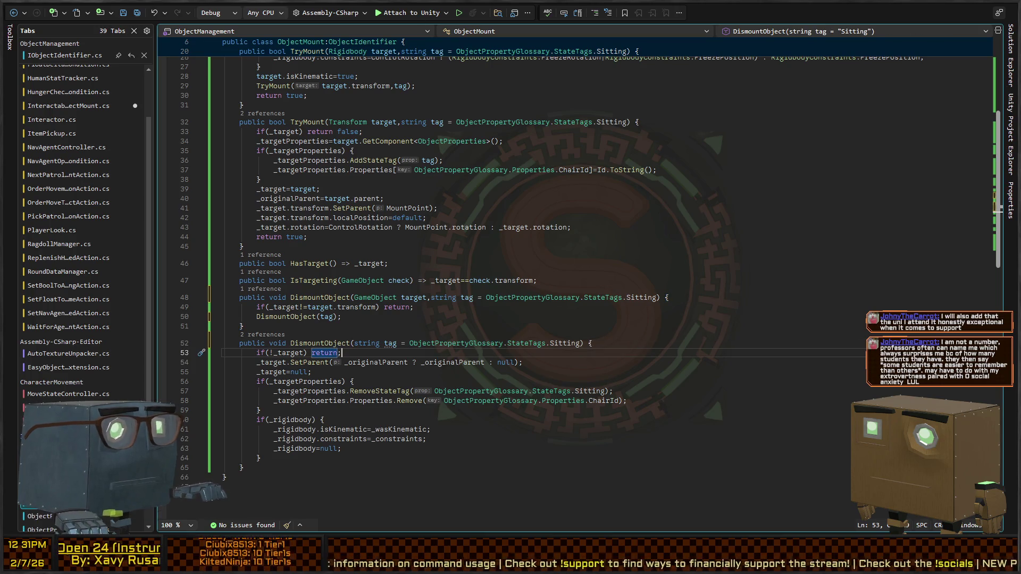
key(Up)
key(Up)
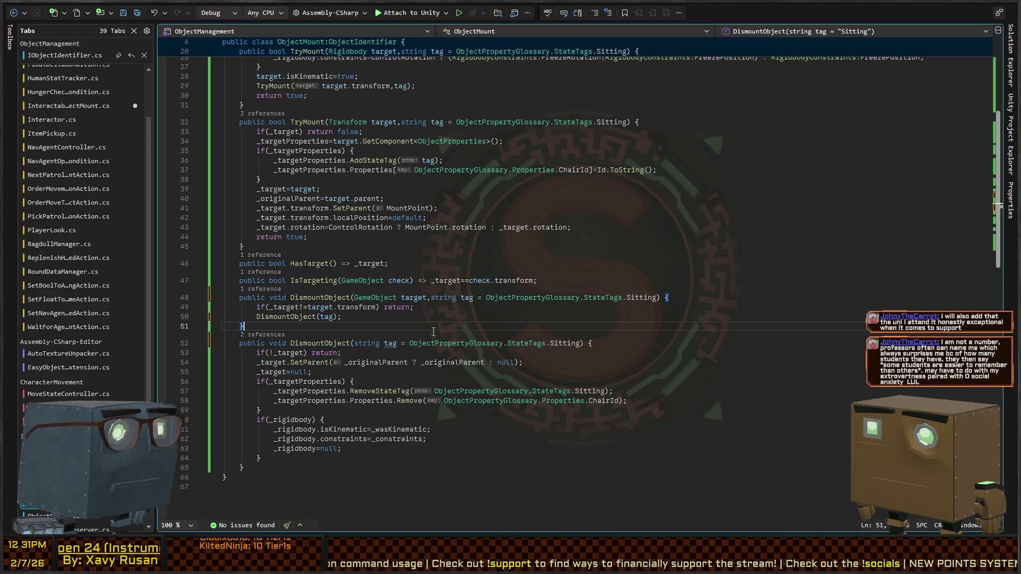
click(329, 344)
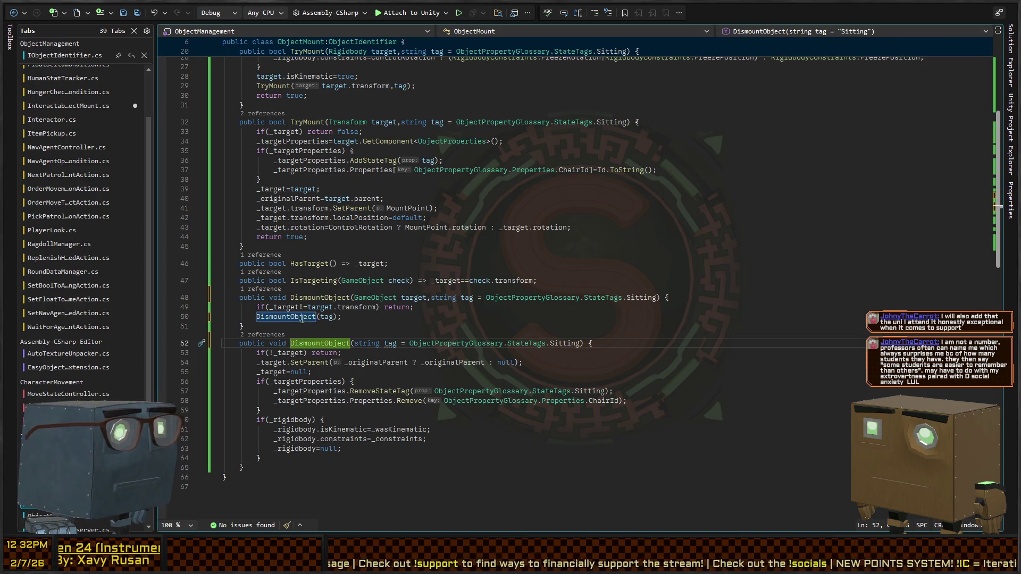
Review the DismountObject body: tag usage, ChairId removal, and rigidbody isKinematic restore block
scroll(509, 271, down, 4)
click(567, 229)
click(390, 229)
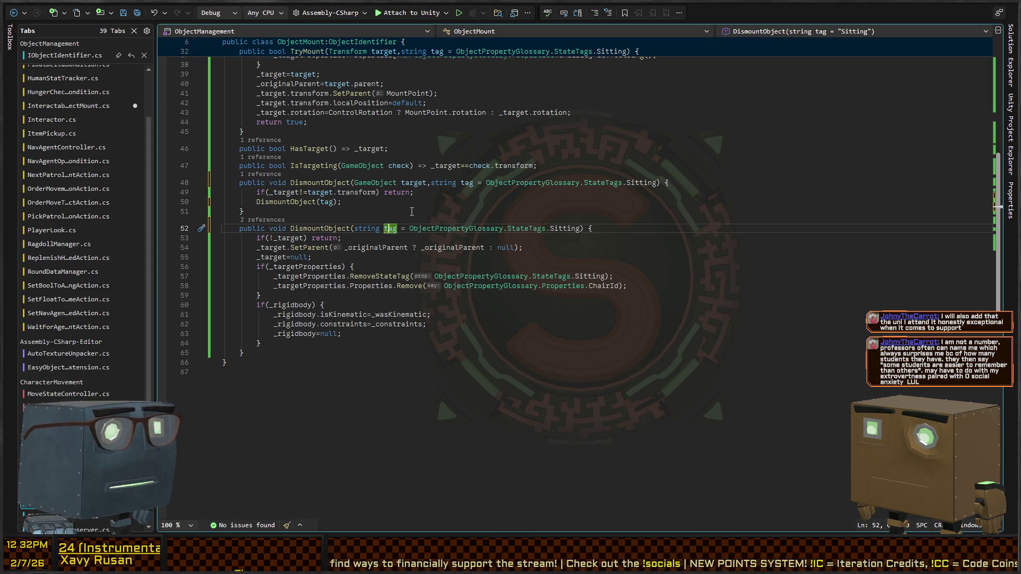
key(Down)
key(Down)
key(ctrl+Left)
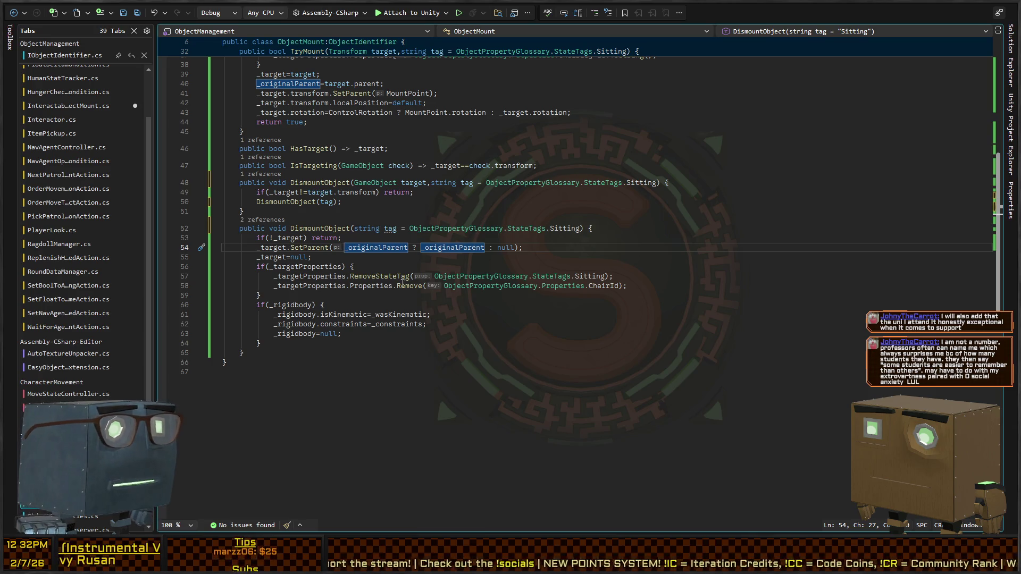
click(368, 285)
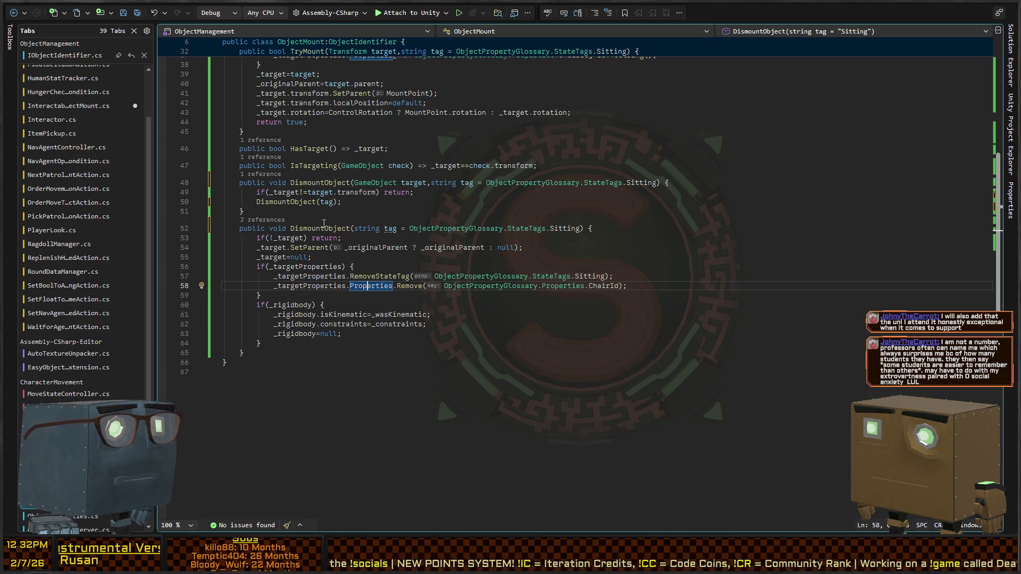
click(350, 304)
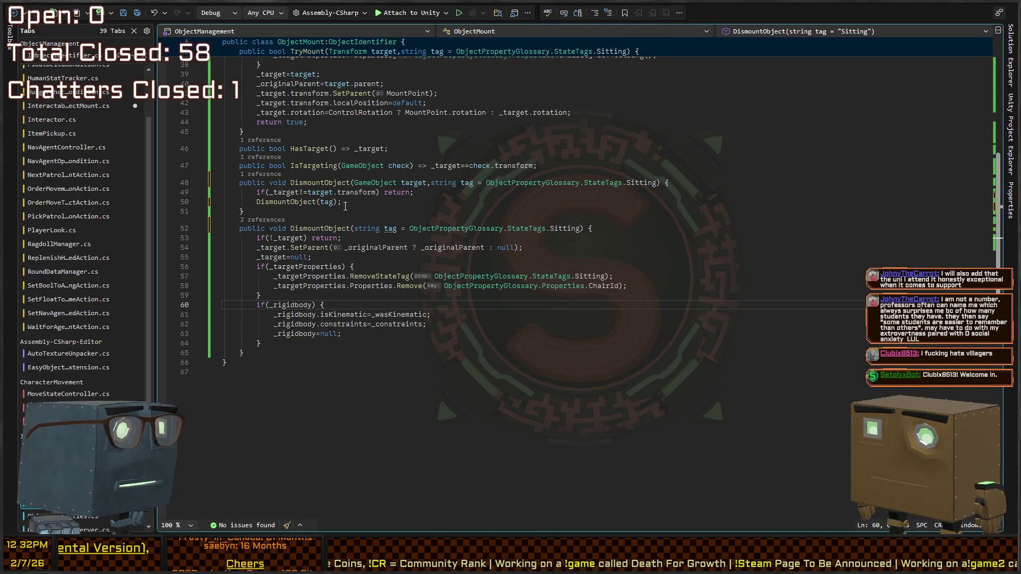
click(405, 293)
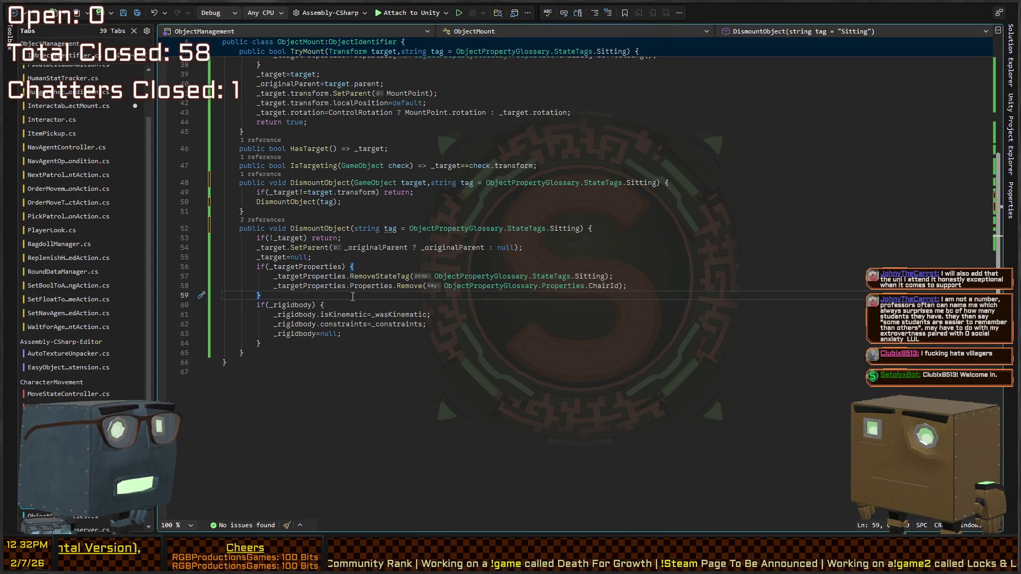
click(322, 315)
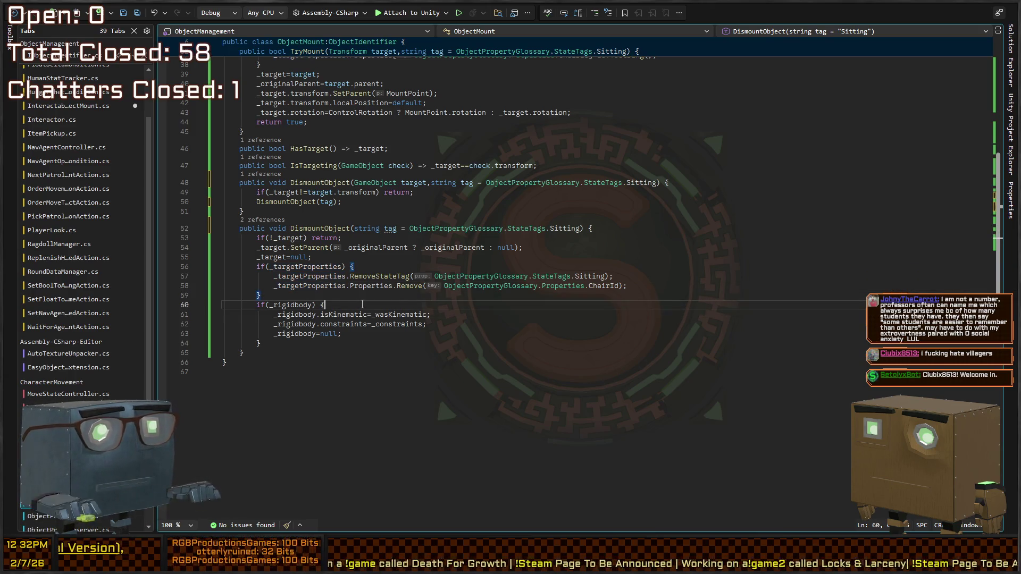
click(362, 303)
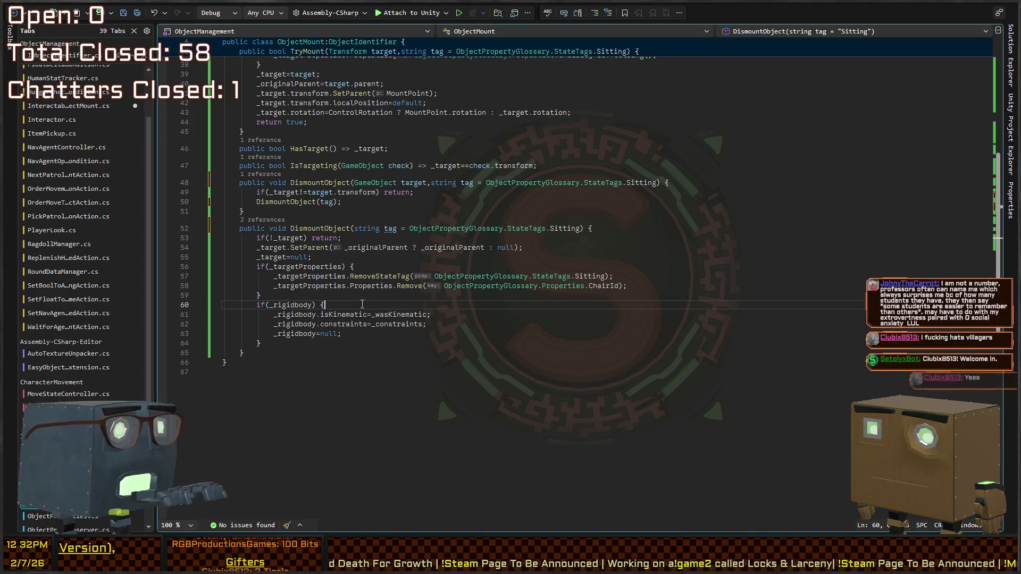
key(Up)
key(Down)
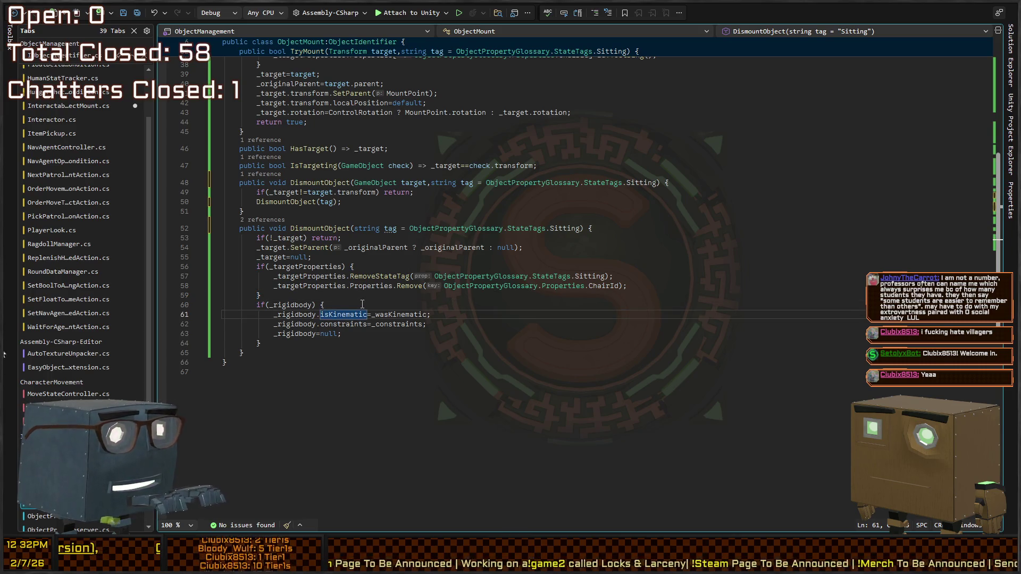
Replace the hard-coded StateTags.Sitting argument on line 57 with tag, then return to Unity
key(Up)
key(Up)
key(Up)
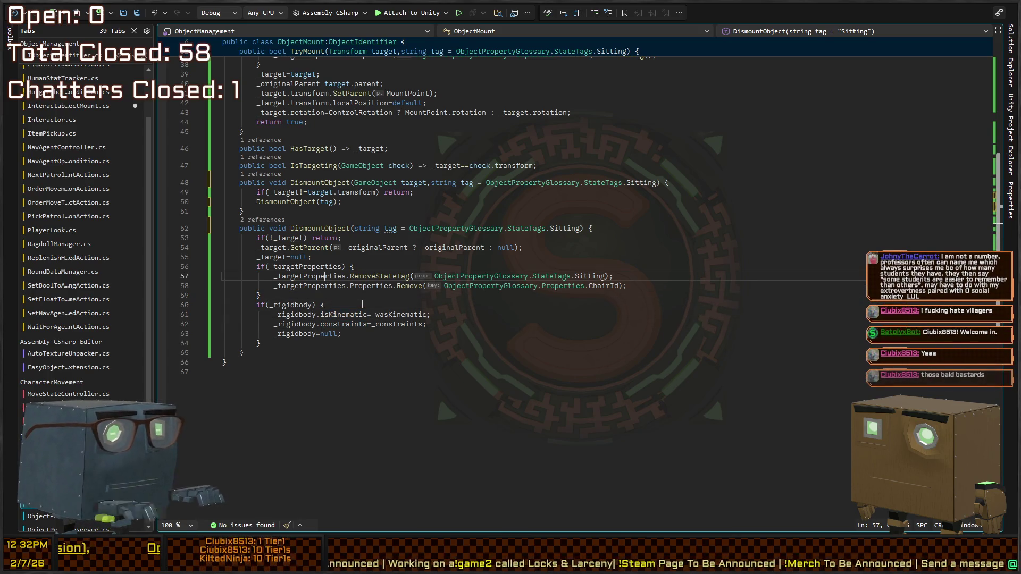
key(ctrl+shift+Left)
key(ctrl+shift+Left)
key(ctrl+shift+Left)
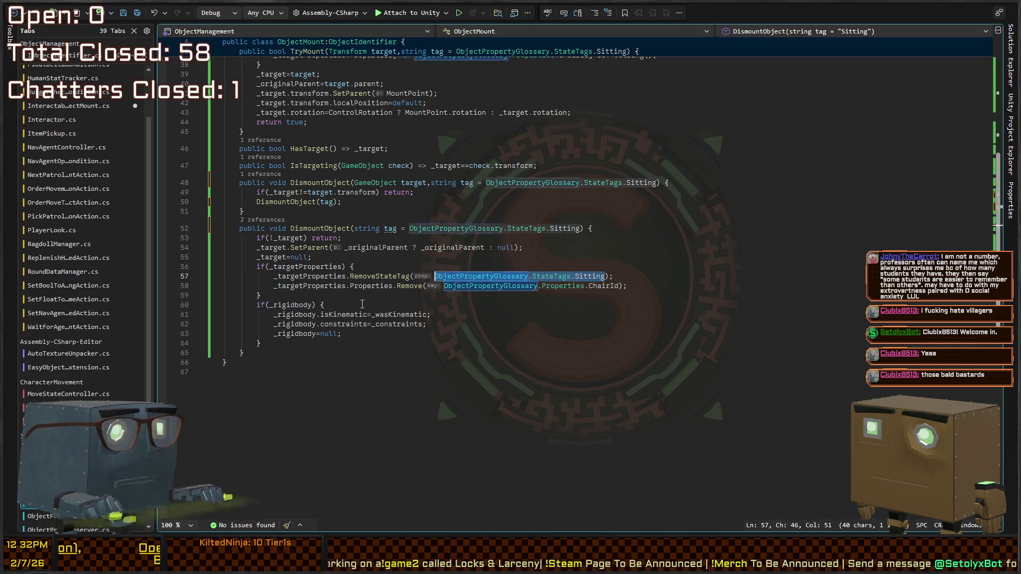
text(tag)
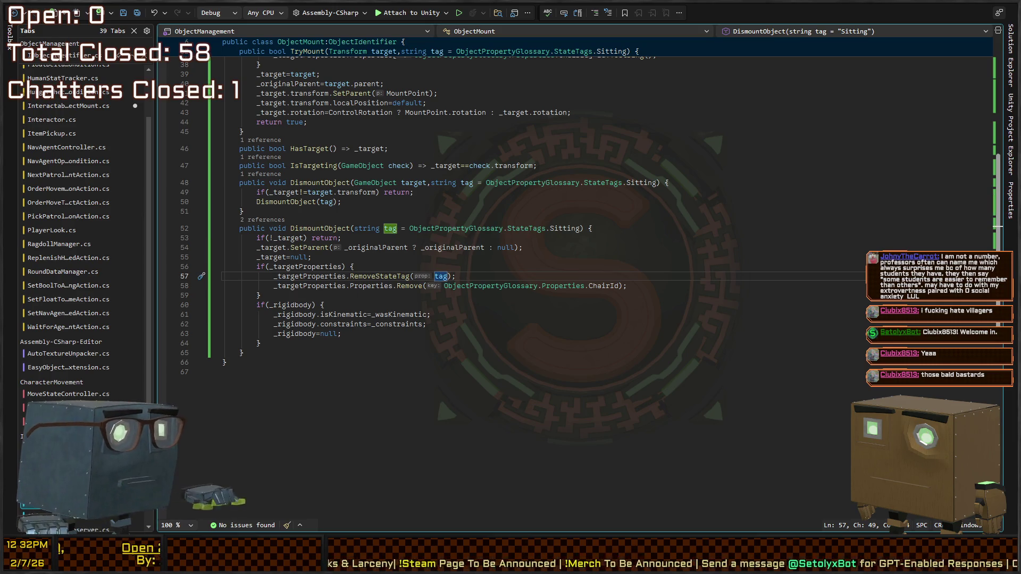
key(alt+Tab)
double_click(387, 241)
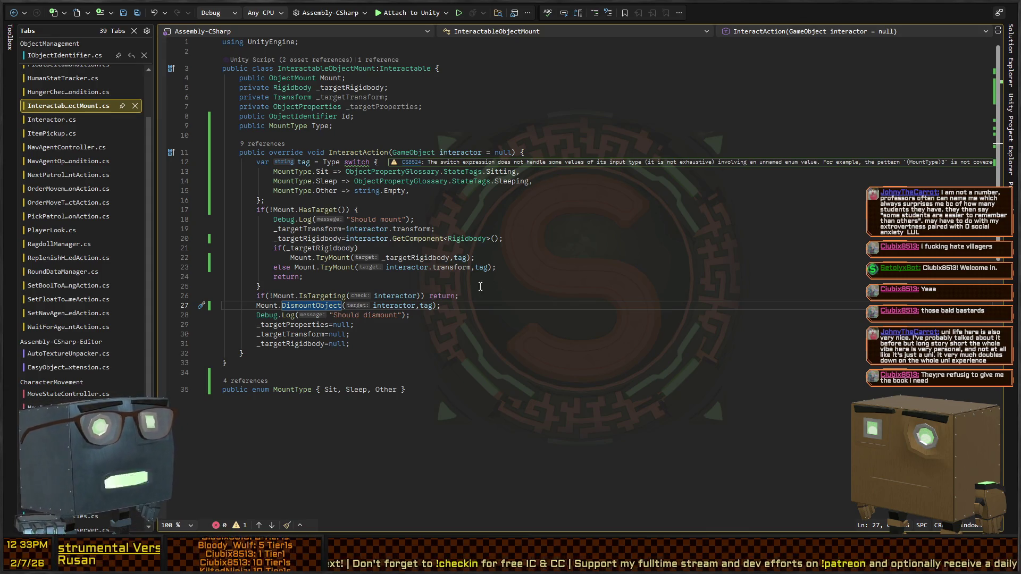
click(590, 246)
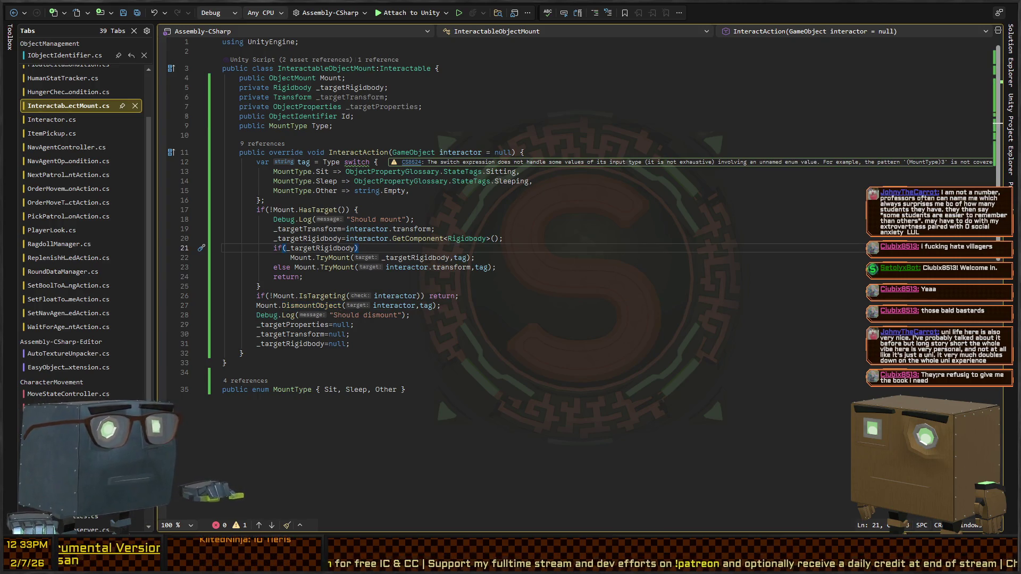
key(alt+Tab)
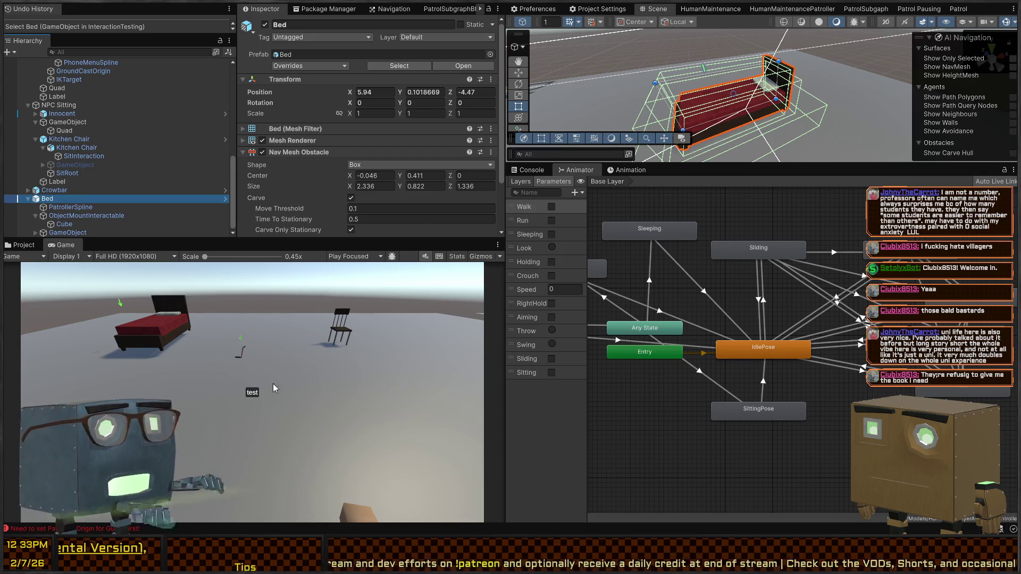
Play-test walking to the bed and sleeping on it, then stop play
key(ctrl+p)
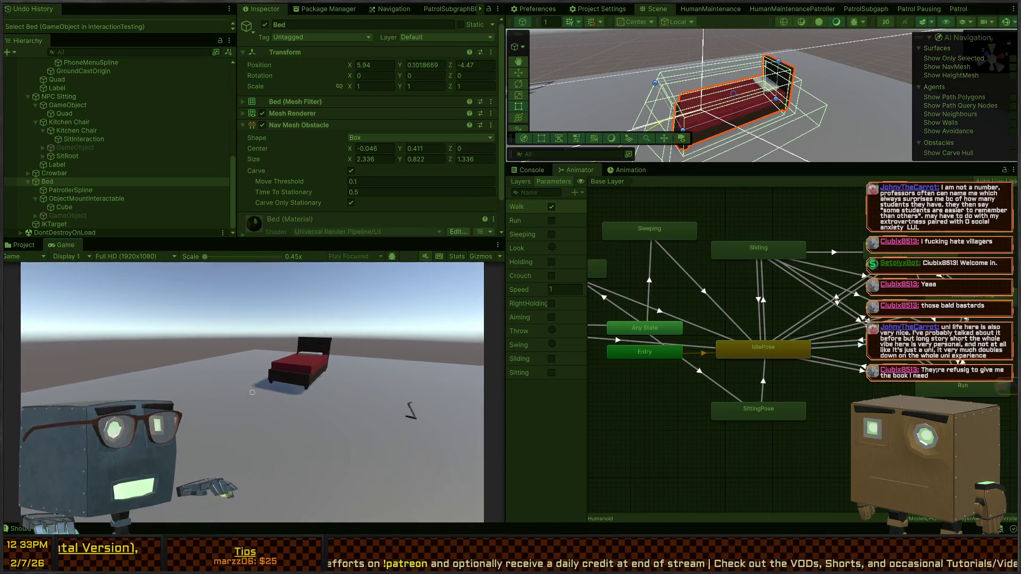
key(w)
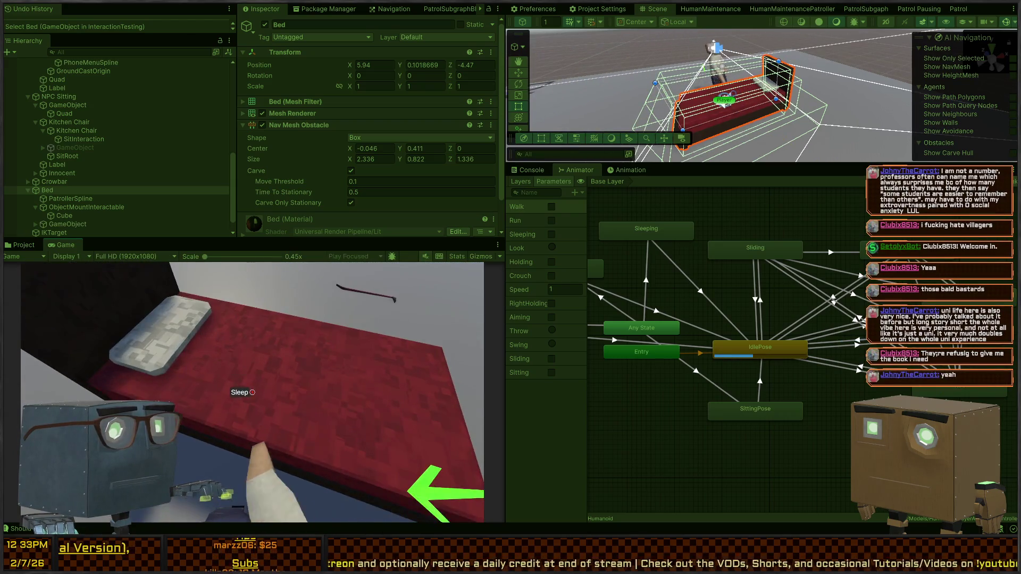
key(e)
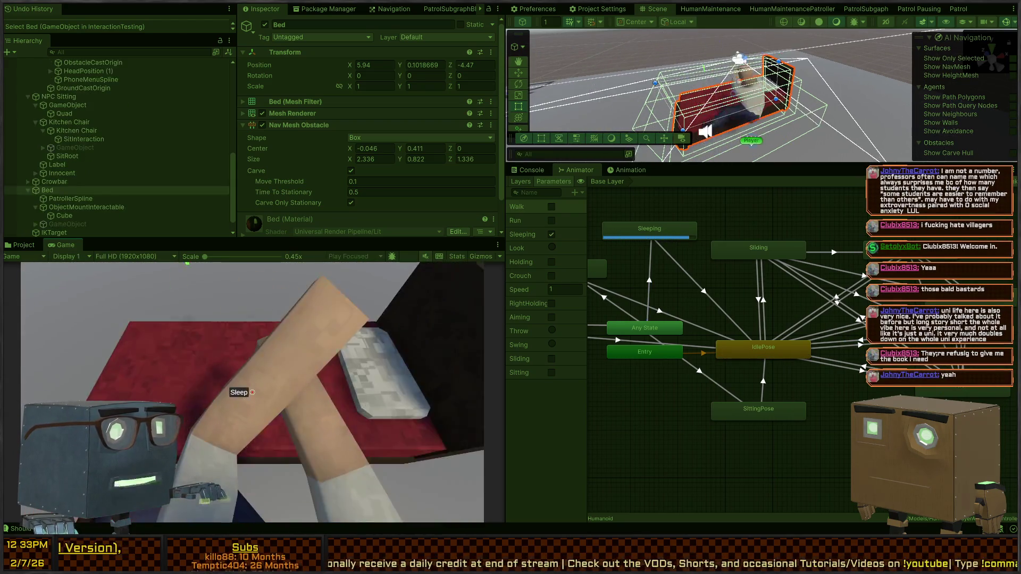
key(ctrl+p)
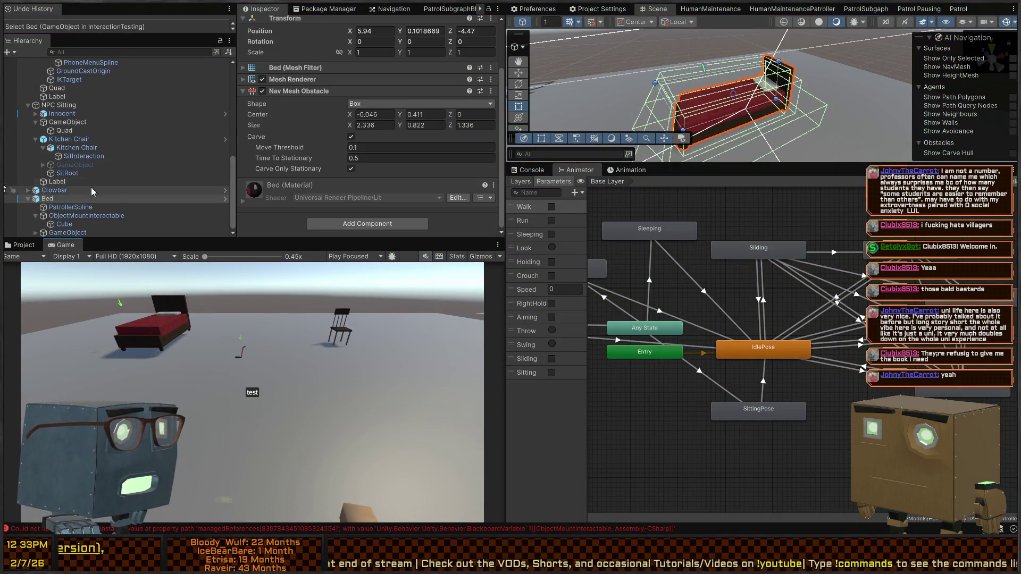
Inspect the Bed and its Cube collider under ObjectMountInteractable, then return to Rider
click(88, 215)
click(88, 199)
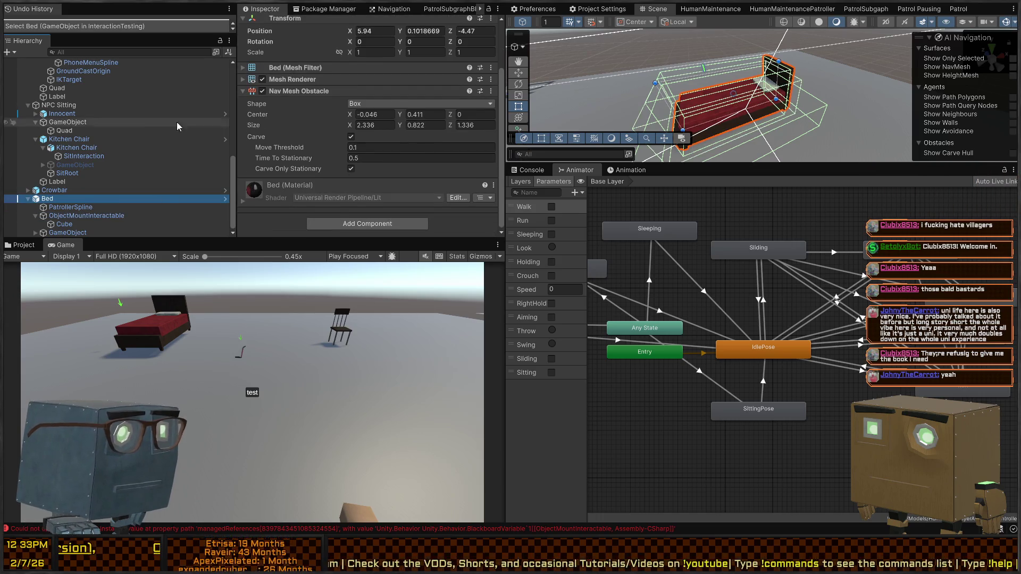
click(65, 224)
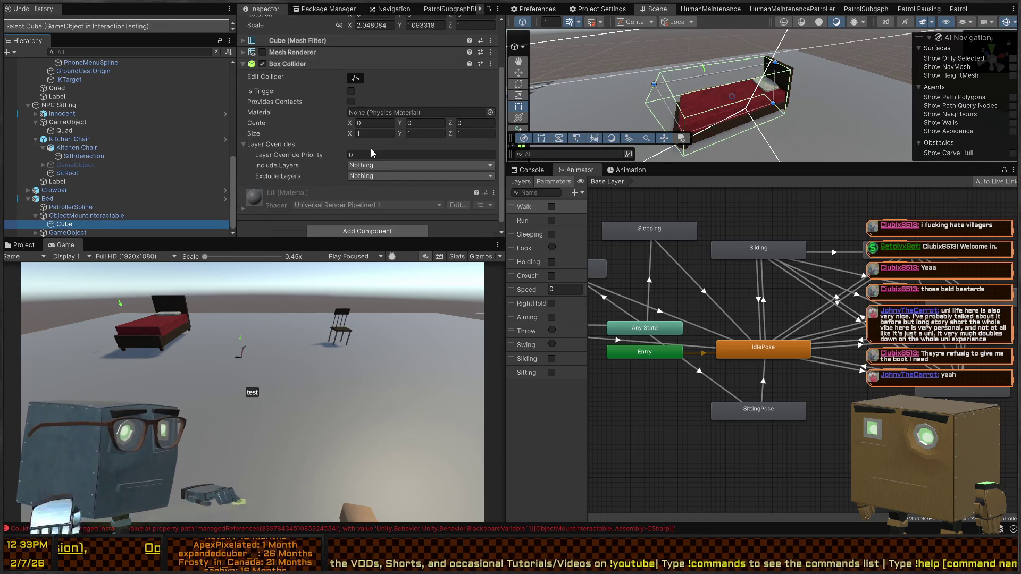
key(alt+Tab)
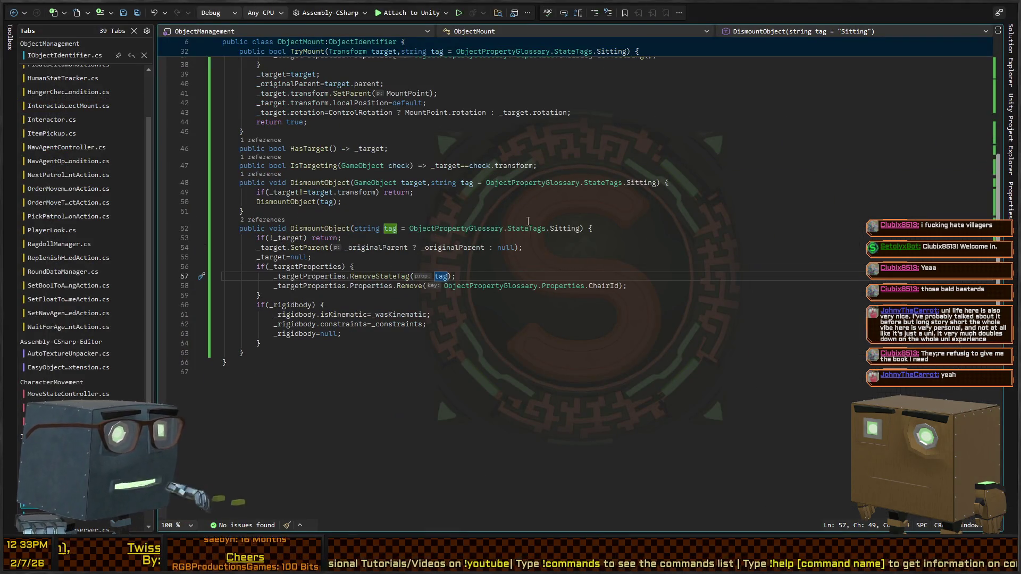
Insert Debug.Log($"Removing state tag: {prop}", gameObject) at the start of RemoveStateTag's body
double_click(372, 276)
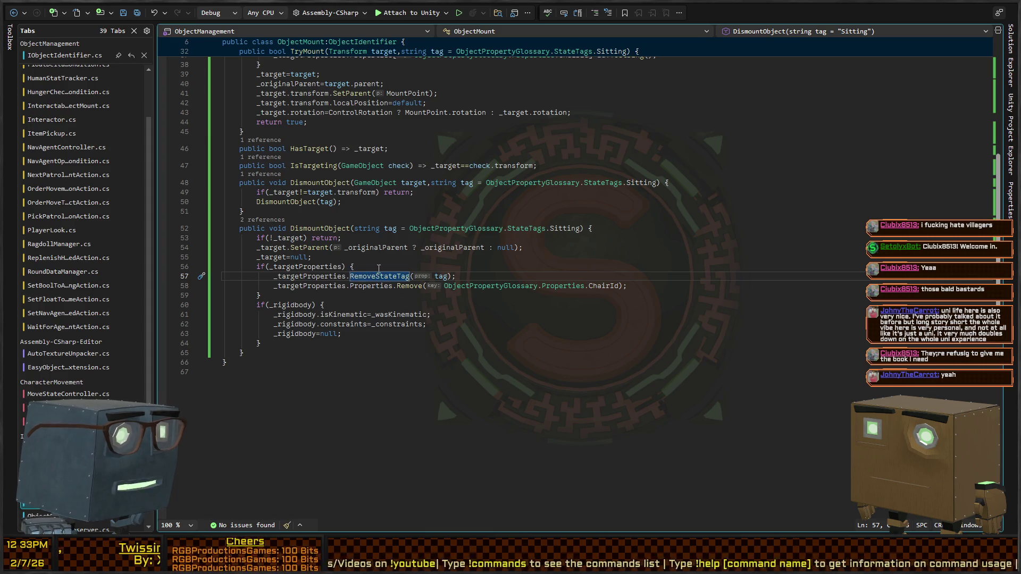
click(523, 274)
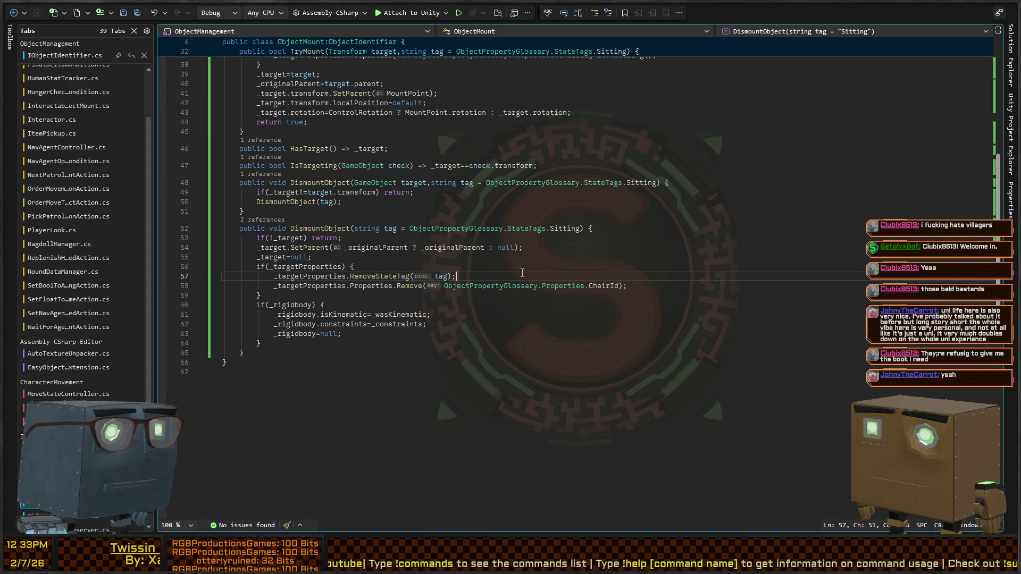
ctrl+click(372, 276)
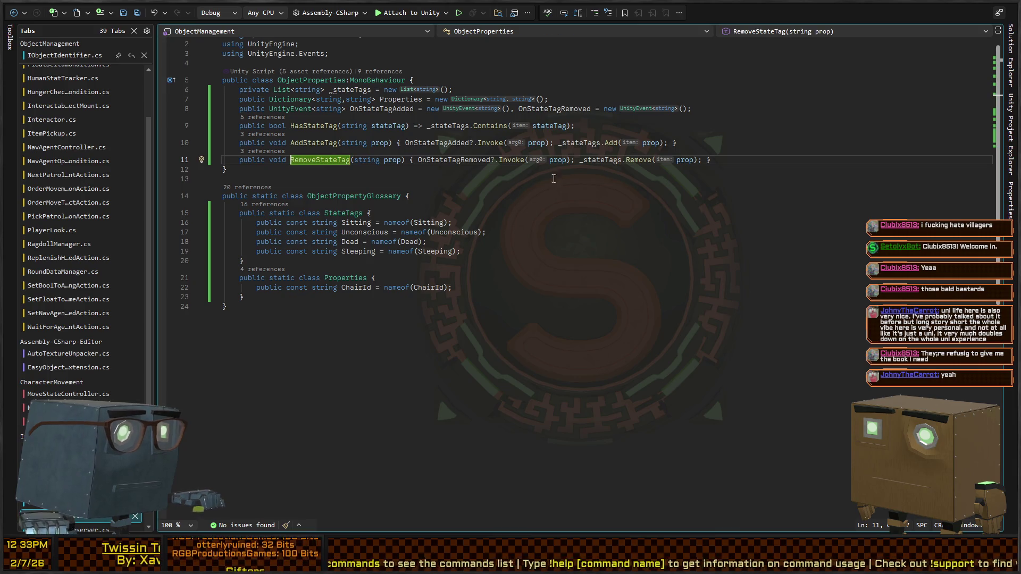
click(414, 161)
text(Debug.Log($"Removing state tag: {prop)
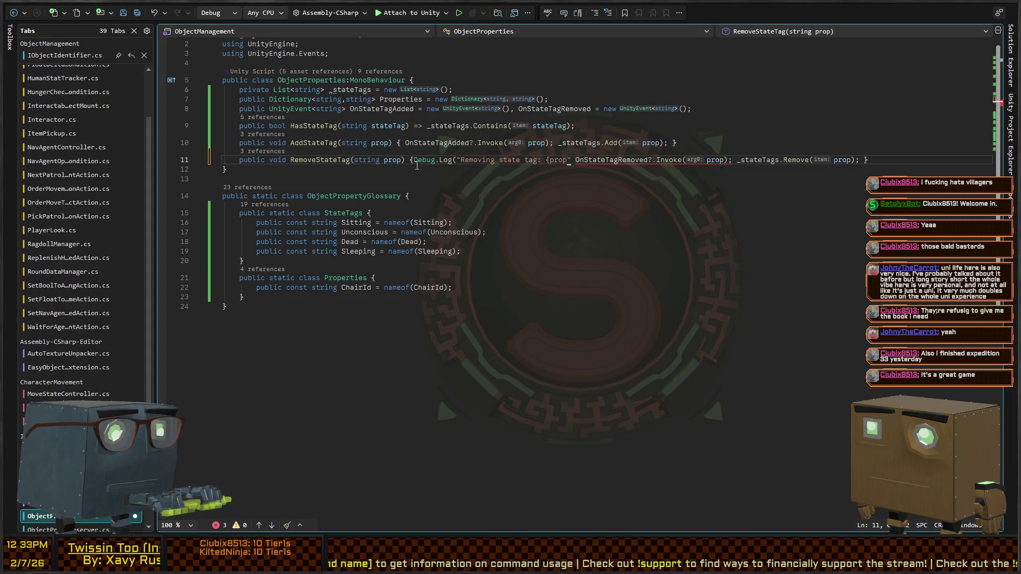
text(})
key(Right)
key(Right)
key(Right)
text(,gameO)
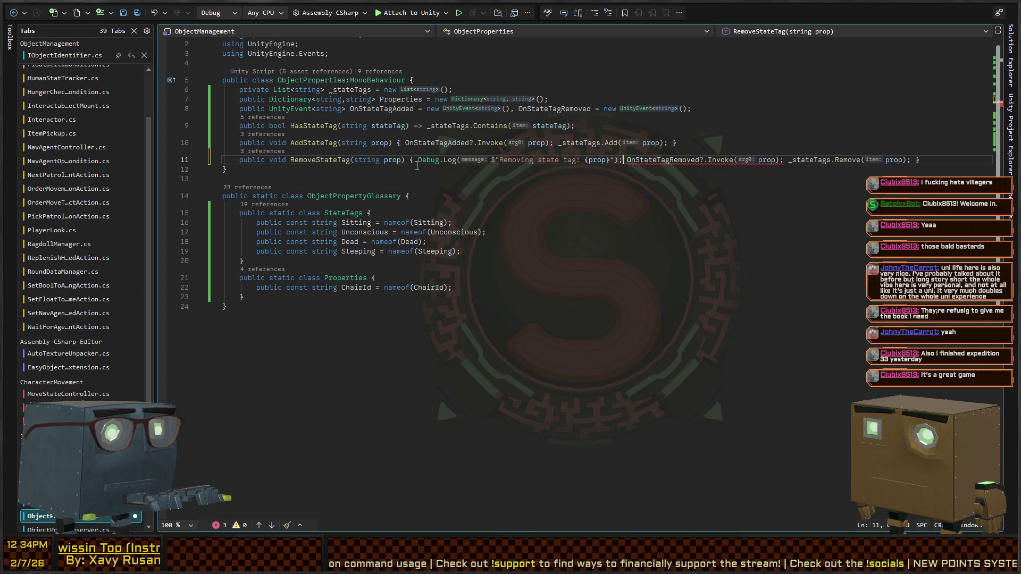
key(Tab)
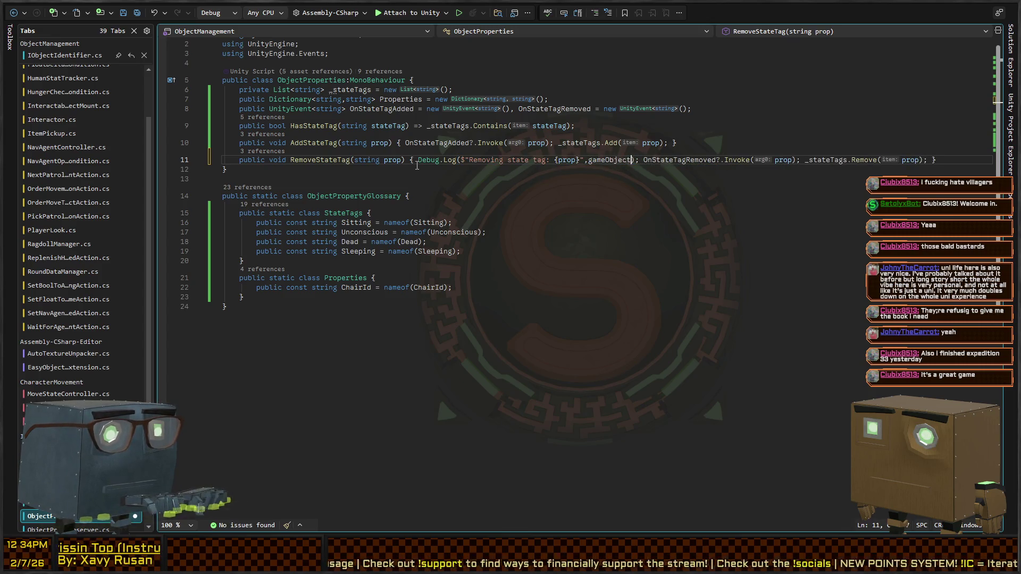
key(End)
key(ctrl+shift+Left)
key(ctrl+shift+Left)
key(ctrl+shift+Left)
key(ctrl+shift+Left)
key(ctrl+shift+Left)
key(ctrl+shift+Left)
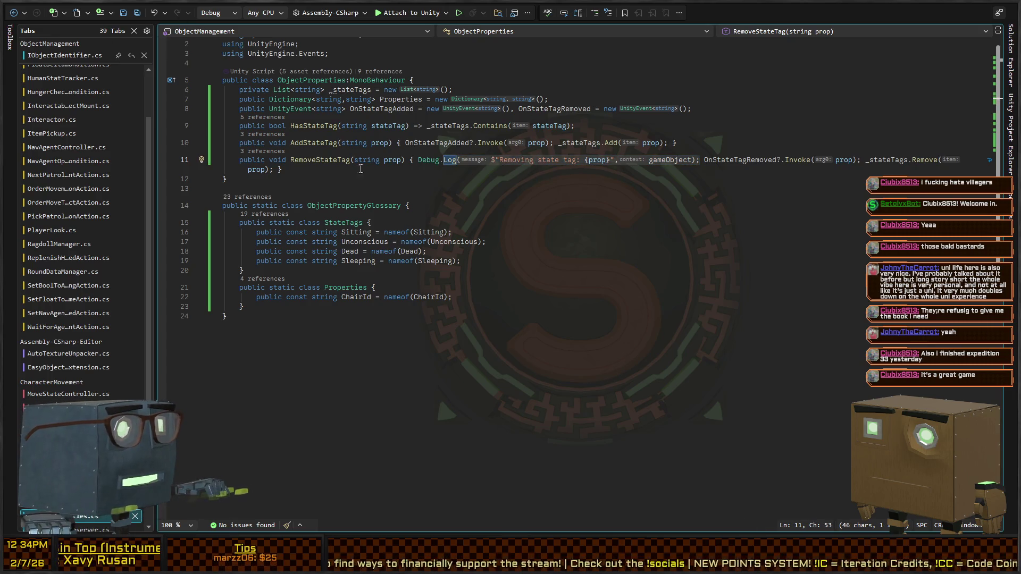
key(alt+Tab)
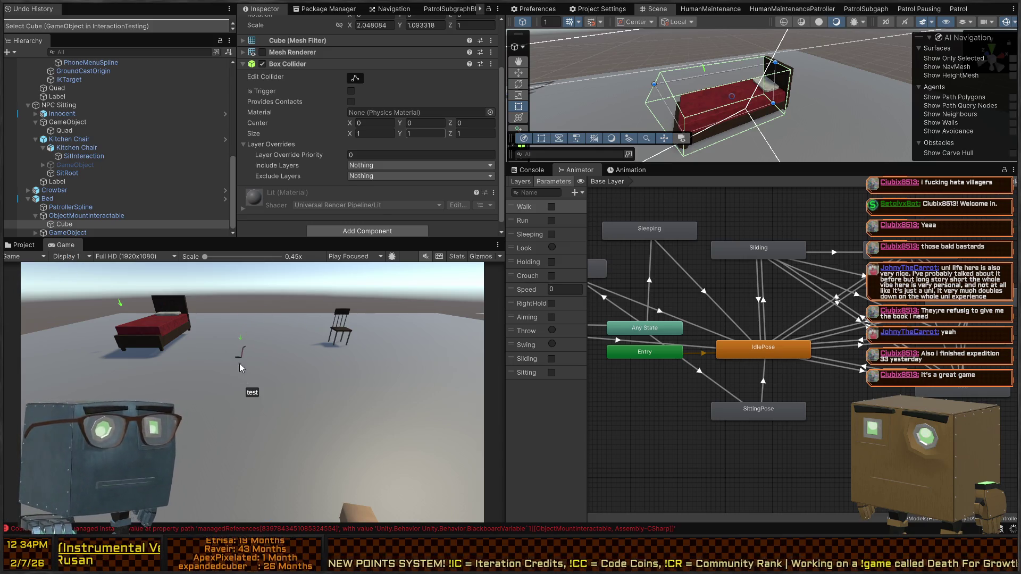
Undo the last Bed change, then run and stop another play test
key(ctrl+z)
key(ctrl+p)
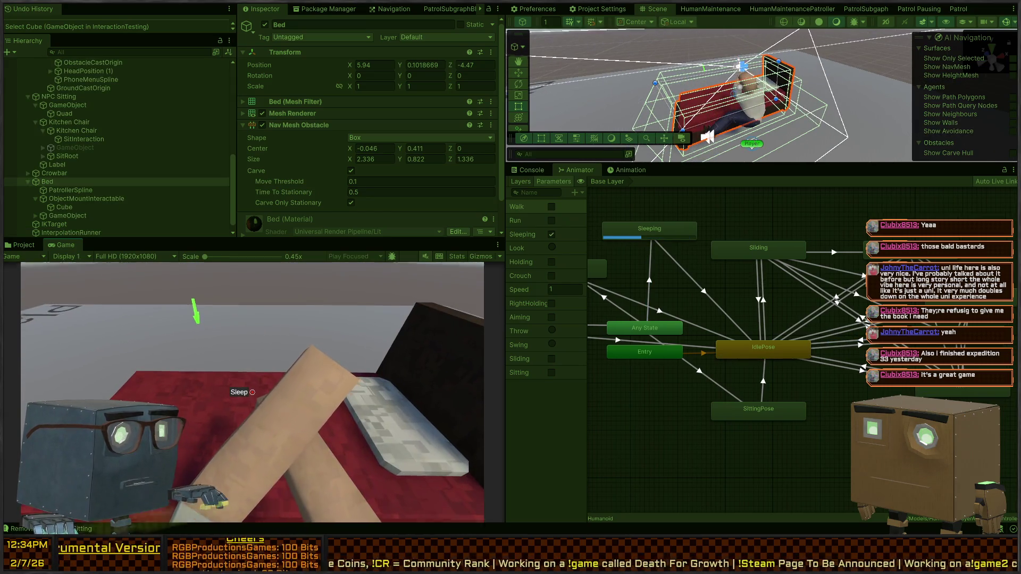
key(ctrl+p)
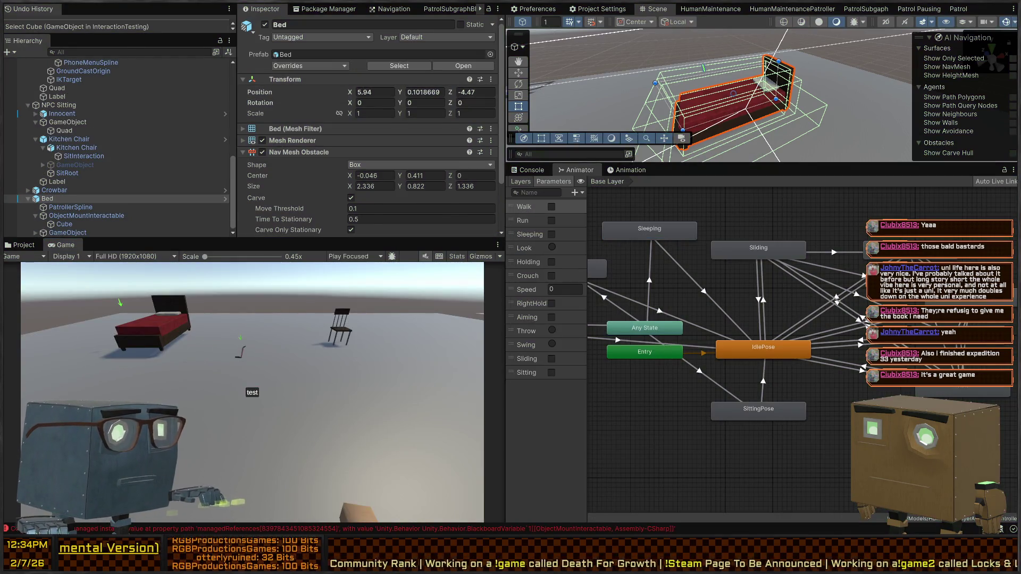
key(alt+Tab)
key(alt+Tab)
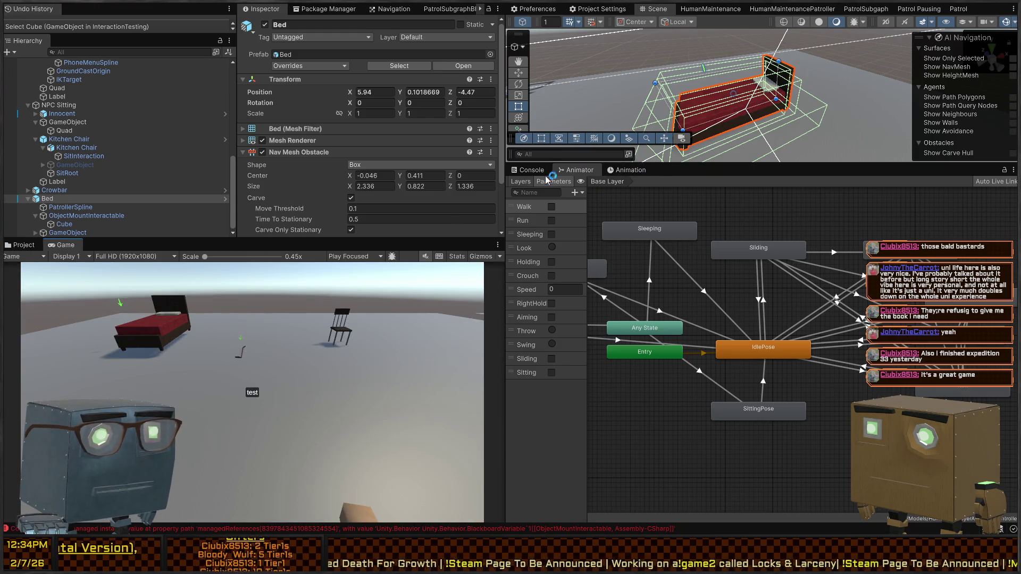
Find the 'Removing state tag: Sitting' Console log and open Interactor.cs from its stack trace
click(529, 171)
click(662, 298)
click(652, 288)
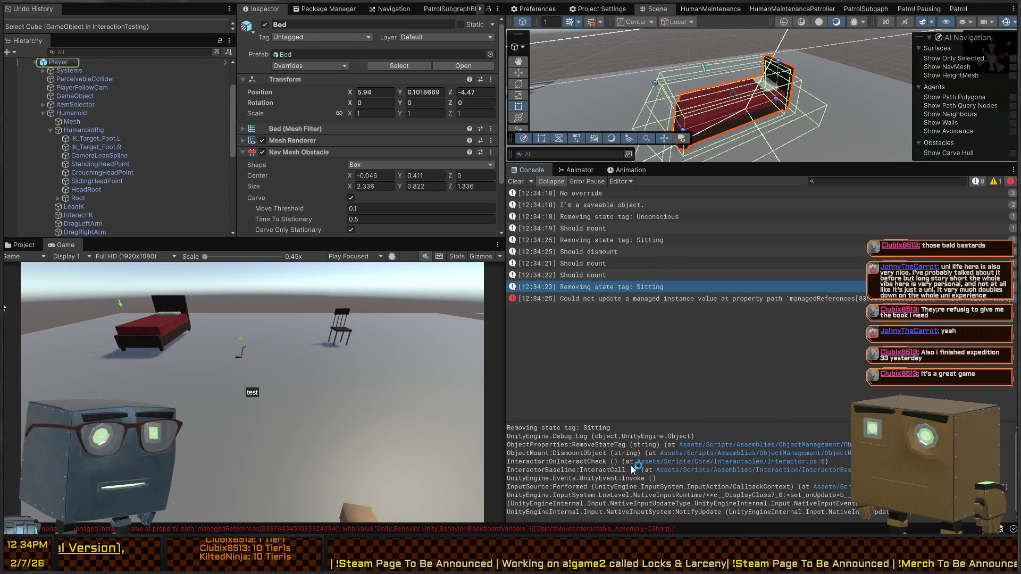
double_click(702, 462)
click(702, 462)
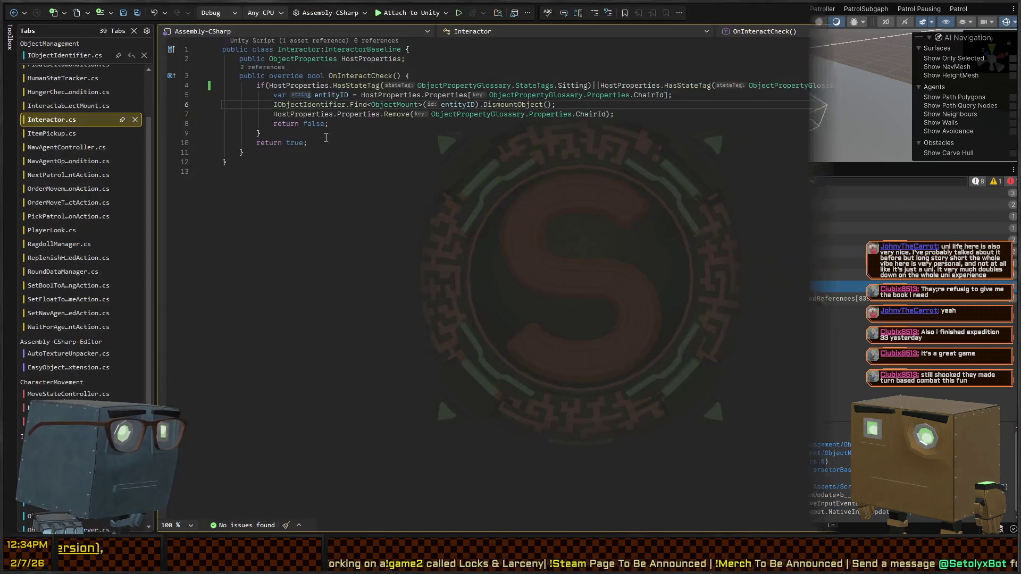
Look up how ObjectMount's DismountObject method works, then return to Interactor.cs
scroll(519, 104, up, 2)
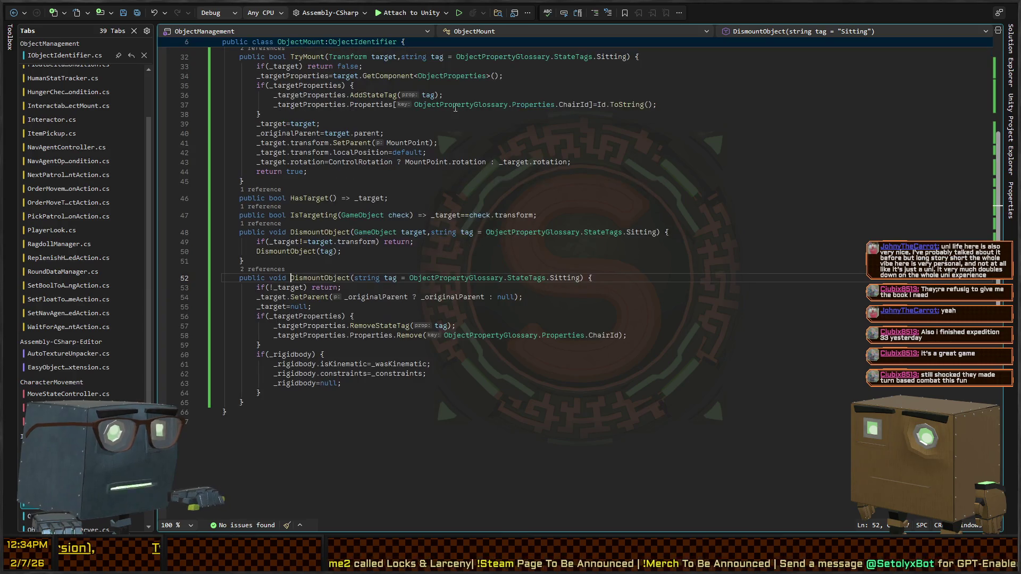
click(319, 278)
click(13, 15)
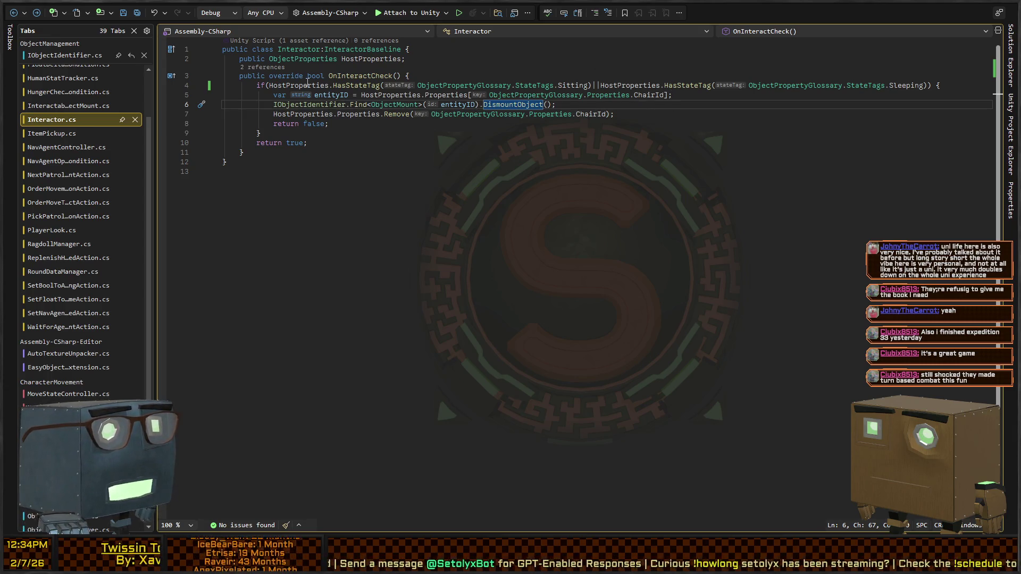
Move the if statement's Sitting check into a new hasSitting local variable
drag(308, 85, 312, 84)
key(ctrl+Return)
text(var hasSitting)
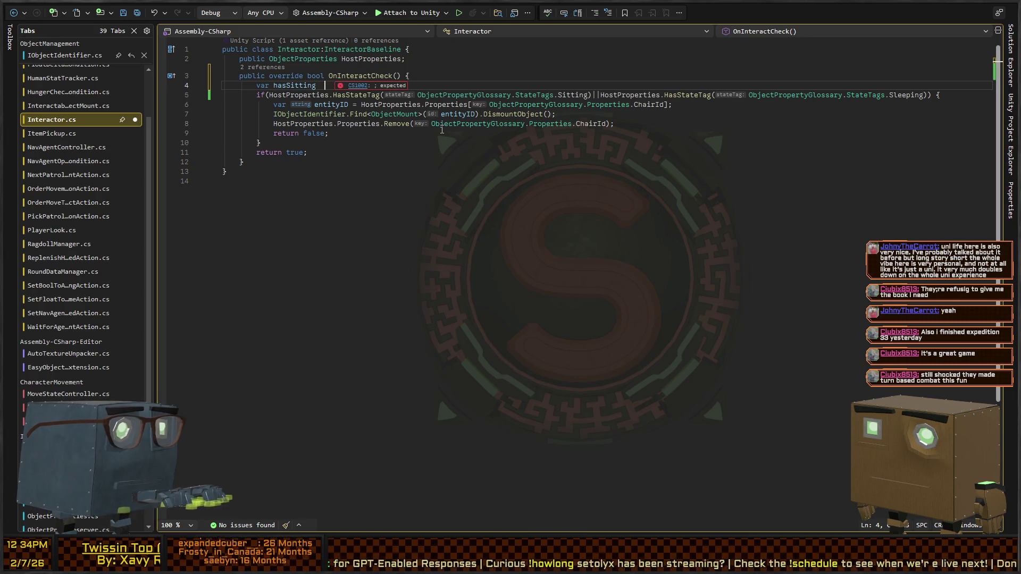
text(=)
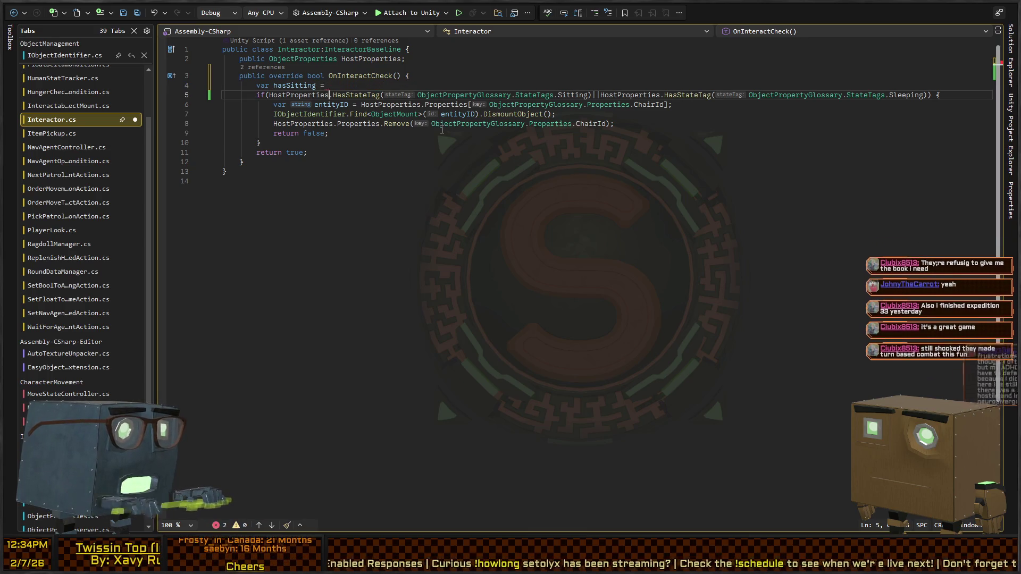
key(Down)
key(ctrl+Left)
key(ctrl+Left)
key(ctrl+Left)
key(ctrl+shift+Right)
key(ctrl+shift+Right)
key(ctrl+shift+Right)
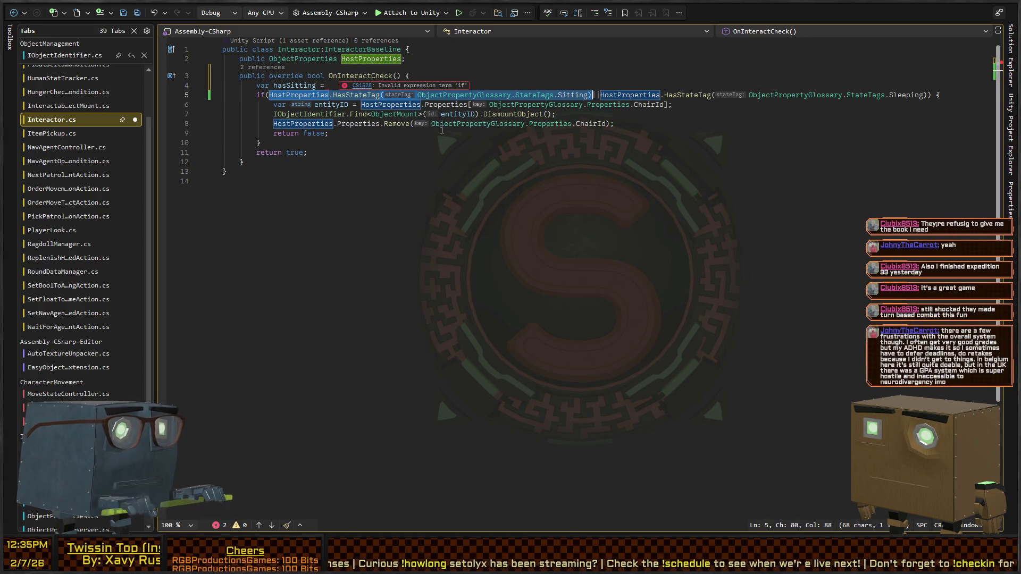
key(ctrl+x)
text(hasSitting)
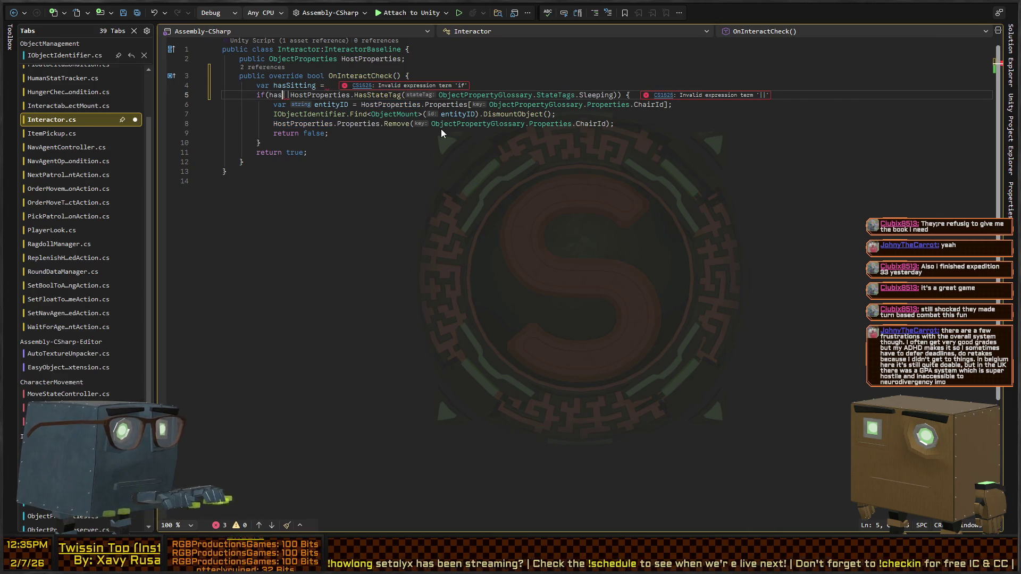
key(Up)
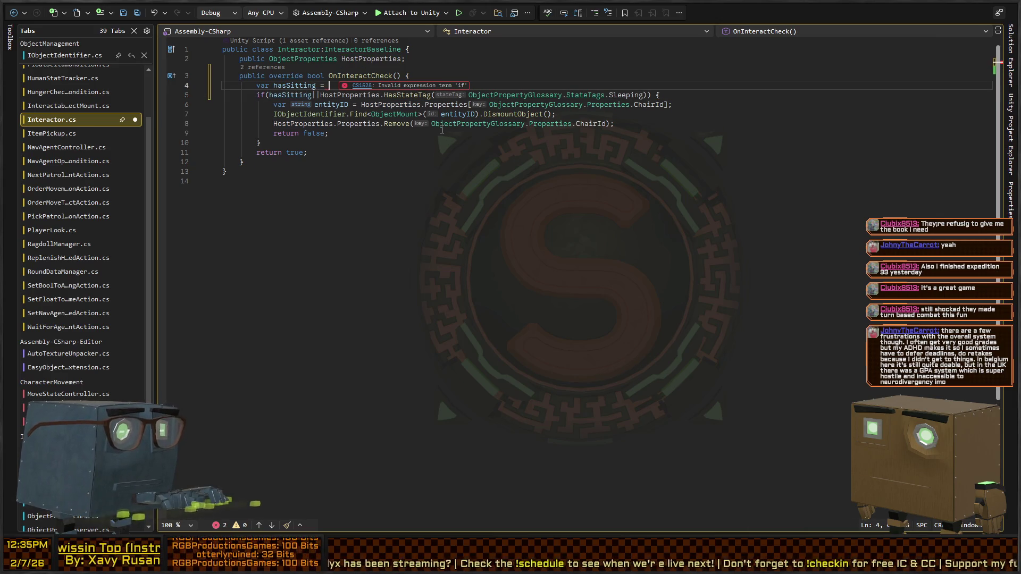
key(ctrl+v)
text(;)
key(Return)
key(Return)
Add a hasSleeping local that checks for the Sleeping tag instead of Sitting
key(Up)
text(var h)
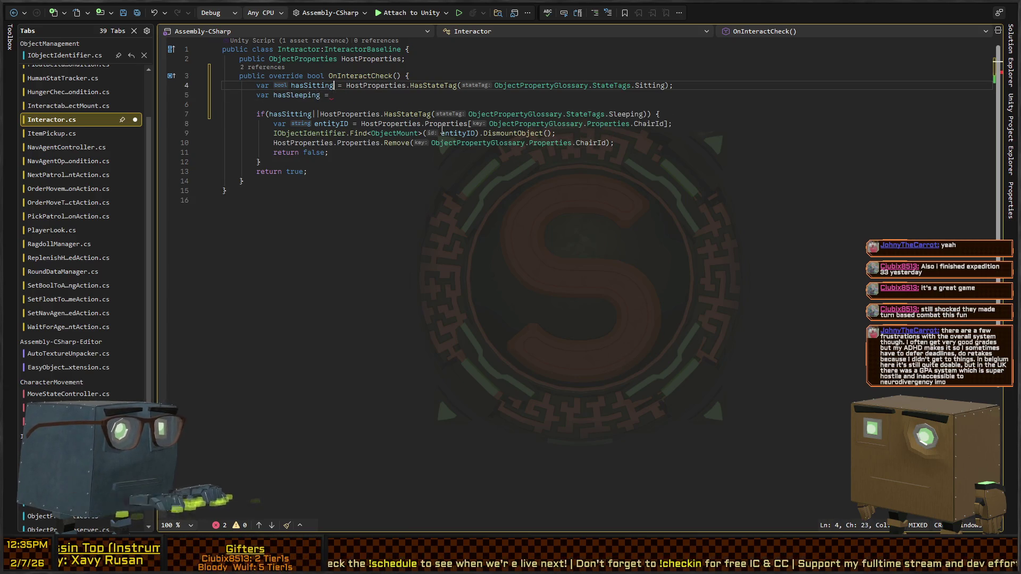
key(ctrl+v)
text(;)
key(Left)
key(Left)
key(ctrl+shift+Left)
text(Sleep)
Change the if condition to hasSitting || hasSleeping
key(Down)
key(Down)
key(Down)
key(Up)
key(Right)
key(ctrl+shift+Left)
key(ctrl+shift+Left)
key(ctrl+shift+Left)
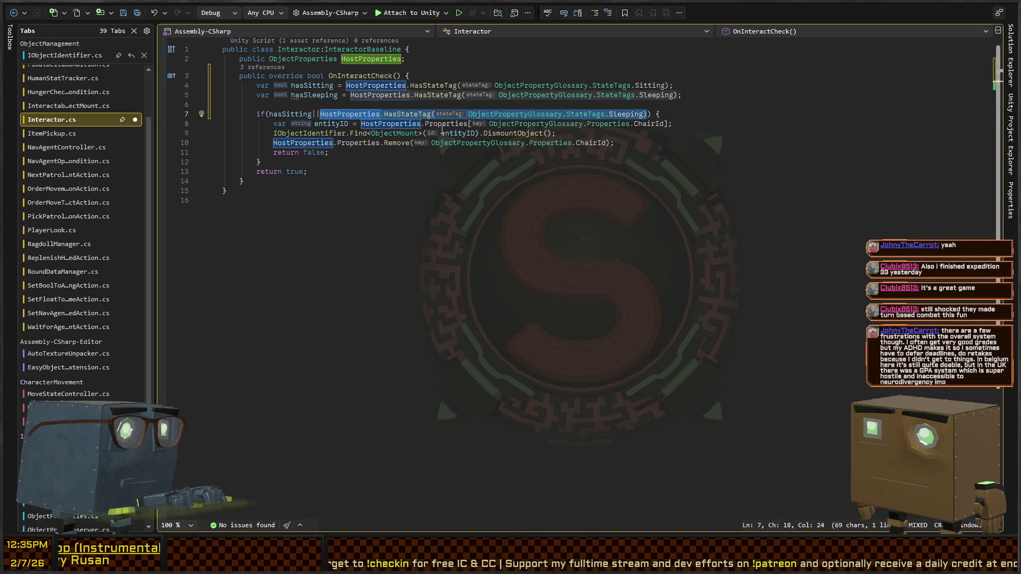
text(||hasSleeping)
key(Down)
key(Down)
key(End)
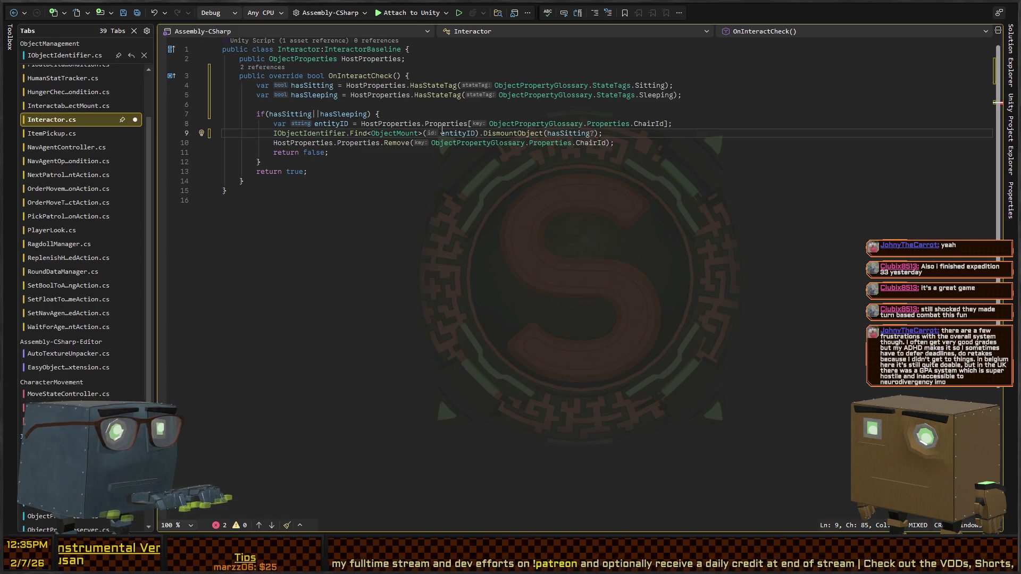
Pass hasSitting ? Sitting : Sleeping to DismountObject, then reformat and save the script
key(Up)
key(Up)
key(Up)
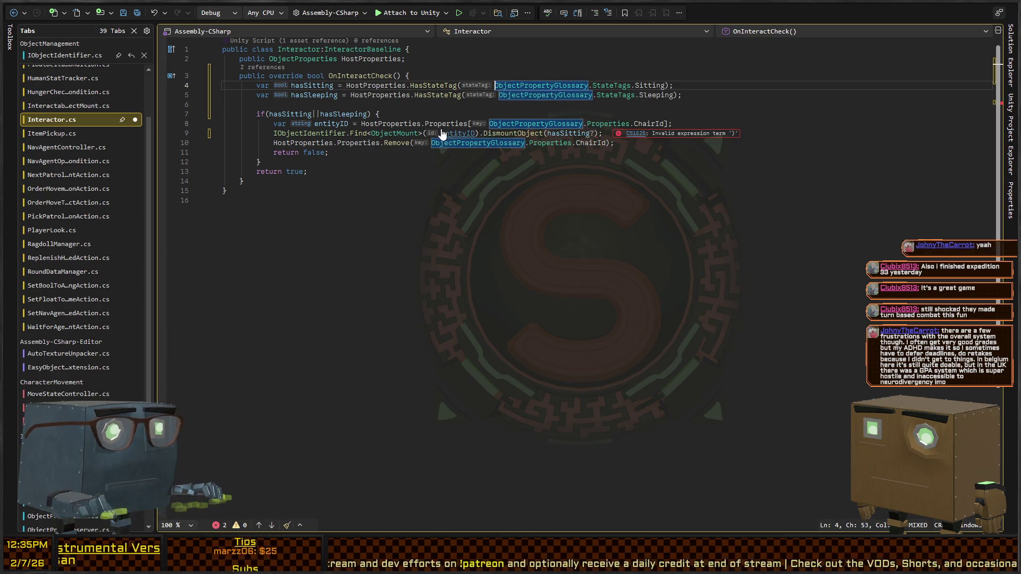
key(ctrl+Left)
key(ctrl+shift+Right)
key(alt+shift+period)
key(shift+End)
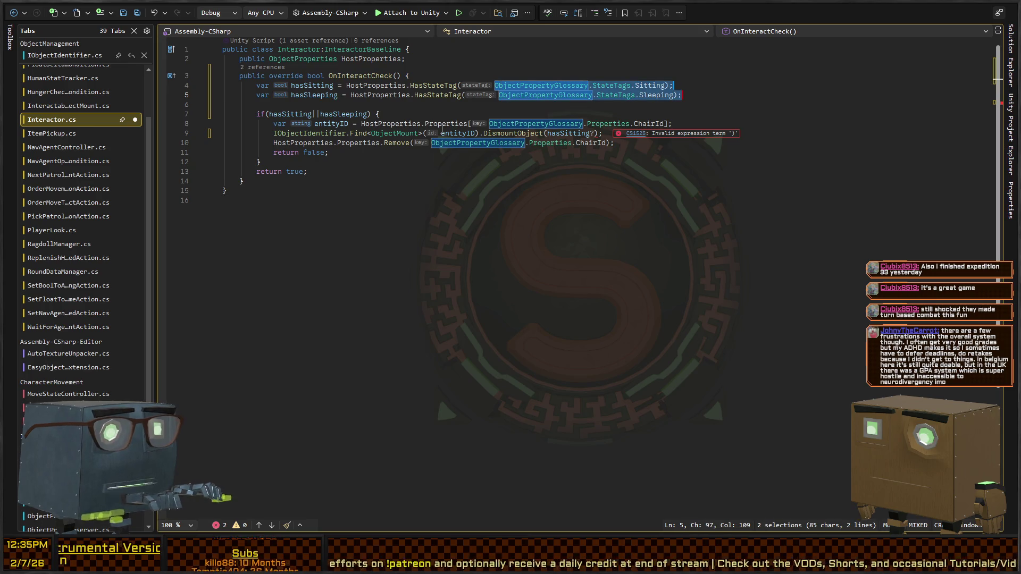
key(Escape)
key(Down)
key(Down)
key(Down)
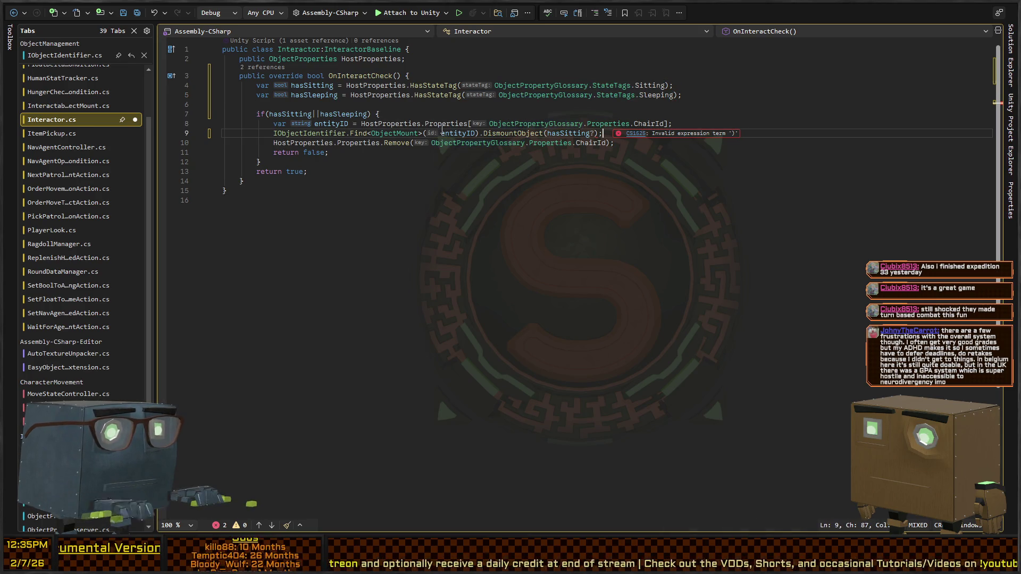
key(ctrl+v)
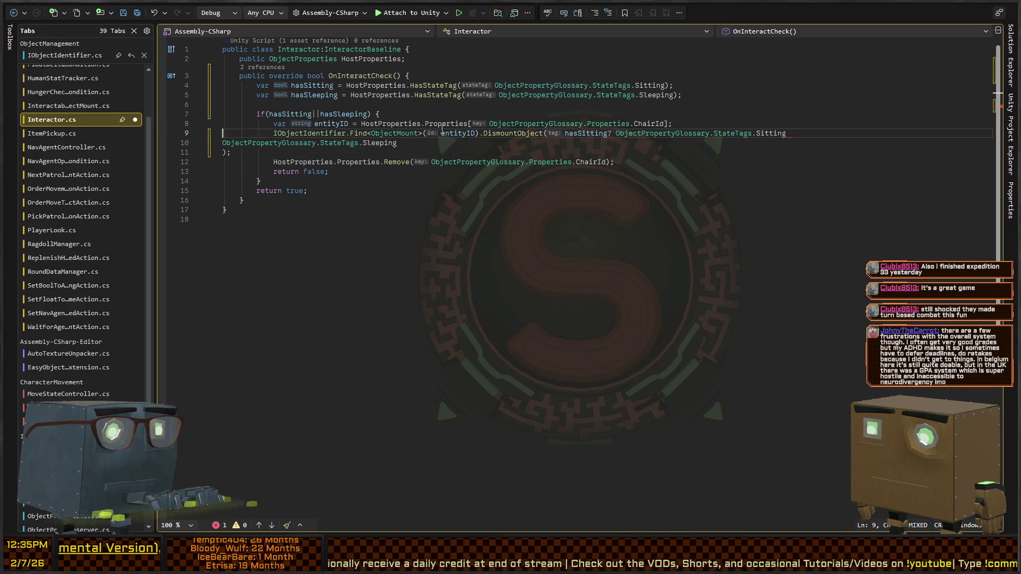
key(Delete)
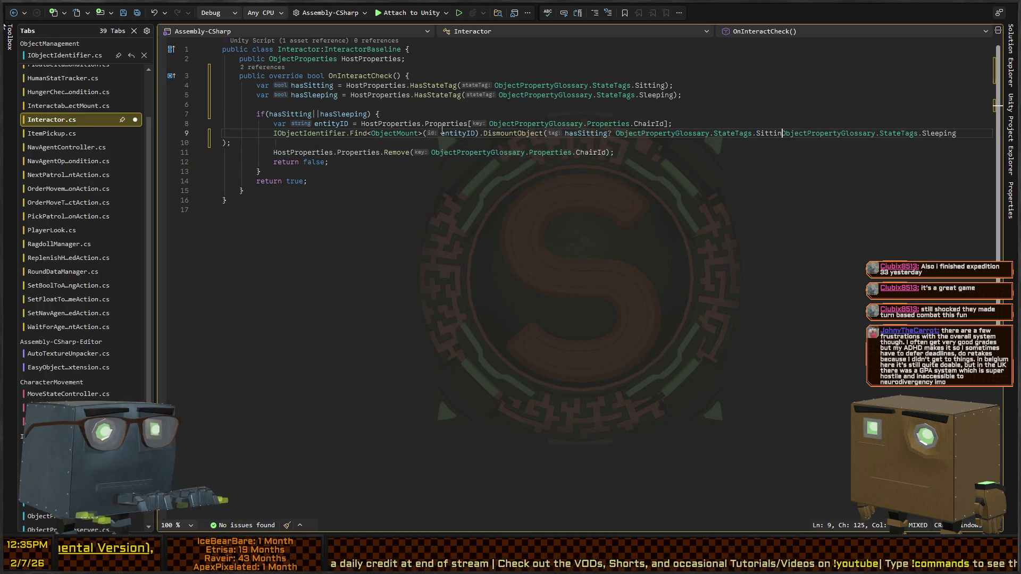
text(g:)
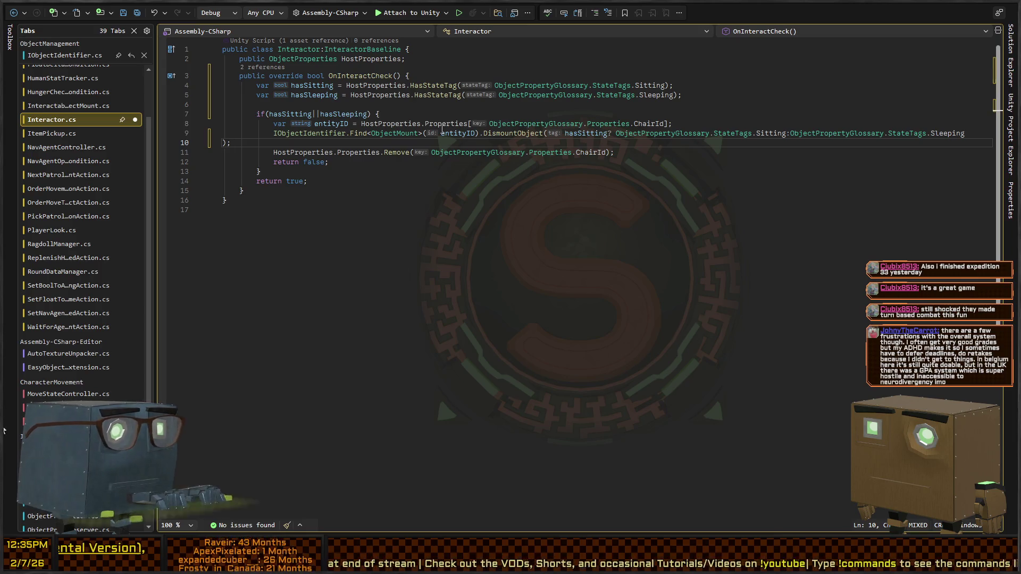
key(End)
key(Delete)
key(ctrl+s)
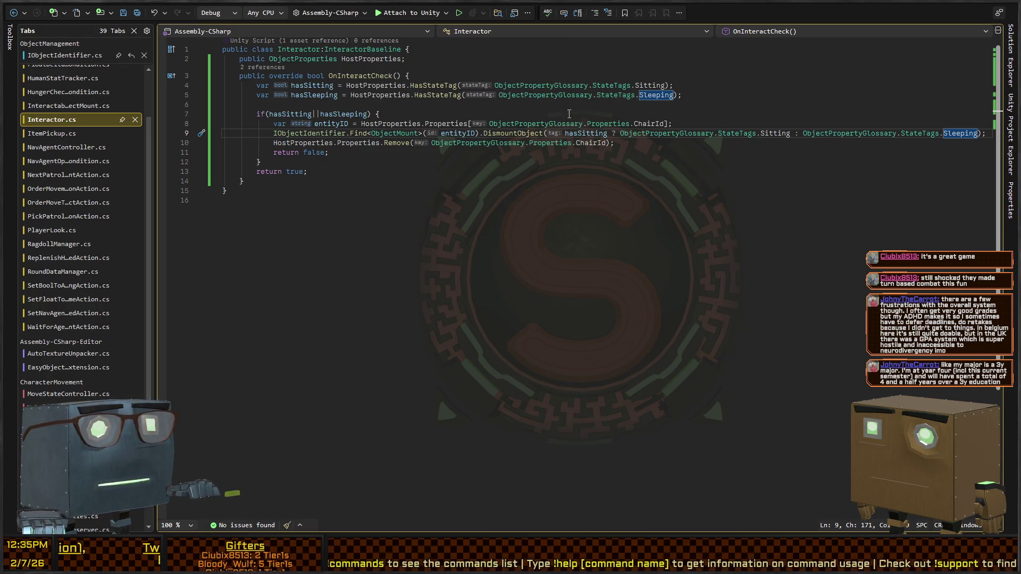
key(alt+Tab)
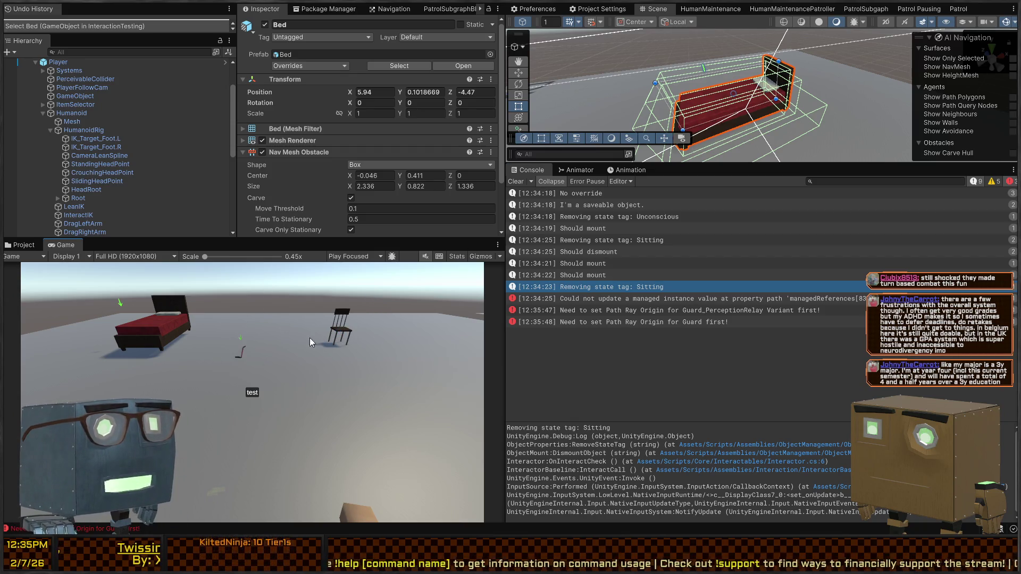
Play-test by walking to the bed, lying down and getting up twice, then stop play mode
key(ctrl+p)
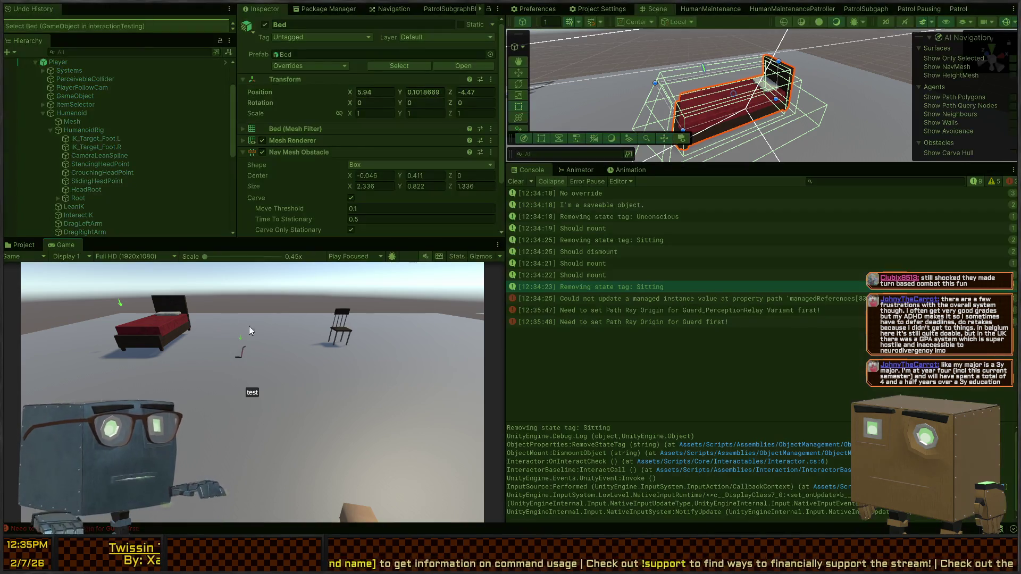
key(w)
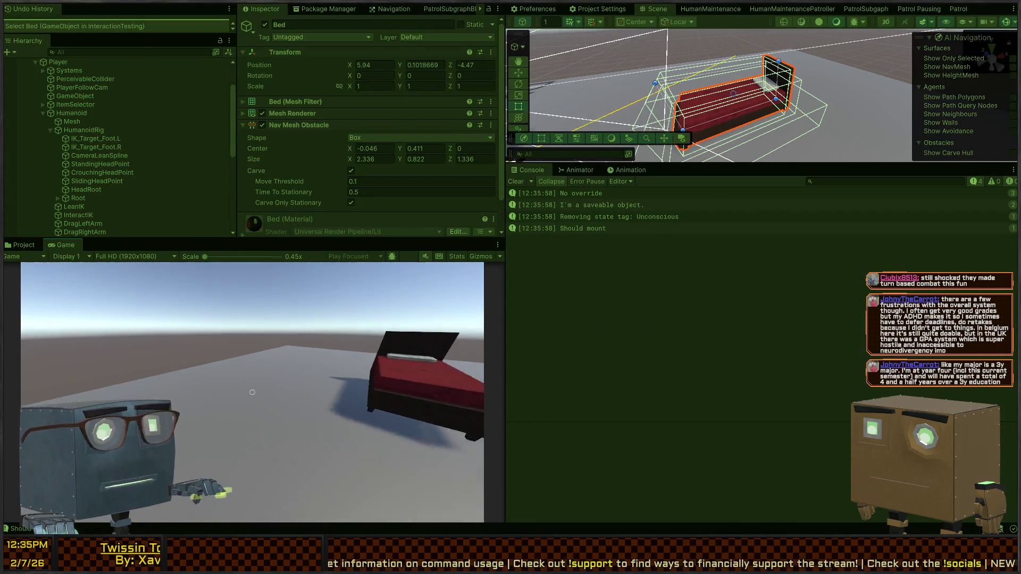
key(e)
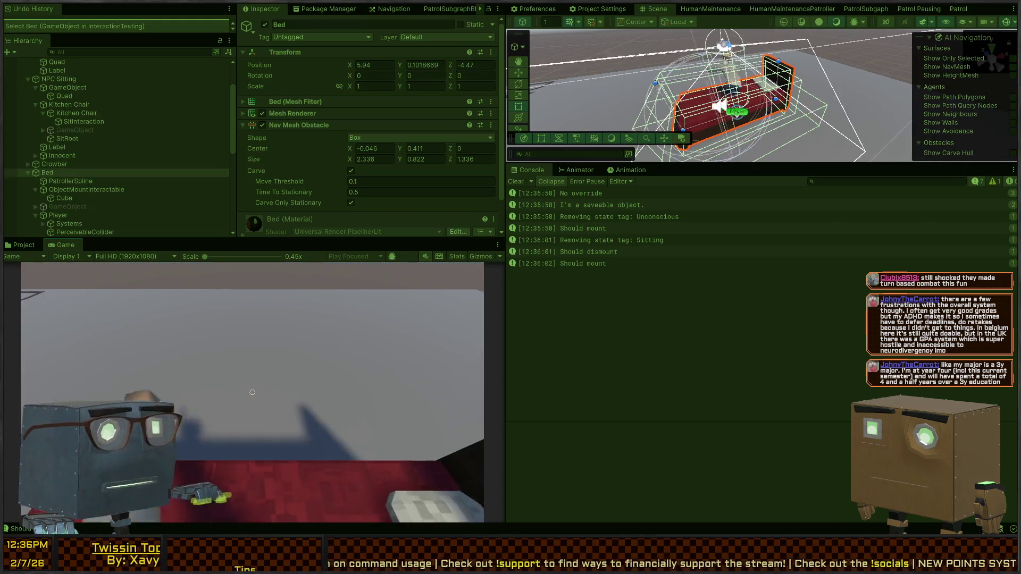
key(e)
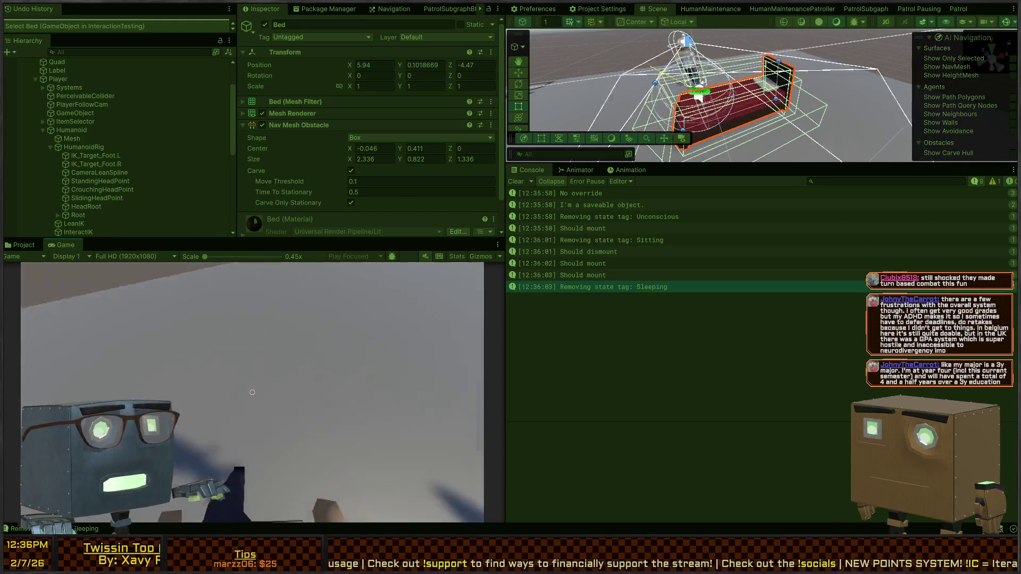
key(e)
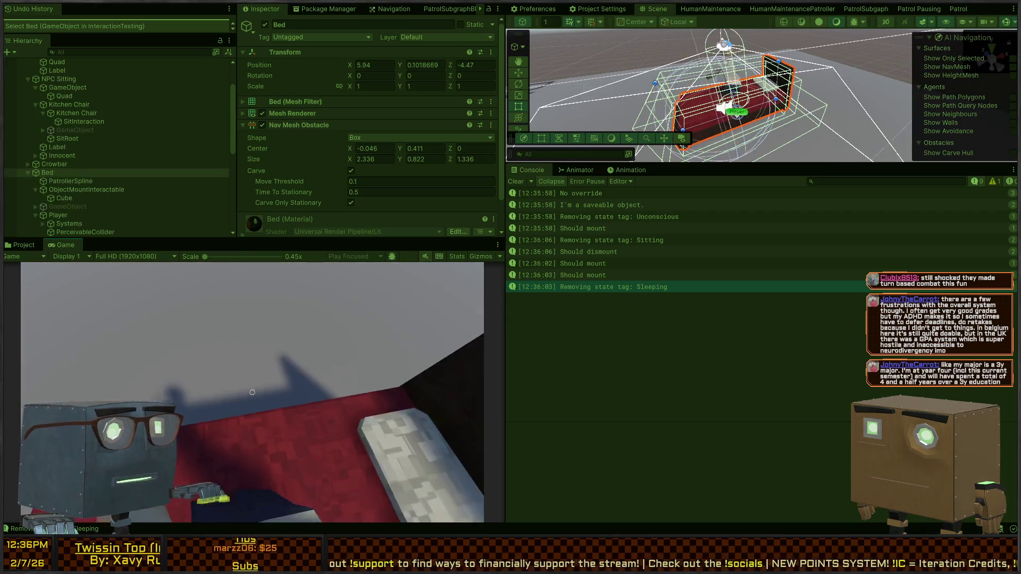
key(e)
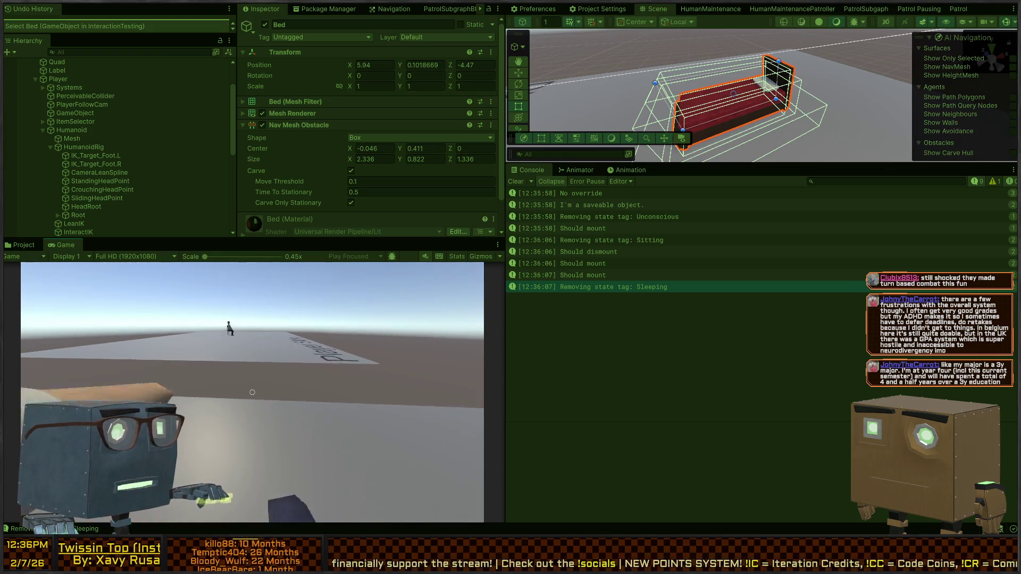
click(506, 287)
mouse_move(771, 106)
mouse_down()
mouse_move(880, 111)
mouse_move(681, 91)
mouse_move(692, 127)
mouse_up()
Paste a copy of the bed and reposition it along Z
key(ctrl+v)
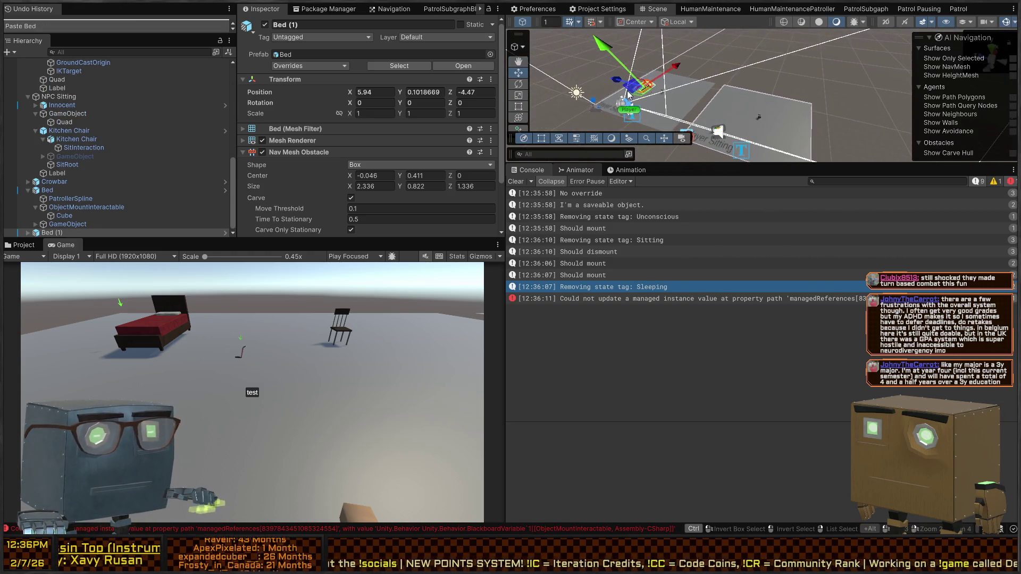
mouse_move(646, 88)
mouse_down()
mouse_move(791, 138)
mouse_move(782, 133)
mouse_up()
mouse_move(782, 133)
mouse_down()
mouse_move(648, 142)
mouse_move(649, 91)
mouse_up()
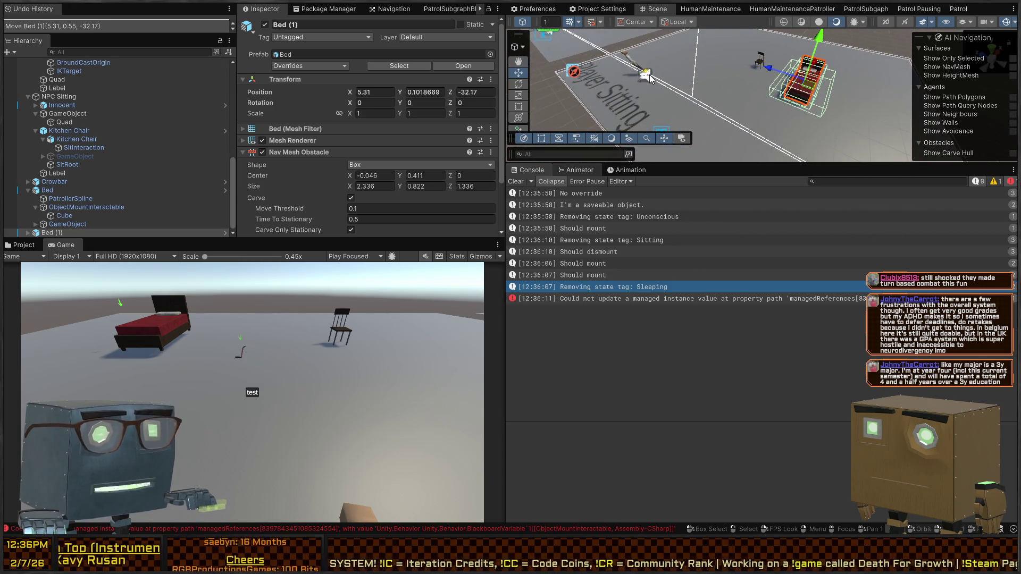
Check Innocent's current mount reference, then parent Bed (1) under NPC Sitting
click(650, 78)
scroll(394, 122, down, 15)
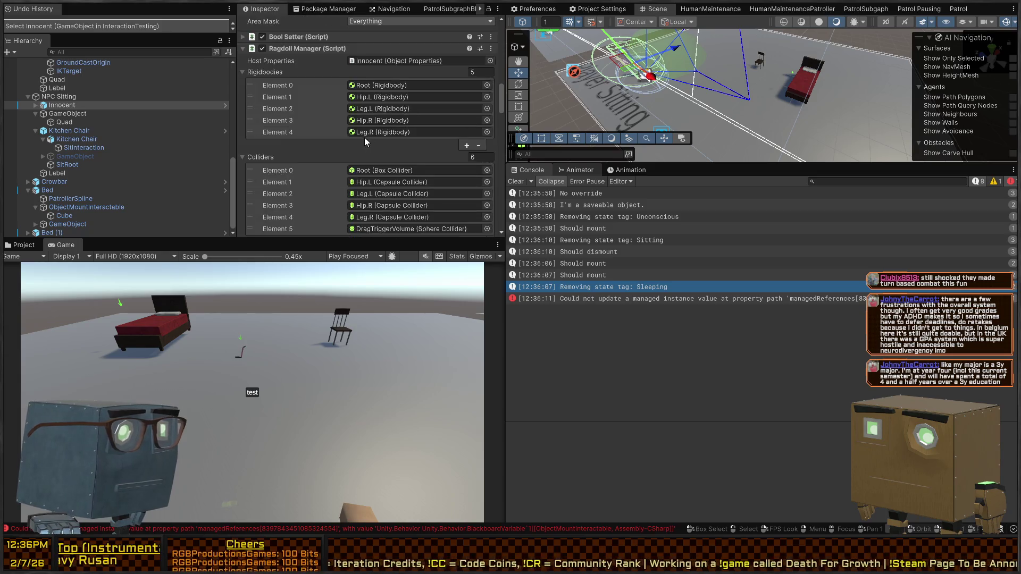
scroll(326, 107, down, 10)
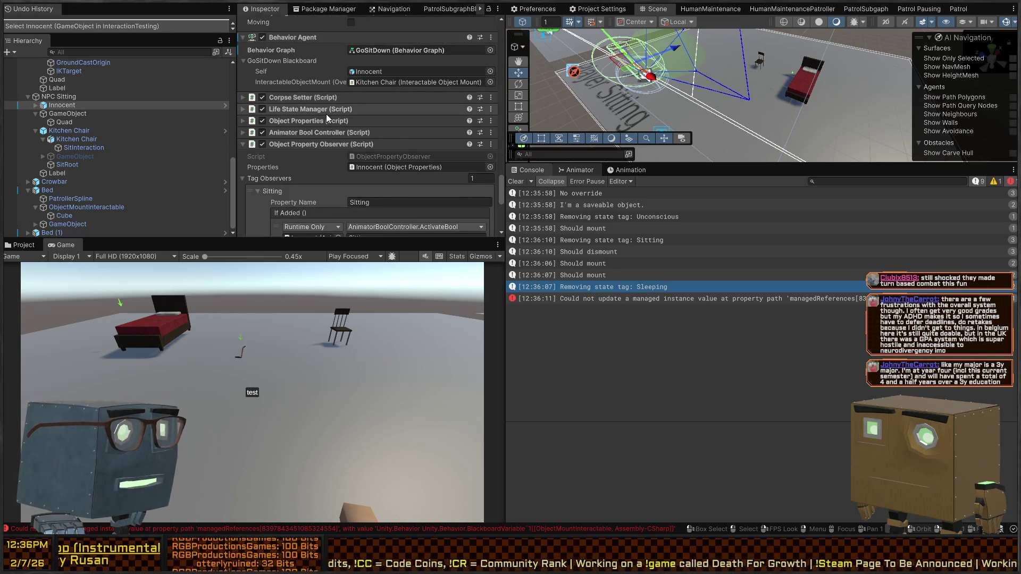
scroll(335, 132, up, 4)
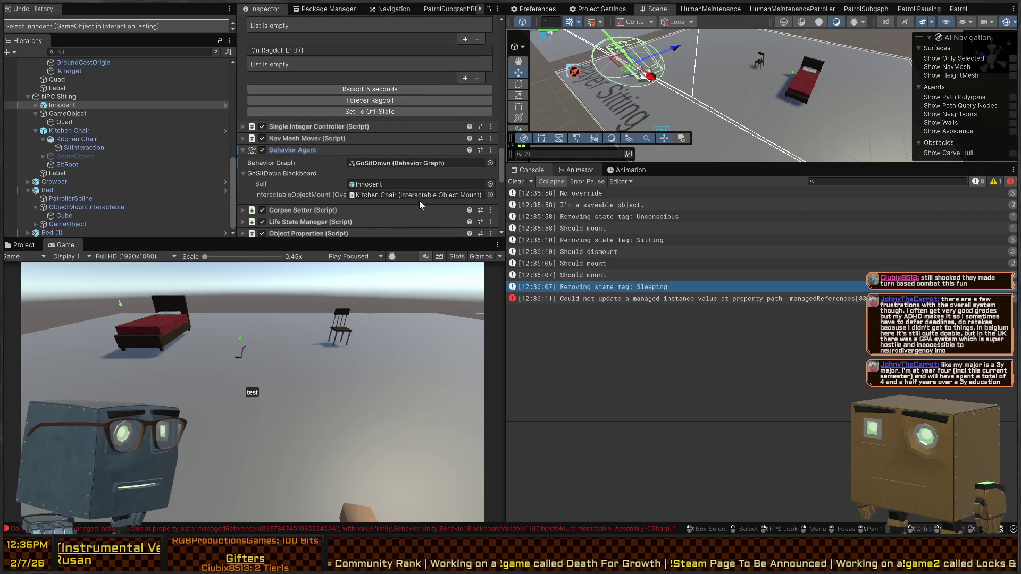
click(419, 196)
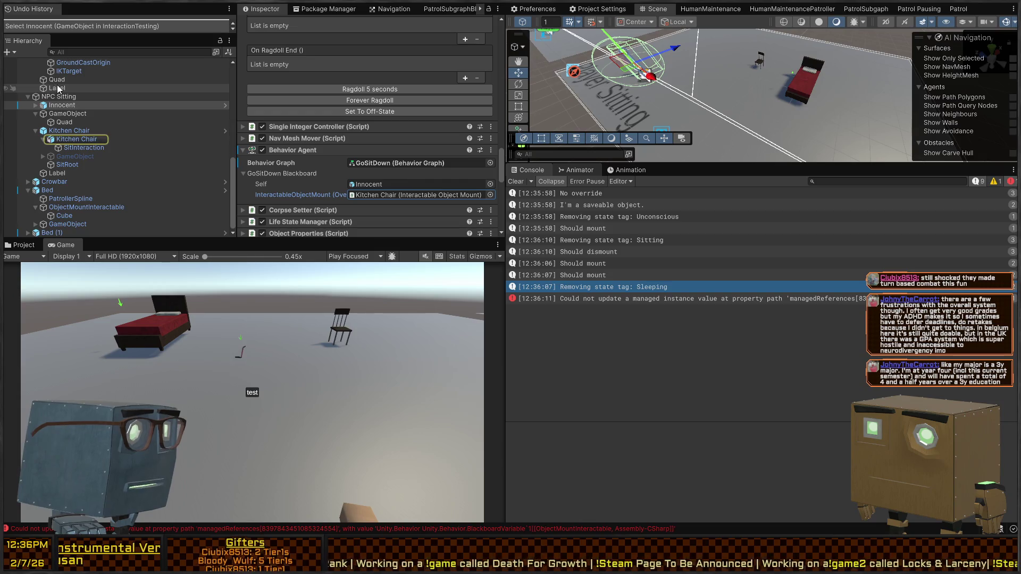
click(808, 108)
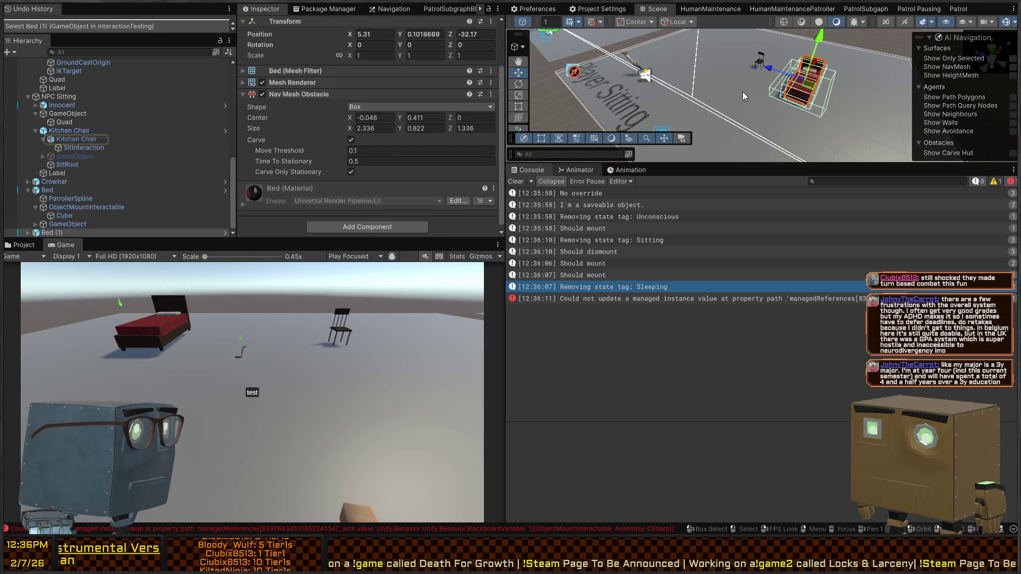
mouse_move(44, 106)
mouse_down()
mouse_move(75, 105)
mouse_move(53, 176)
mouse_up()
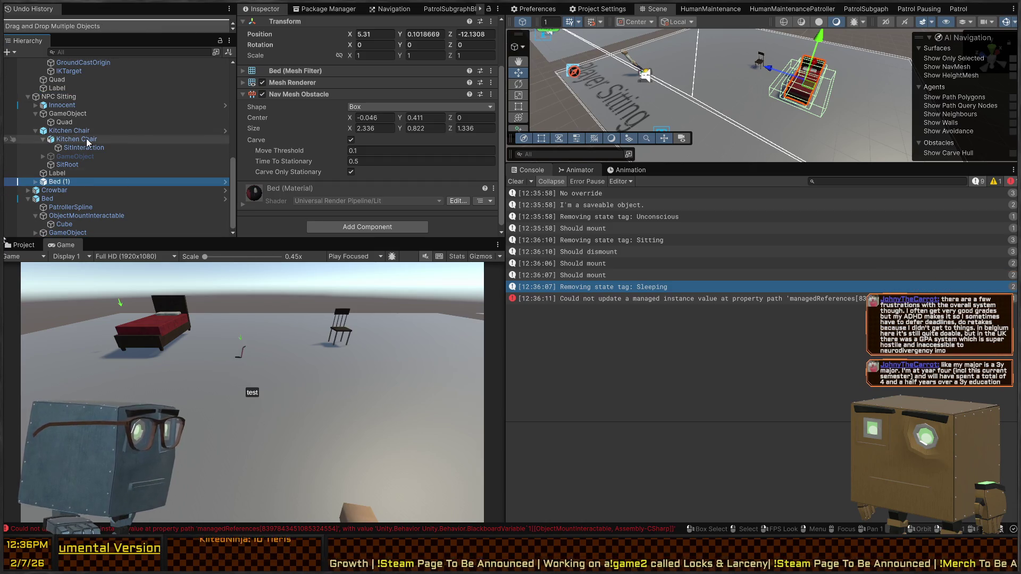
Assign ObjectMountInteractable to Innocent's InteractableObjectMount blackboard field
click(62, 104)
scroll(428, 140, down, 15)
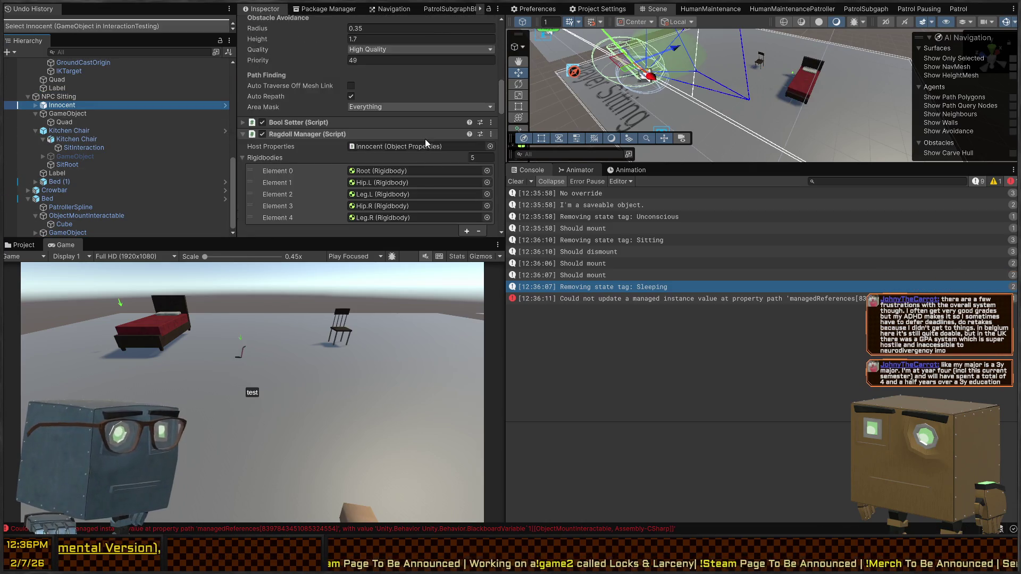
scroll(388, 103, down, 6)
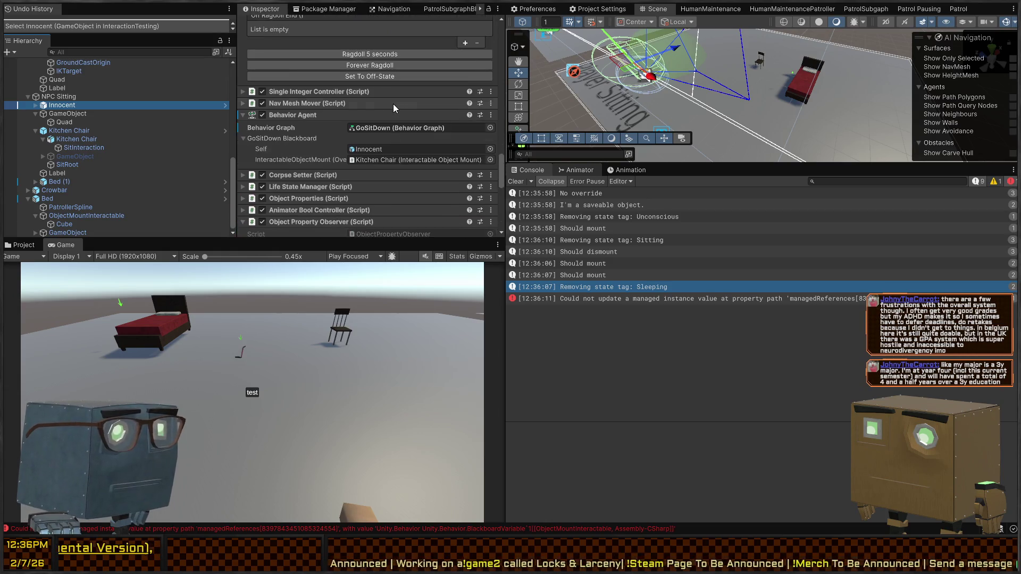
drag(85, 216, 441, 101)
Play-test the NPC while flying the scene camera toward the bed, then stop
key(ctrl+p)
right_click(870, 125)
key(w)
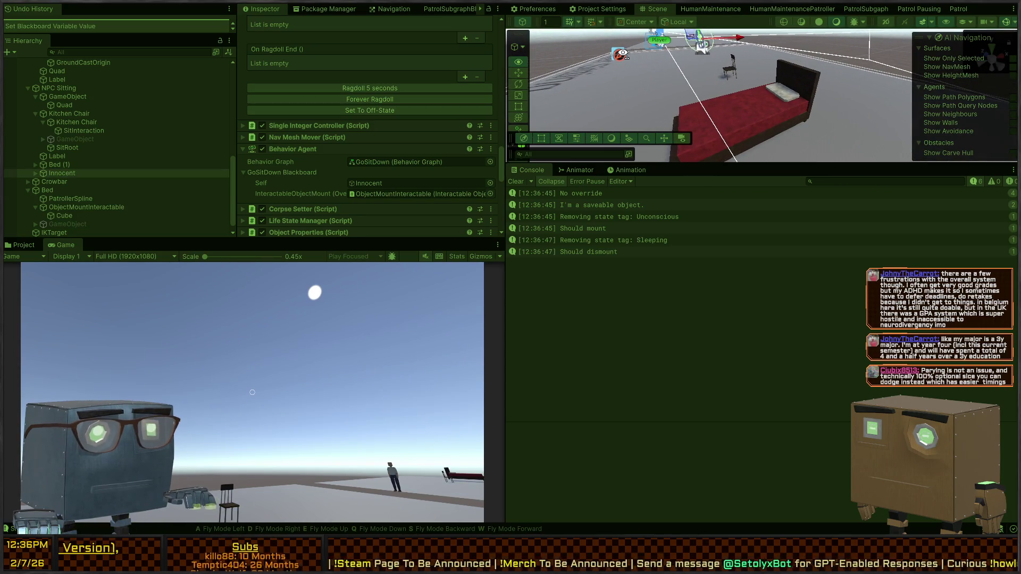
key(w)
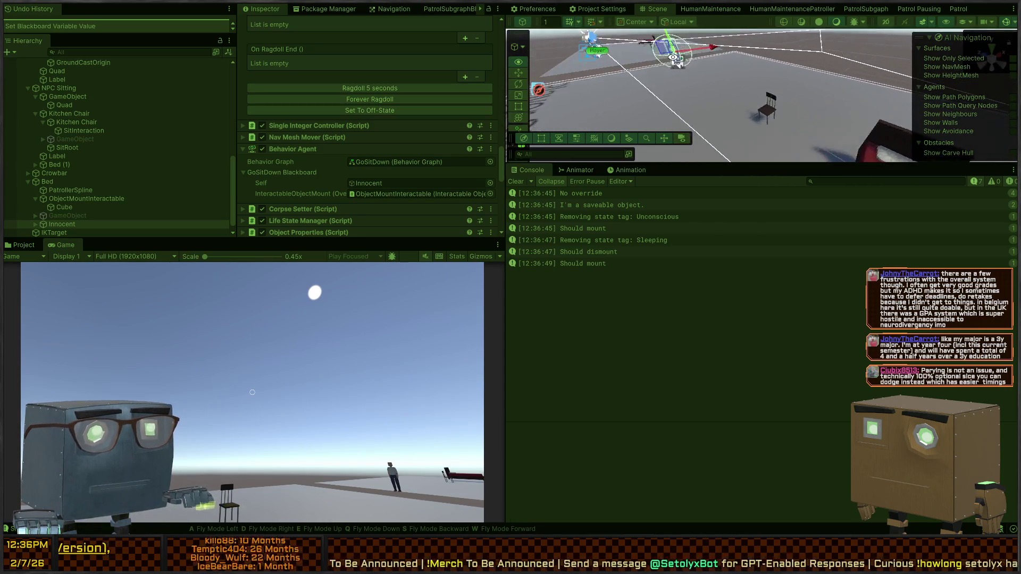
key(a)
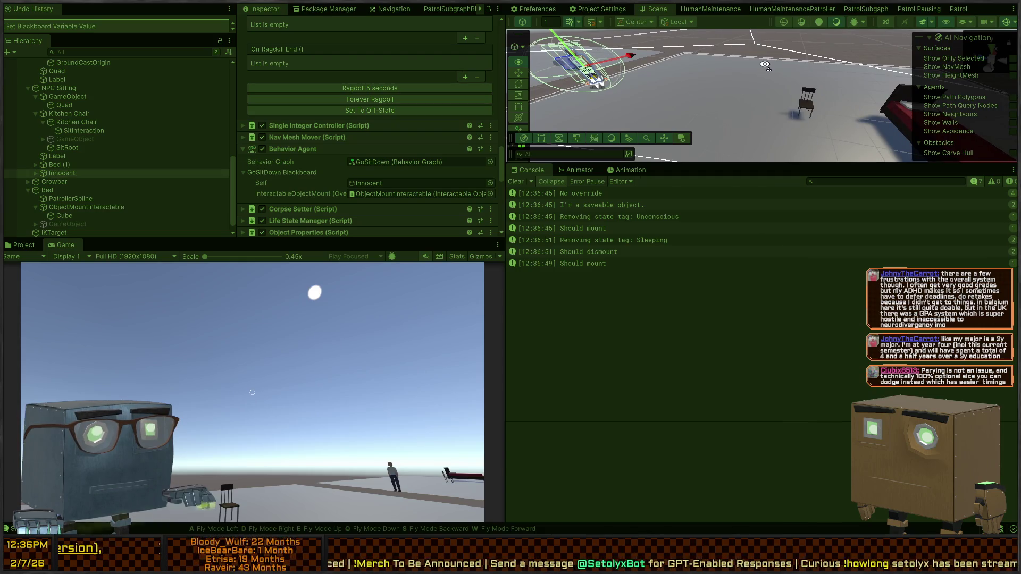
key(s)
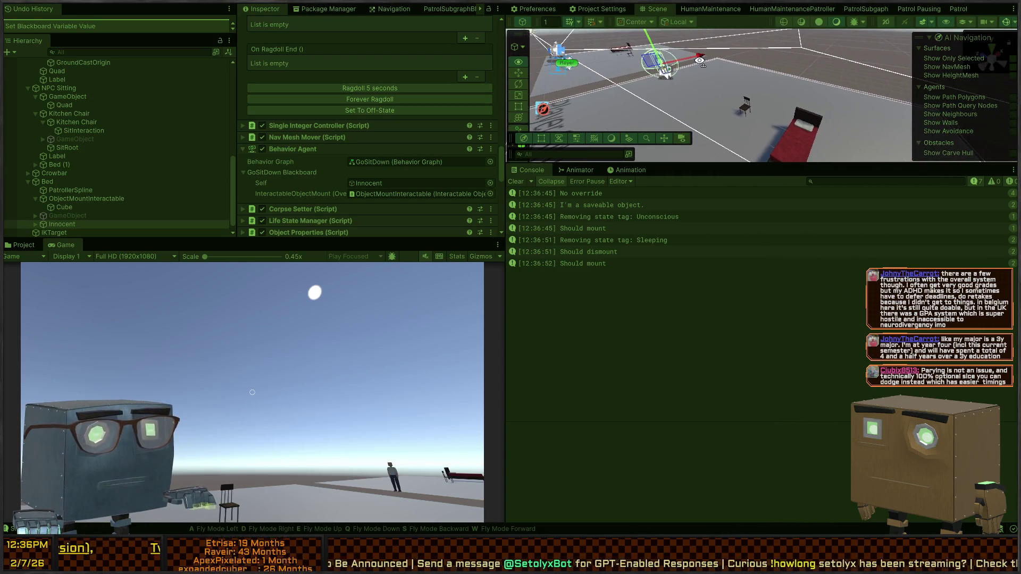
key(ctrl+p)
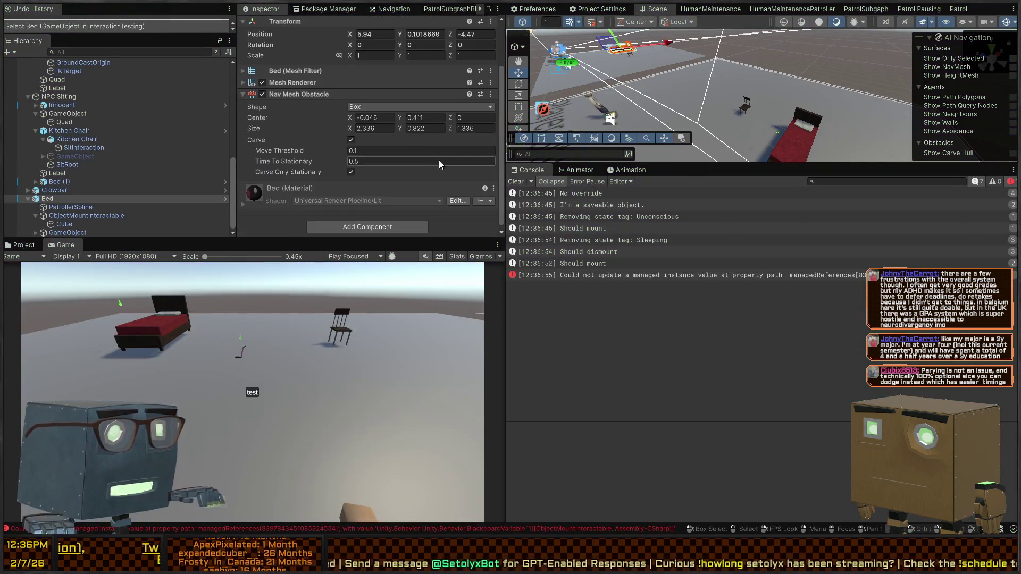
Assign Bed (1)'s child ObjectMountInteractable to Innocent's InteractableObjectMount field
click(65, 198)
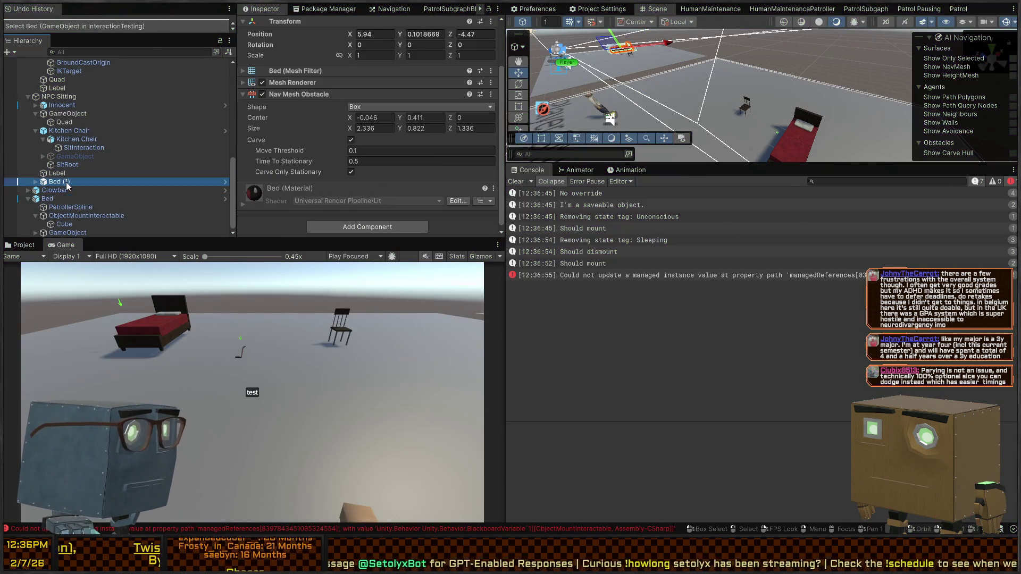
click(61, 105)
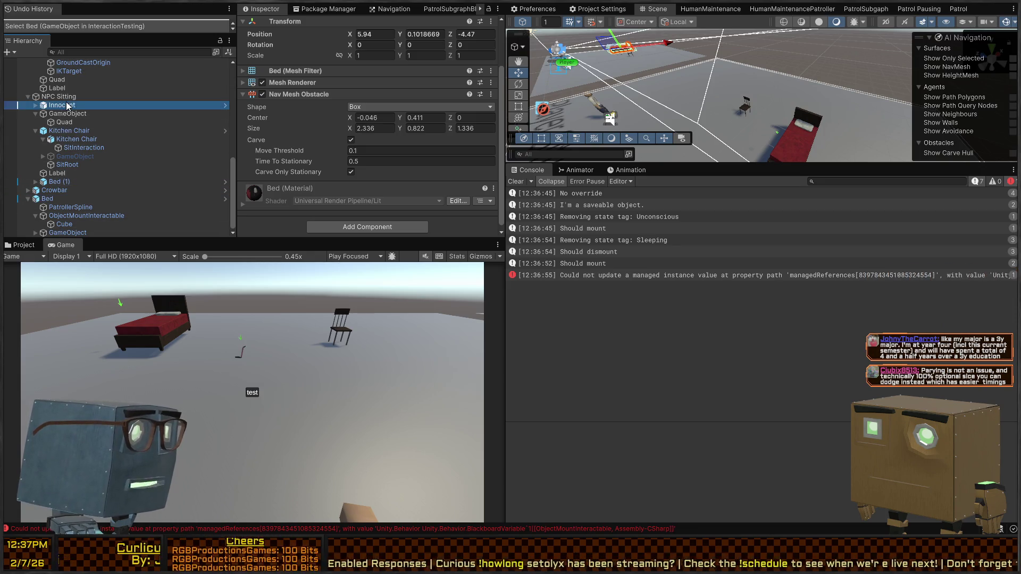
scroll(400, 146, down, 10)
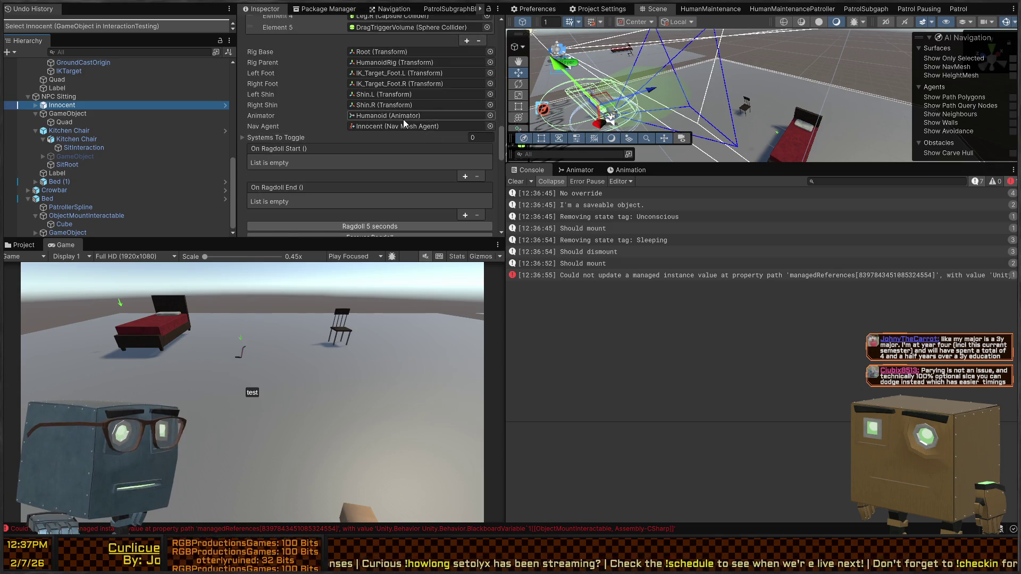
click(35, 181)
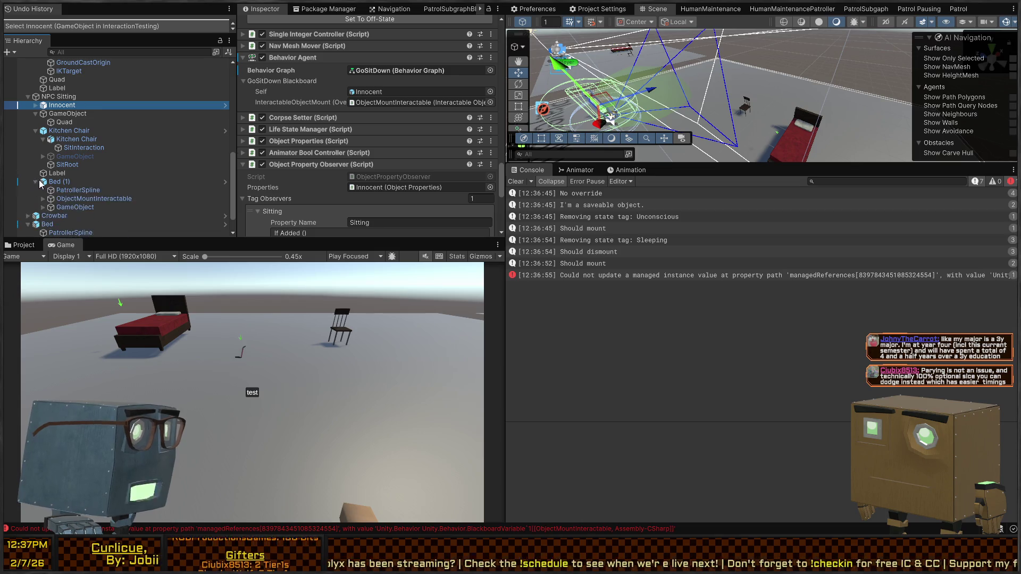
scroll(43, 176, down, 1)
drag(72, 175, 404, 103)
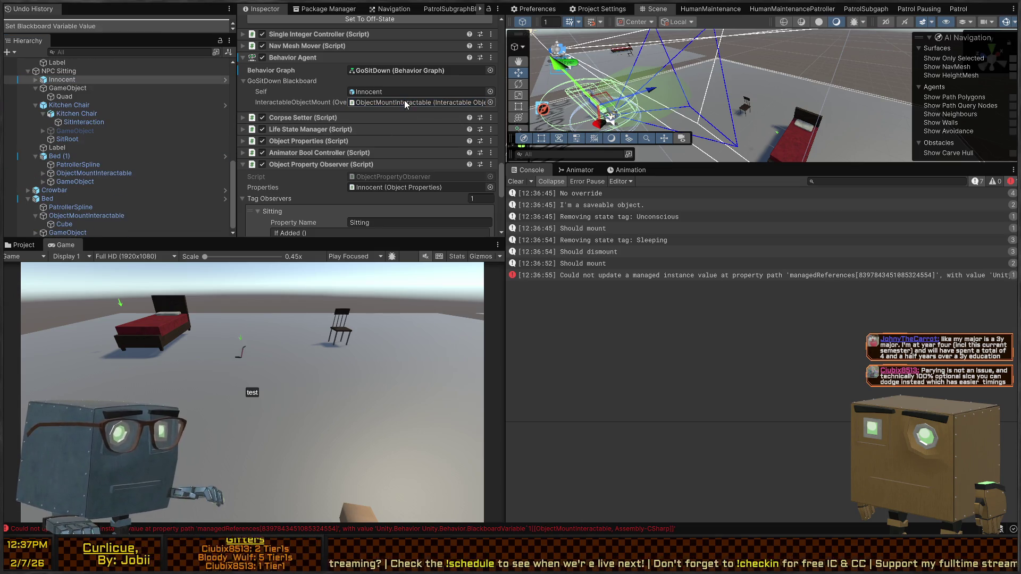
Play-test again with the NPC framed in the scene view, then stop and select the bed
key(ctrl+p)
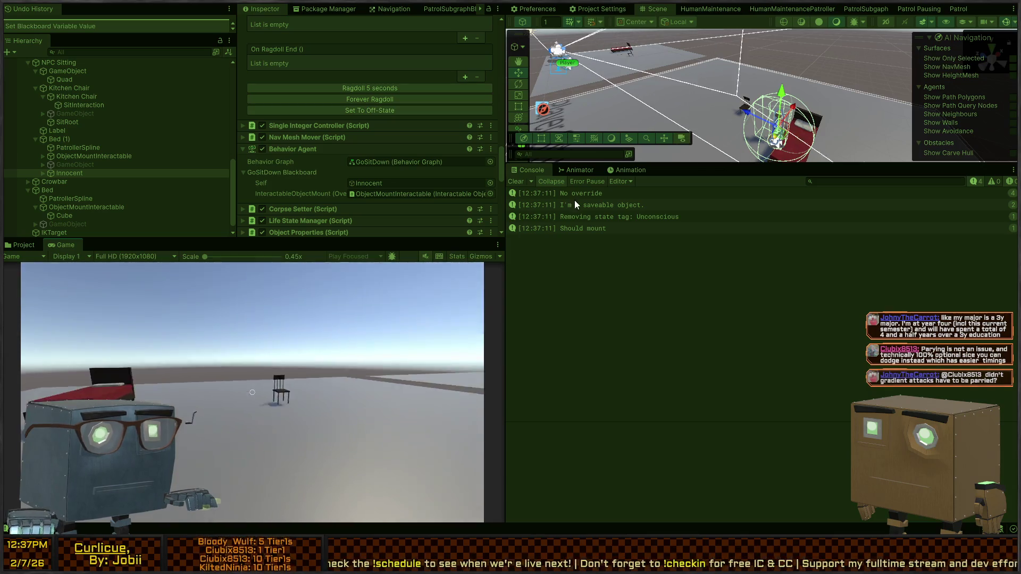
key(f)
right_click(813, 123)
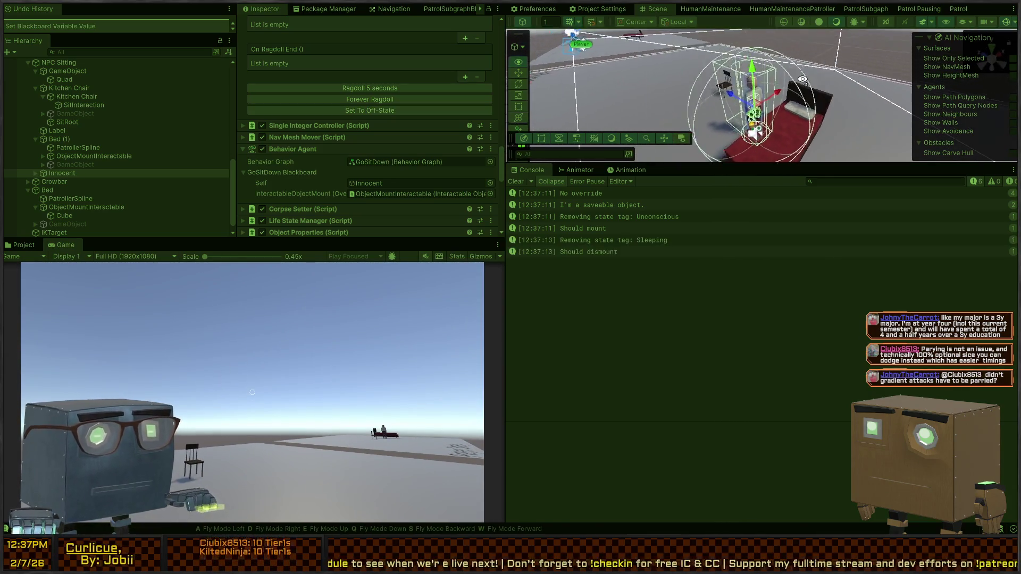
key(ctrl+p)
key(f)
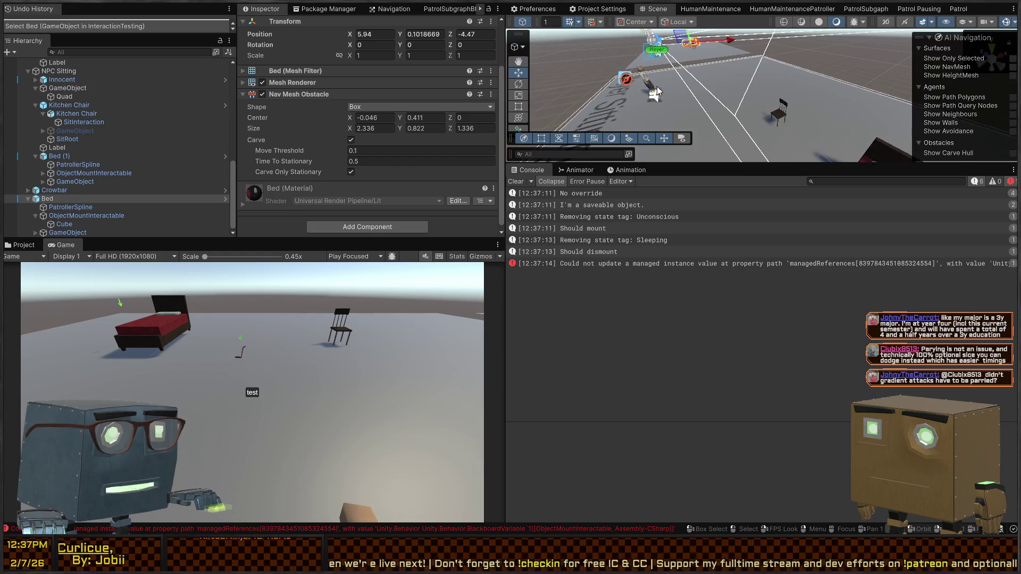
click(640, 221)
click(629, 170)
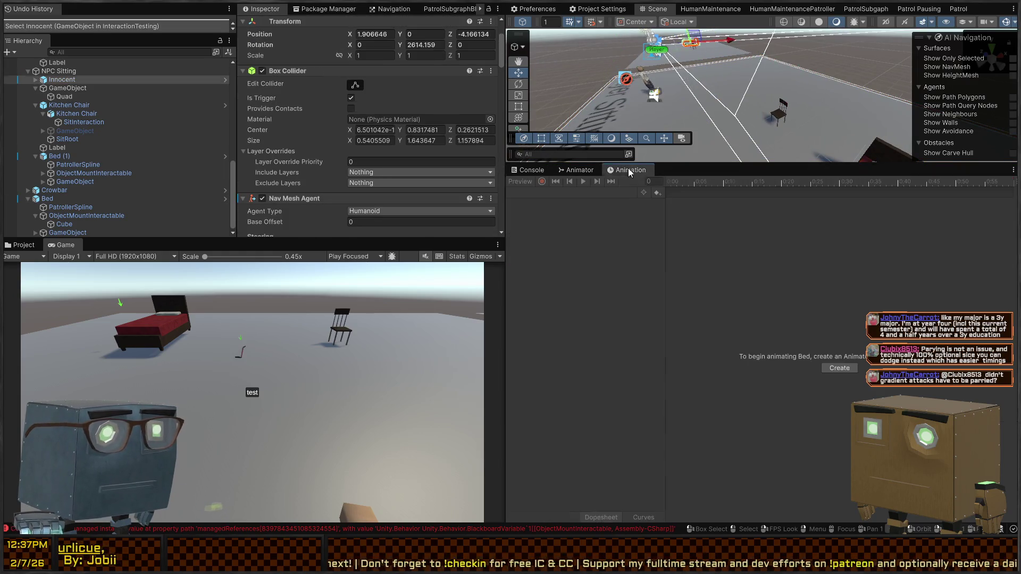
Show the Animator graph for Innocent's Humanoid model
click(577, 170)
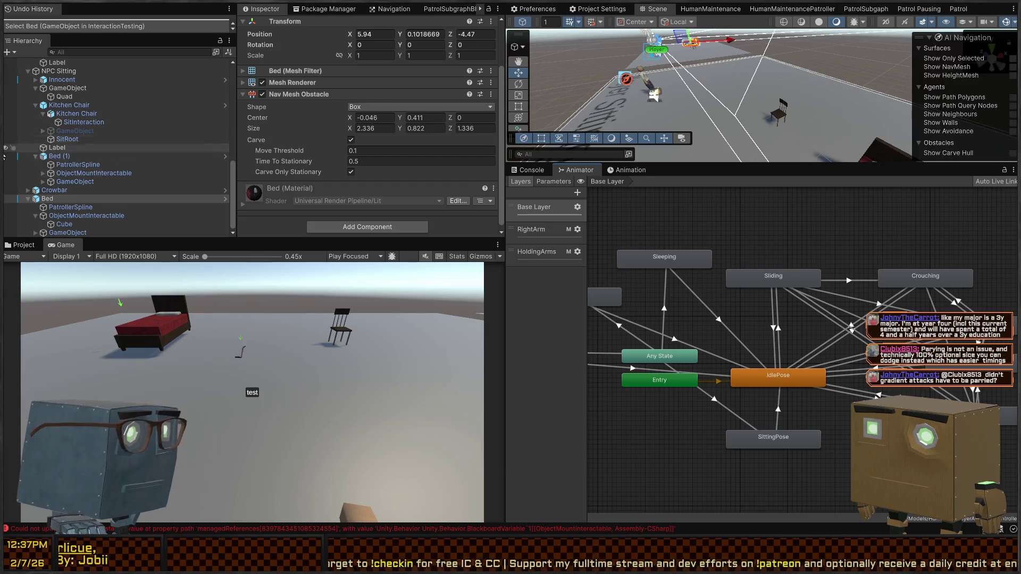
click(55, 80)
key(Right)
key(Down)
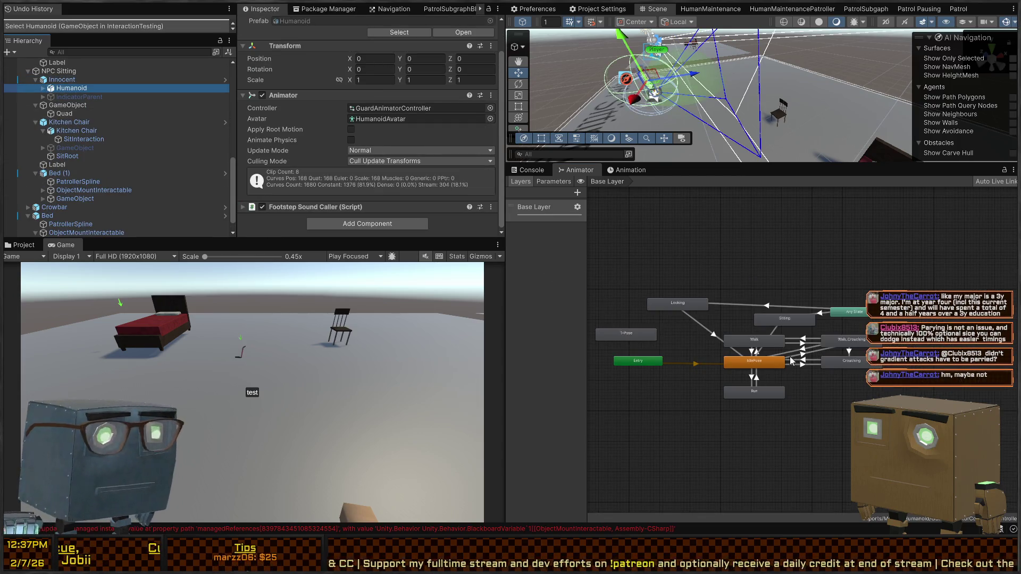
Move the Sitting state higher and duplicate it into Sitting 0
scroll(791, 321, up, 5)
scroll(831, 308, down, 5)
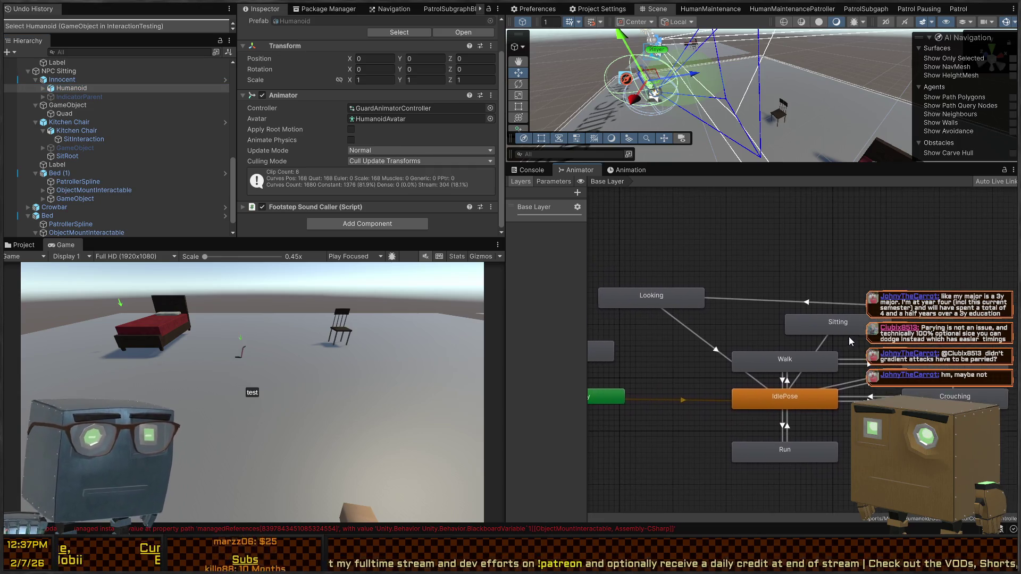
scroll(808, 298, up, 1)
drag(810, 307, 789, 235)
mouse_move(930, 213)
mouse_down()
mouse_move(828, 297)
mouse_move(795, 298)
mouse_up()
key(ctrl+d)
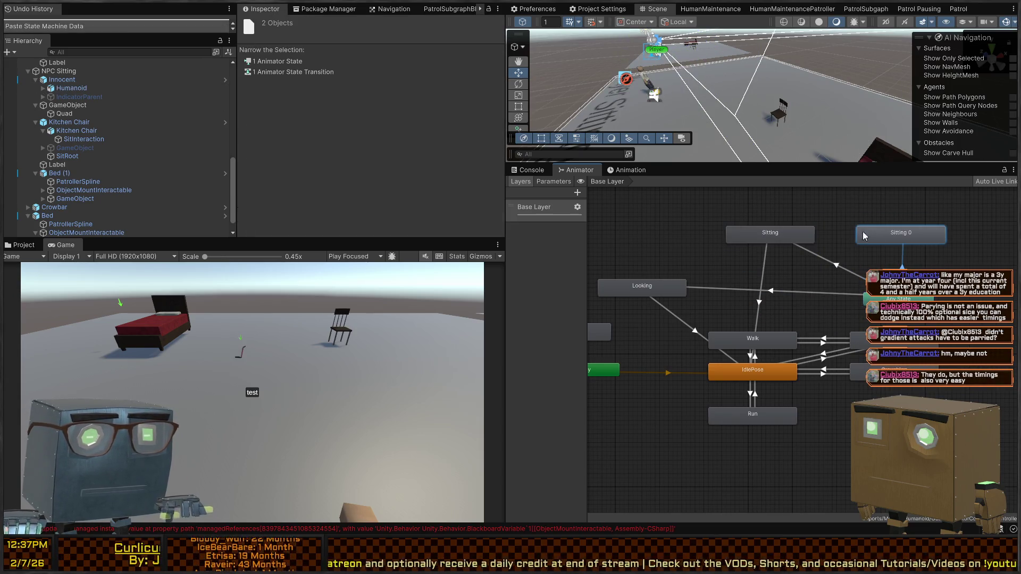
Rename the Sitting 0 copy to Sleeping, give it the Sleeping clip, and transition it to IdlePose
drag(909, 237, 879, 242)
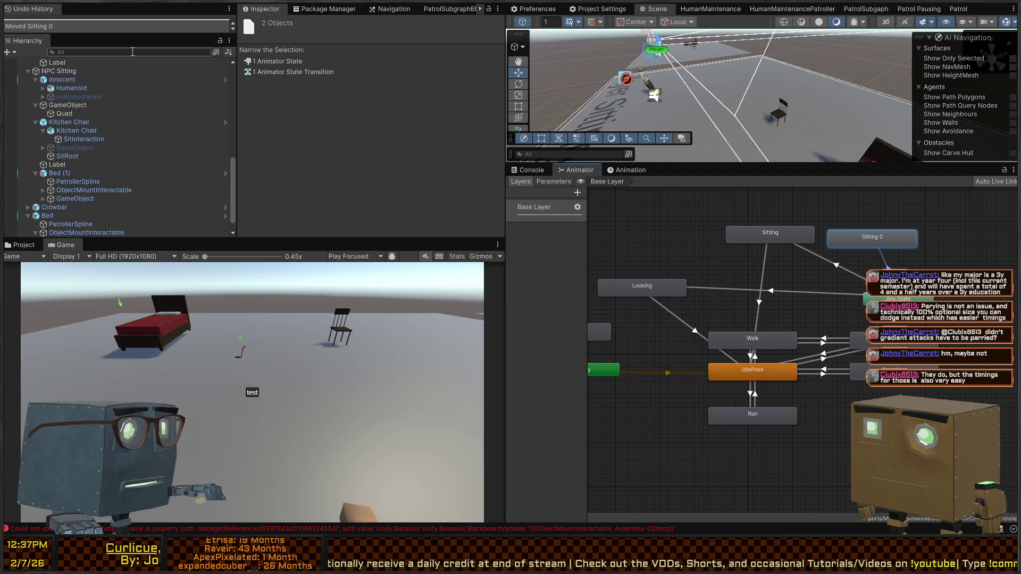
click(898, 241)
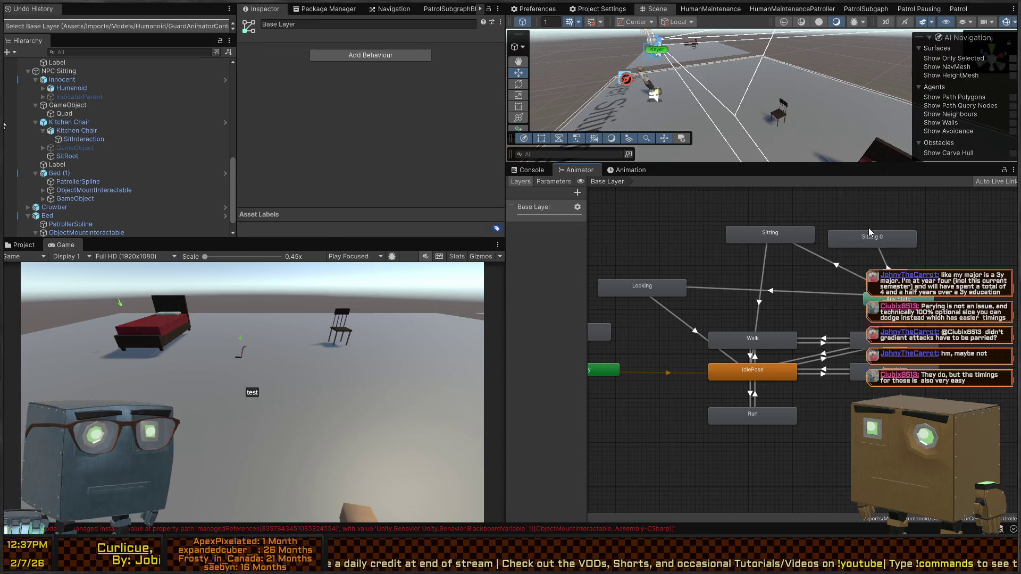
click(386, 35)
key(Escape)
text(Sleeping)
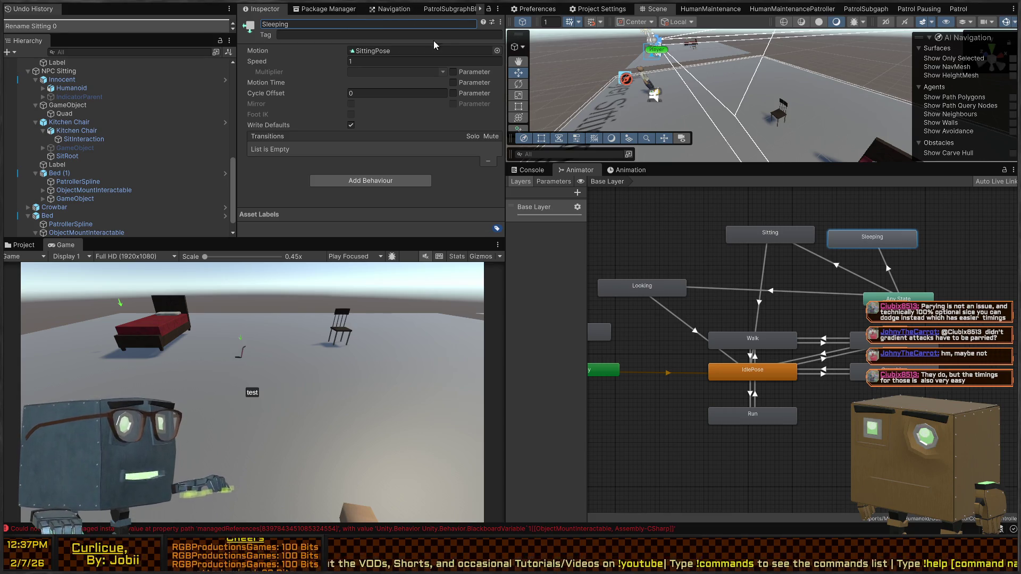
key(Return)
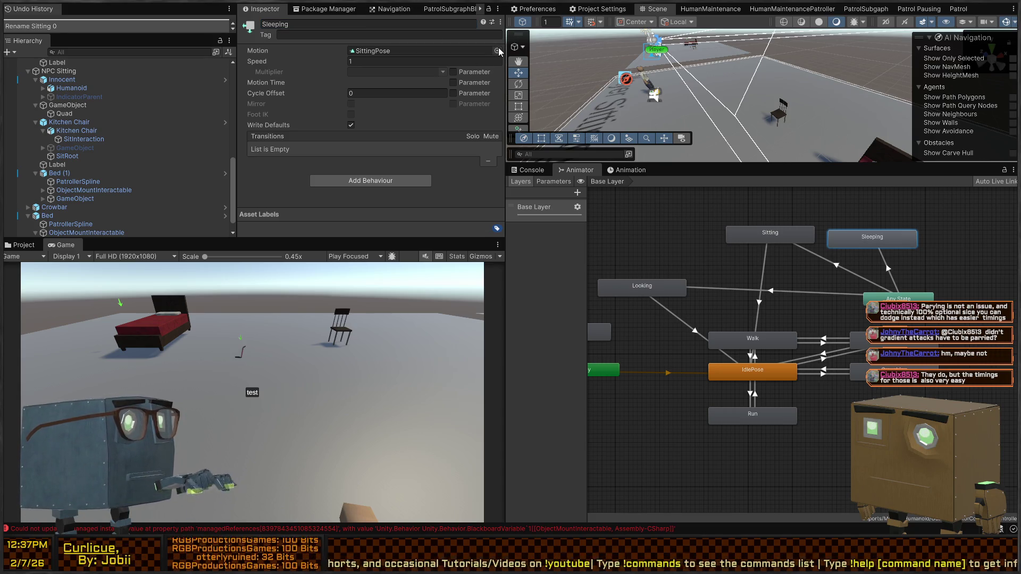
click(498, 51)
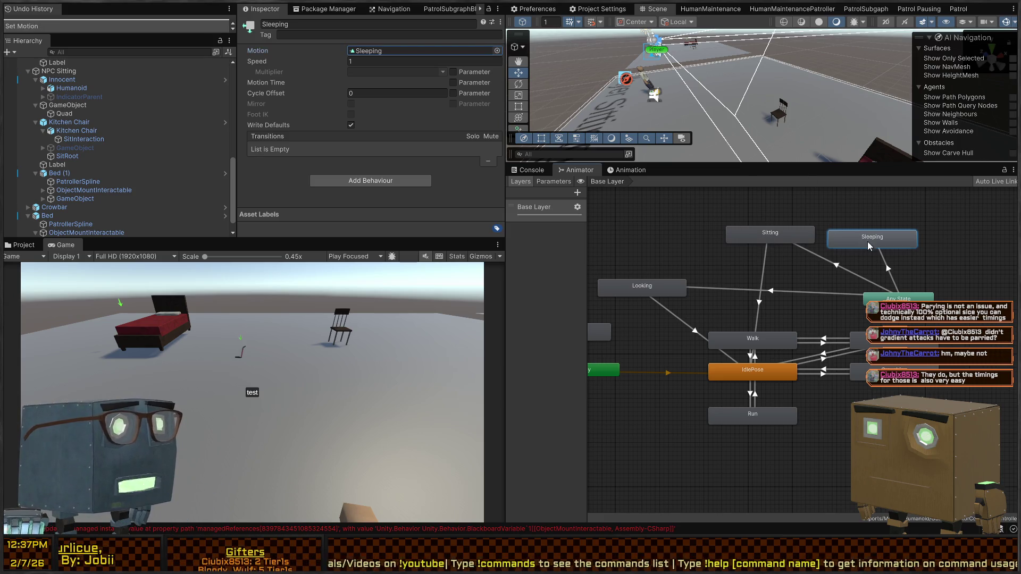
click(776, 372)
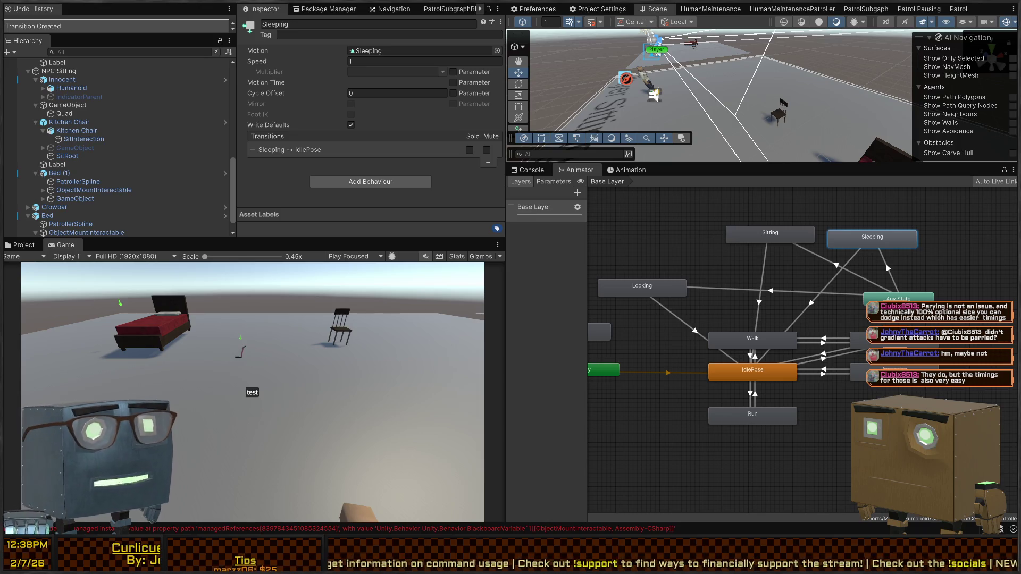
Add a new condition to the Sleeping → IdlePose transition
drag(872, 239, 867, 212)
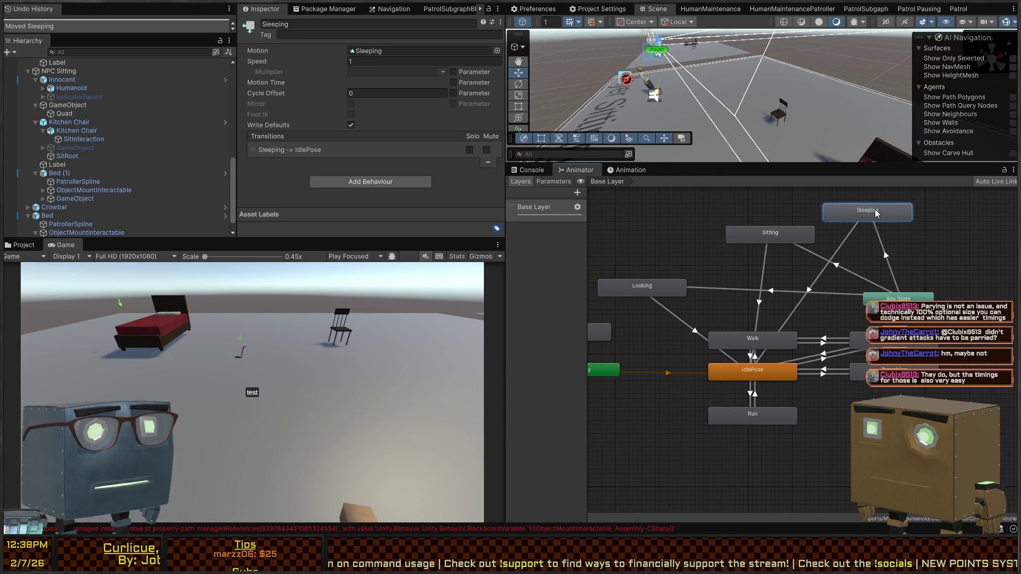
click(812, 284)
scroll(341, 145, down, 2)
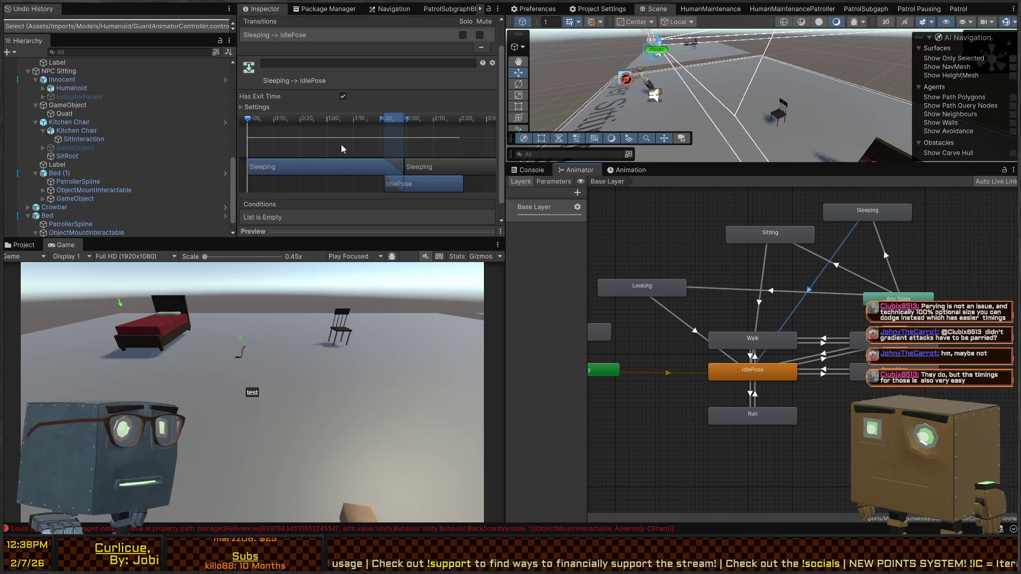
scroll(415, 207, down, 1)
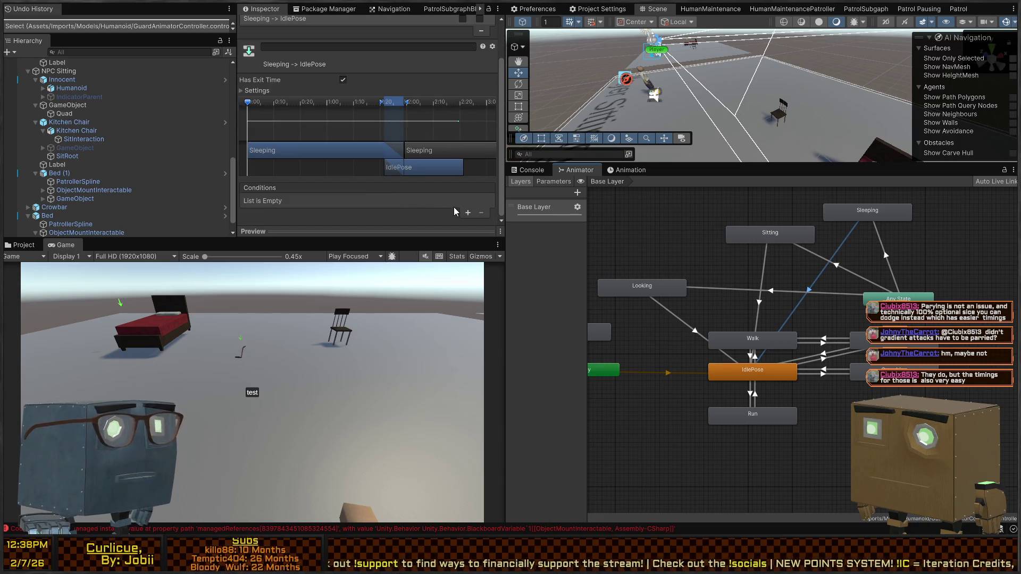
click(467, 213)
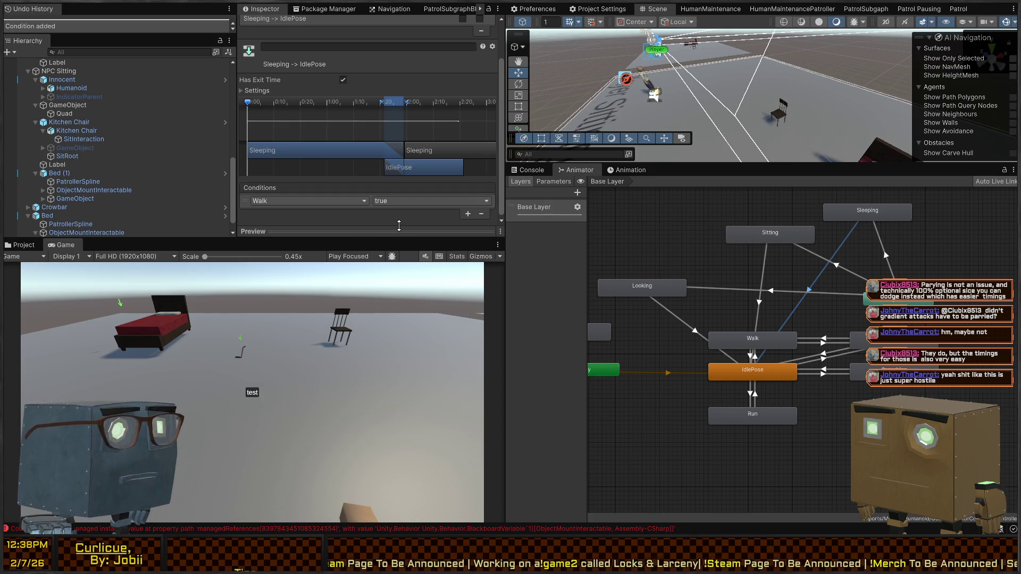
Create a Sleeping bool parameter and make the transition condition check Sleeping instead of Walk
click(553, 181)
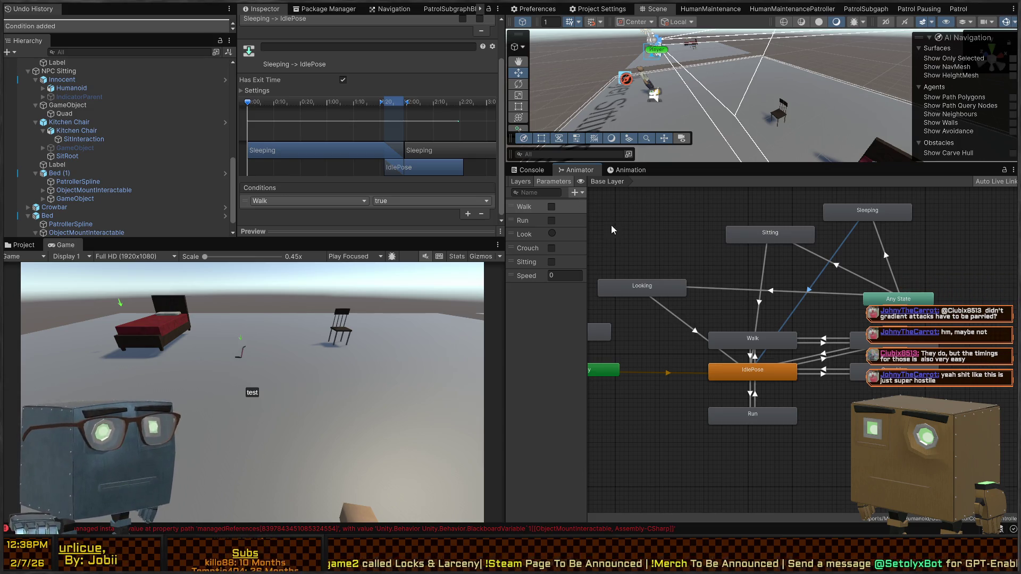
click(598, 229)
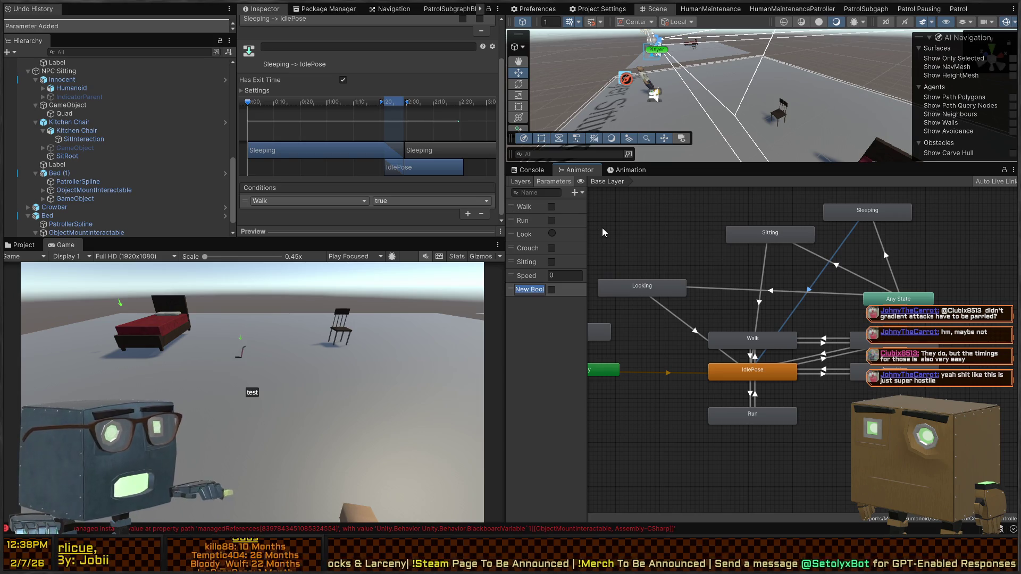
text(Sleeping)
key(Return)
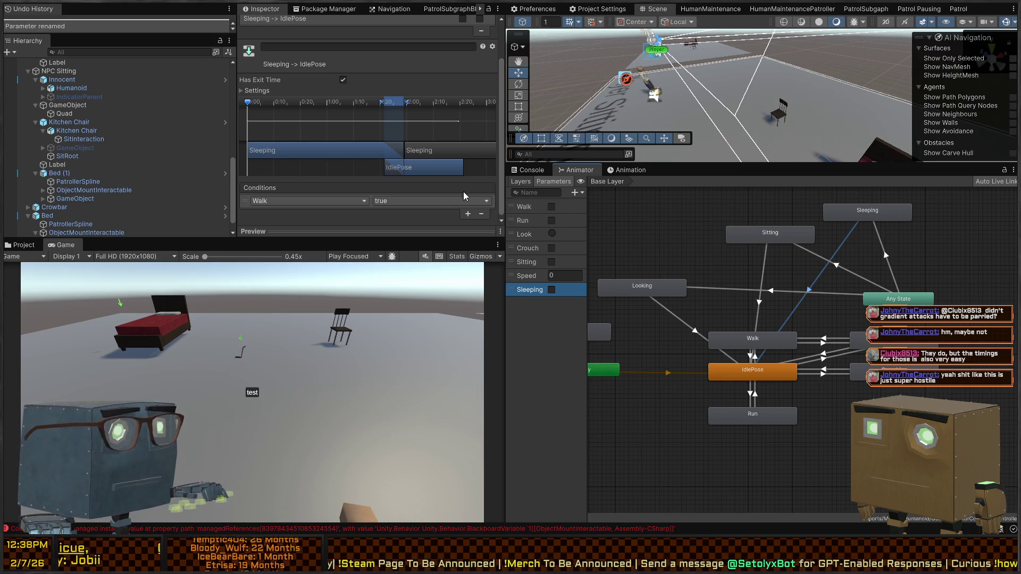
click(347, 196)
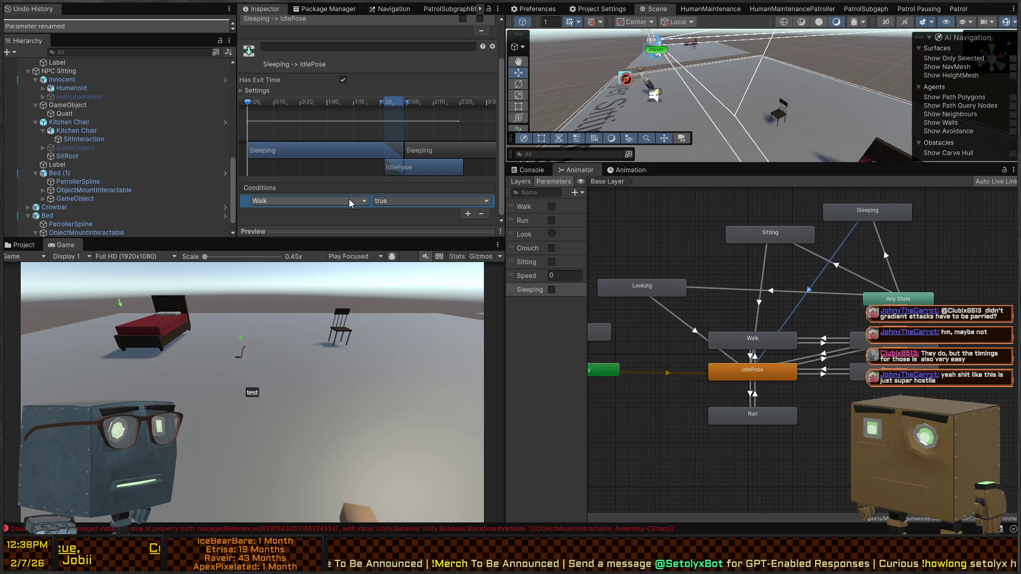
click(349, 199)
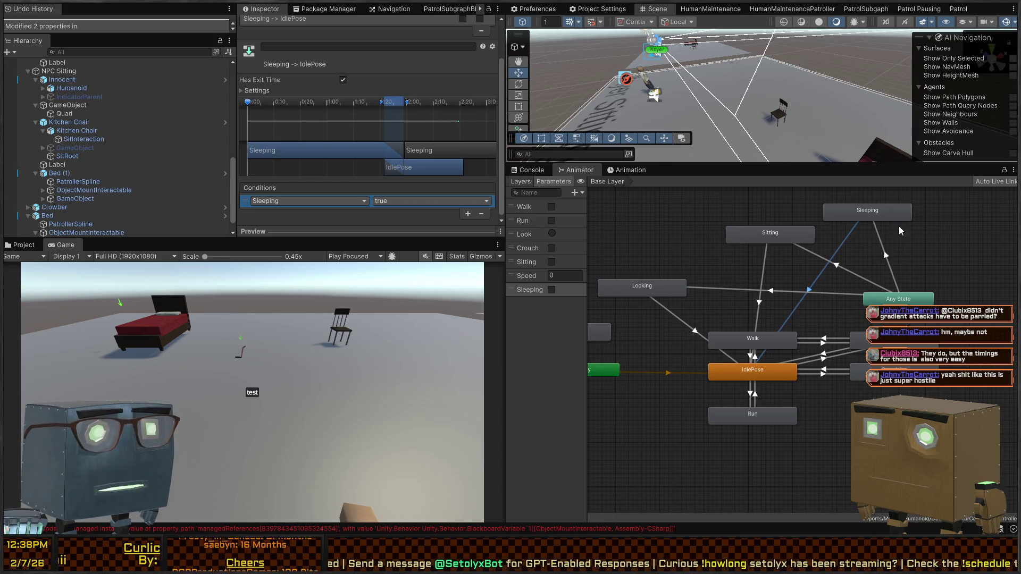
click(875, 220)
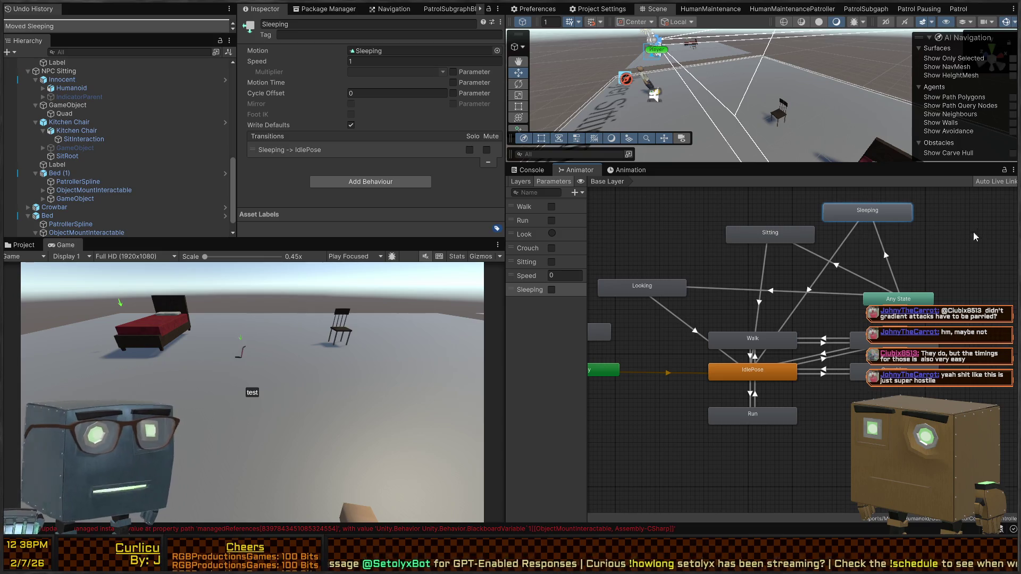
Drag the Sleeping state into position directly beneath the Any State node
mouse_move(877, 215)
mouse_down()
mouse_move(822, 318)
mouse_move(858, 252)
mouse_up()
click(873, 300)
drag(851, 304, 916, 298)
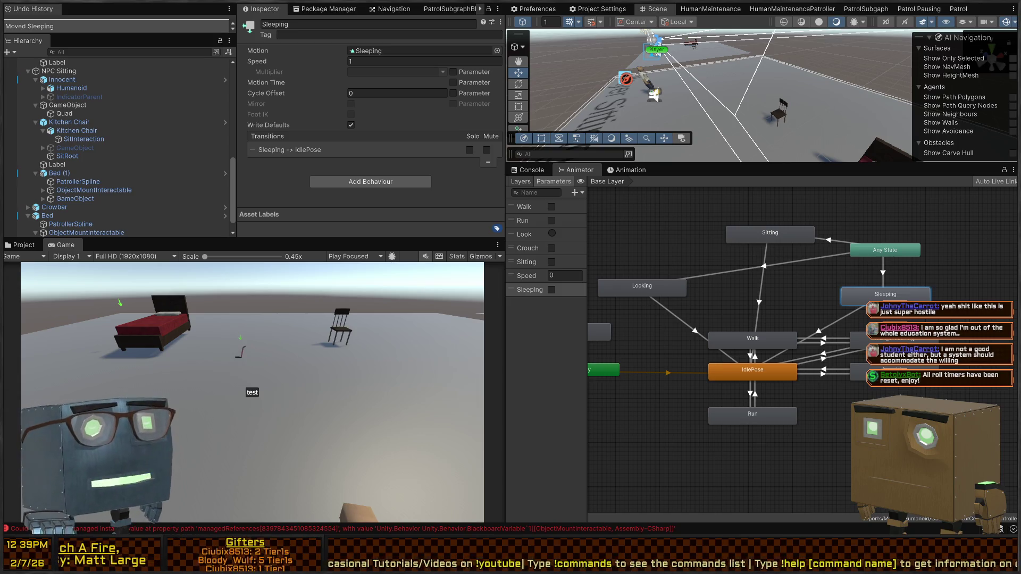
Rearrange the Sleeping, Any State, Sitting, Walk and Looking states in the Animator graph
drag(885, 294, 846, 285)
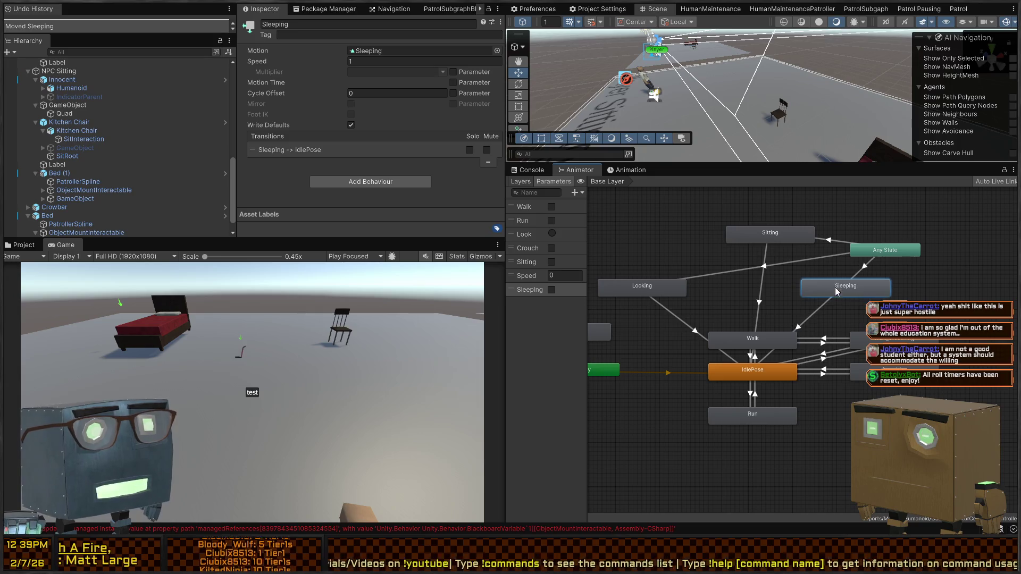
drag(869, 247, 802, 260)
mouse_move(775, 224)
mouse_down()
mouse_move(732, 298)
mouse_move(755, 282)
mouse_up()
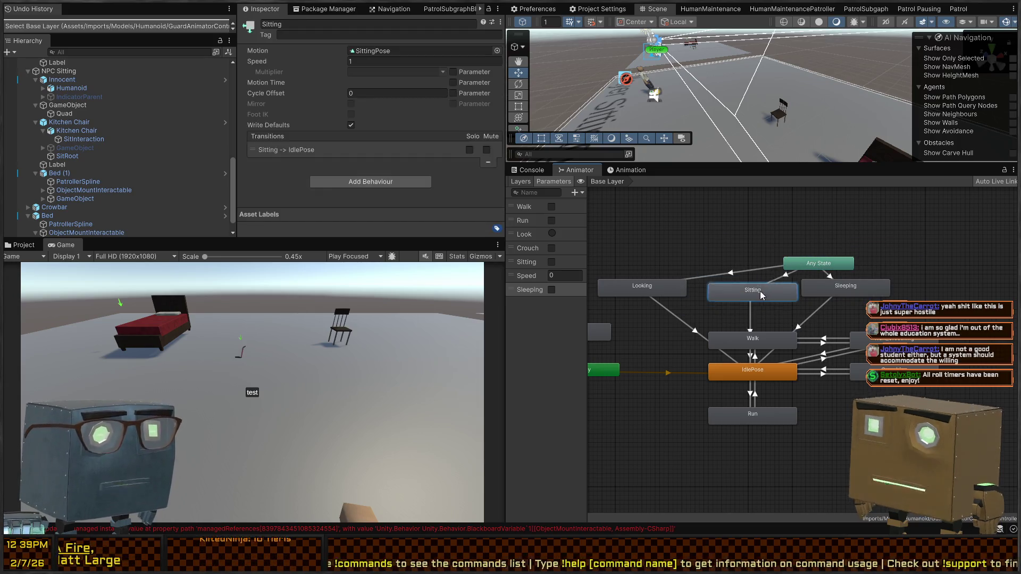
drag(852, 288, 857, 289)
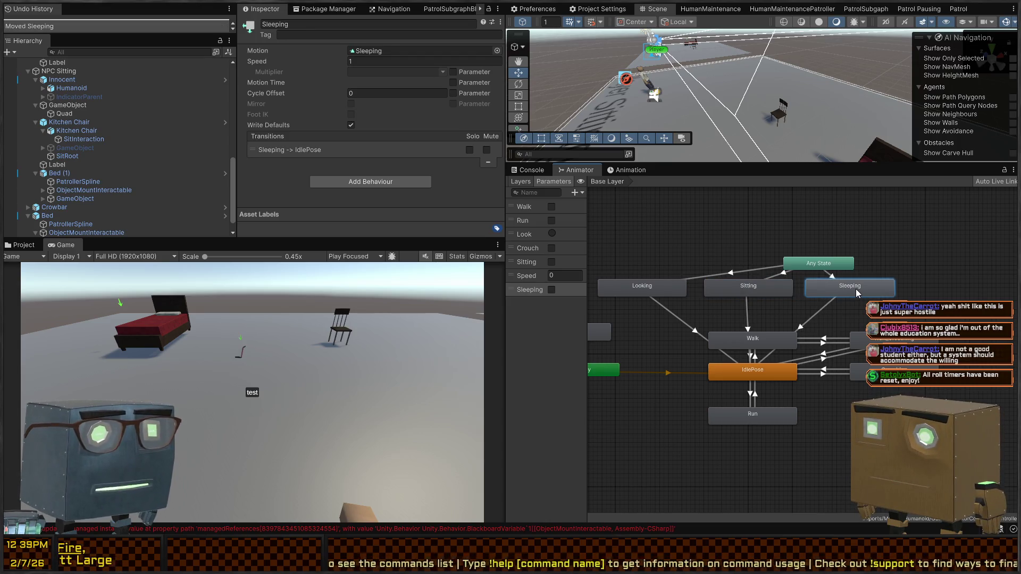
click(822, 311)
drag(771, 334, 908, 313)
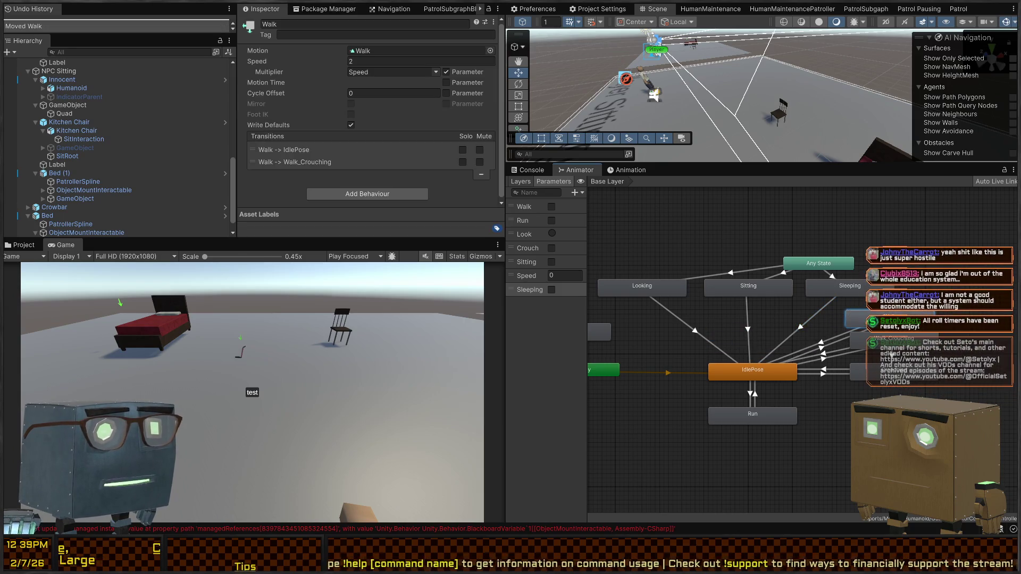
drag(907, 382, 819, 305)
drag(882, 367, 883, 380)
click(853, 290)
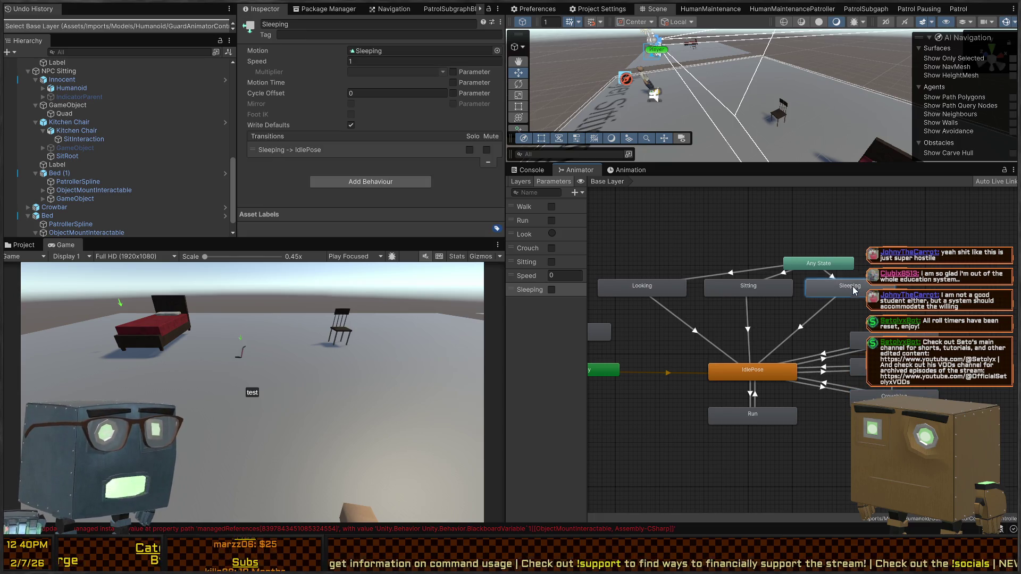
drag(820, 265, 748, 248)
click(748, 290)
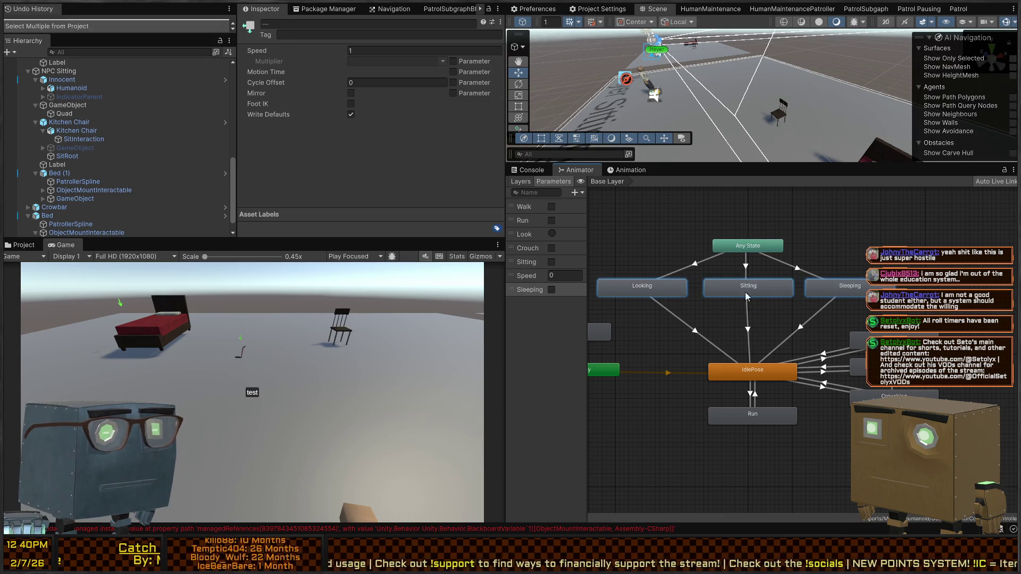
drag(747, 296, 751, 297)
Make Any State → Sleeping require Sleeping true and Sleeping → IdlePose require Sleeping false
click(773, 242)
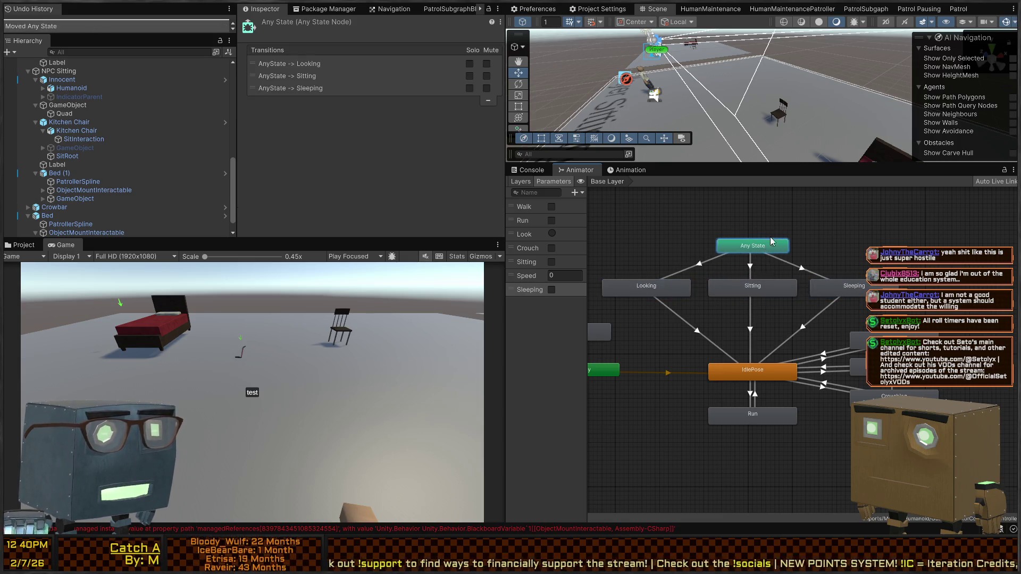
click(776, 234)
click(840, 287)
click(803, 269)
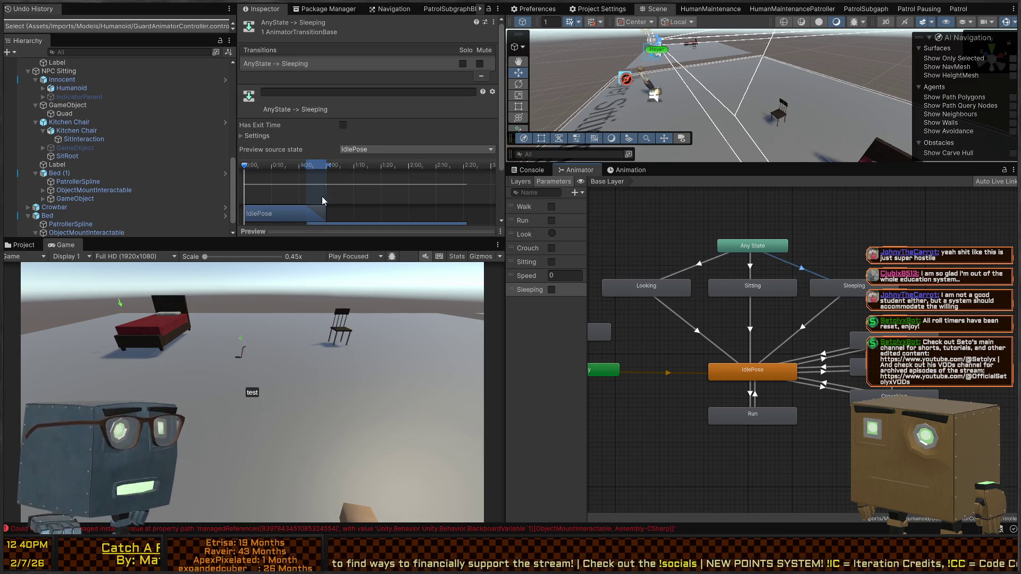
scroll(323, 201, down, 3)
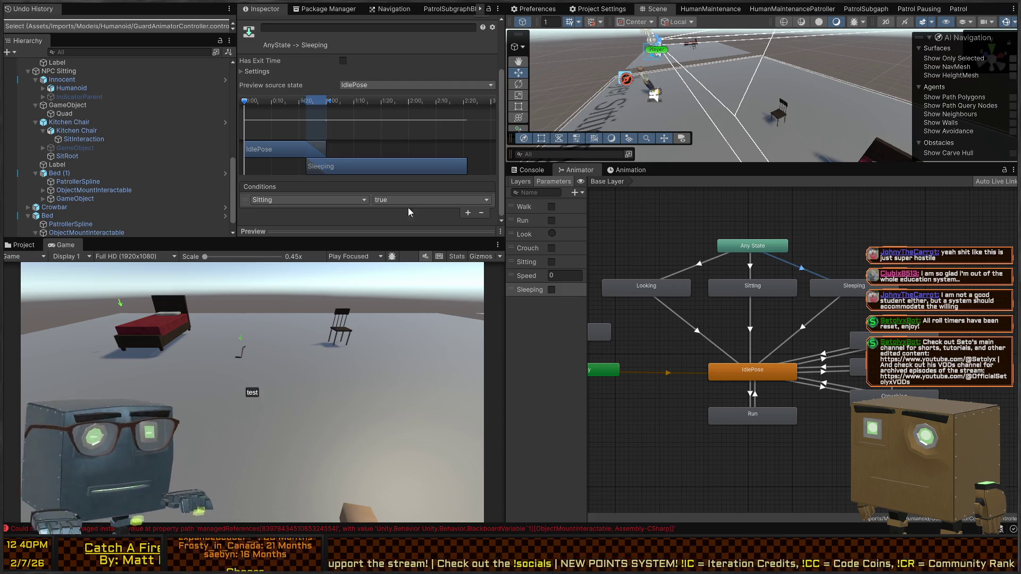
click(301, 228)
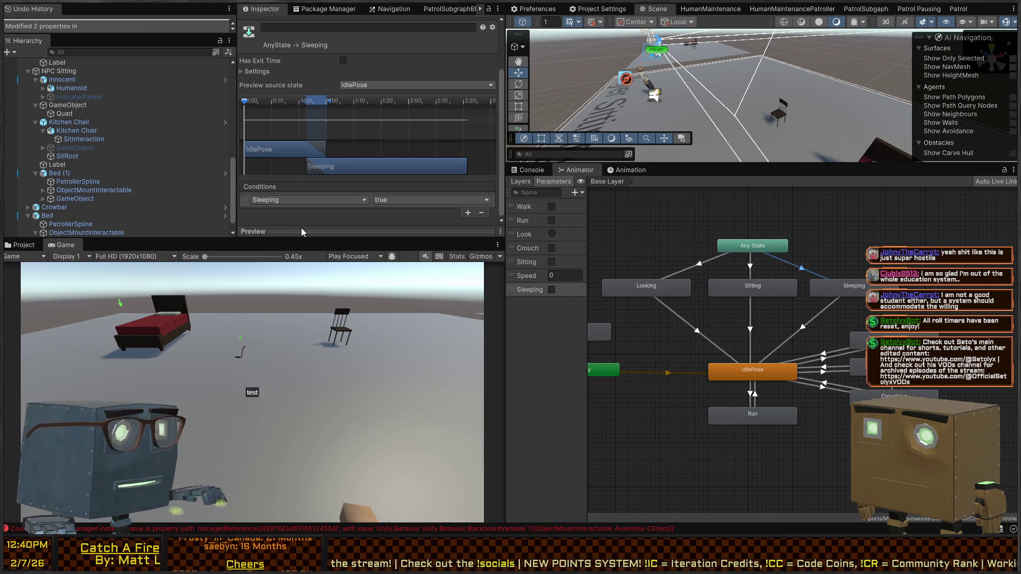
click(826, 309)
click(394, 200)
click(394, 225)
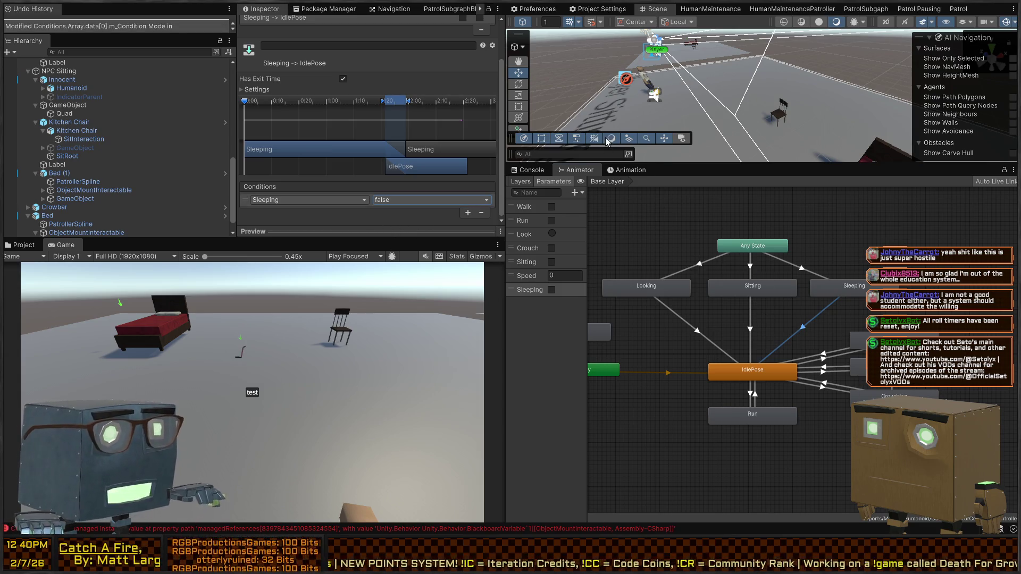
Play-test the animator with the player, chair and bed in view, then stop
key(ctrl+p)
drag(722, 56, 759, 82)
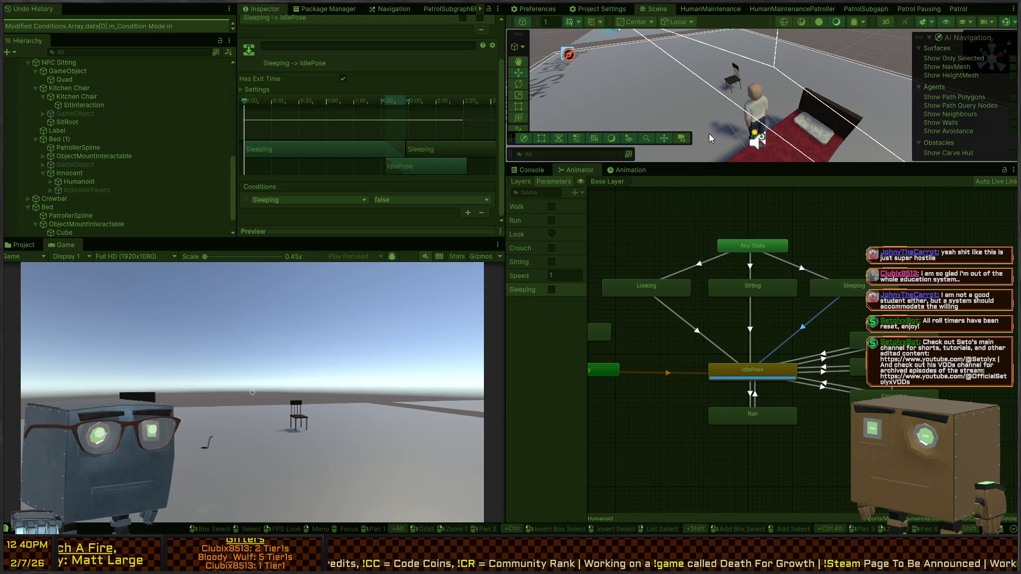
key(ctrl+p)
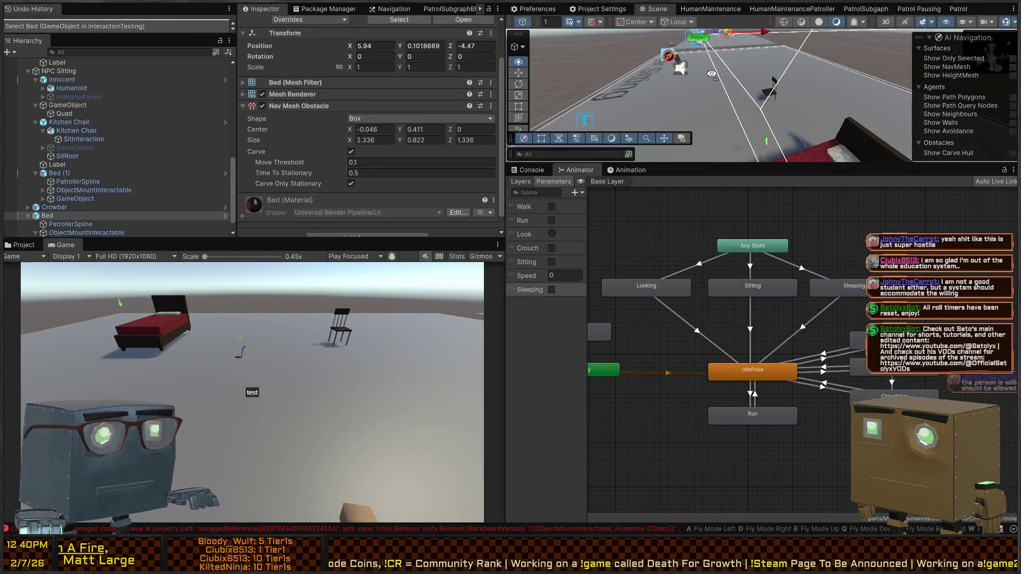
Select the Innocent NPC and add a second tag observer entry in the Inspector
key(e)
click(678, 56)
click(85, 79)
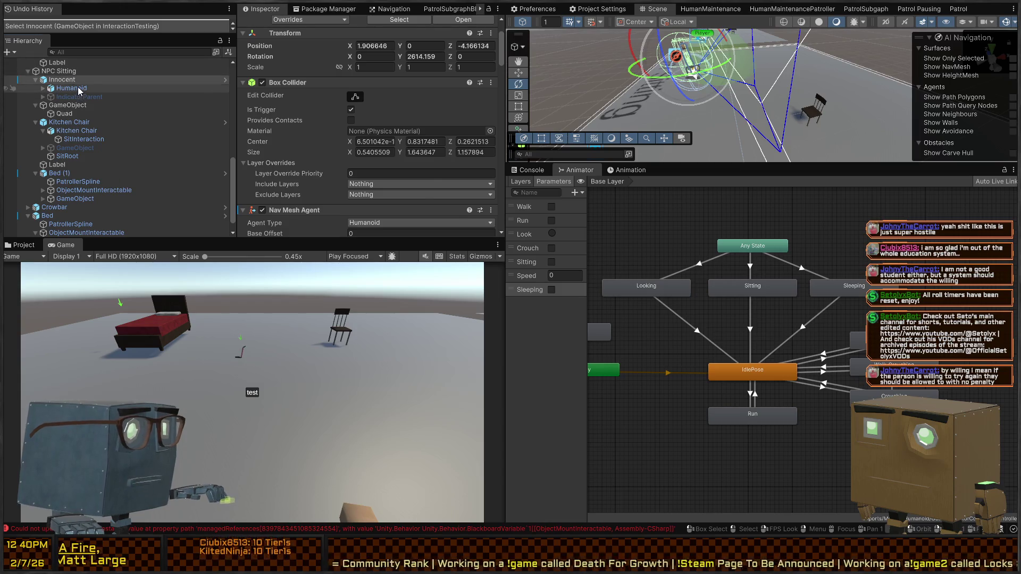
scroll(319, 133, down, 10)
scroll(307, 129, down, 15)
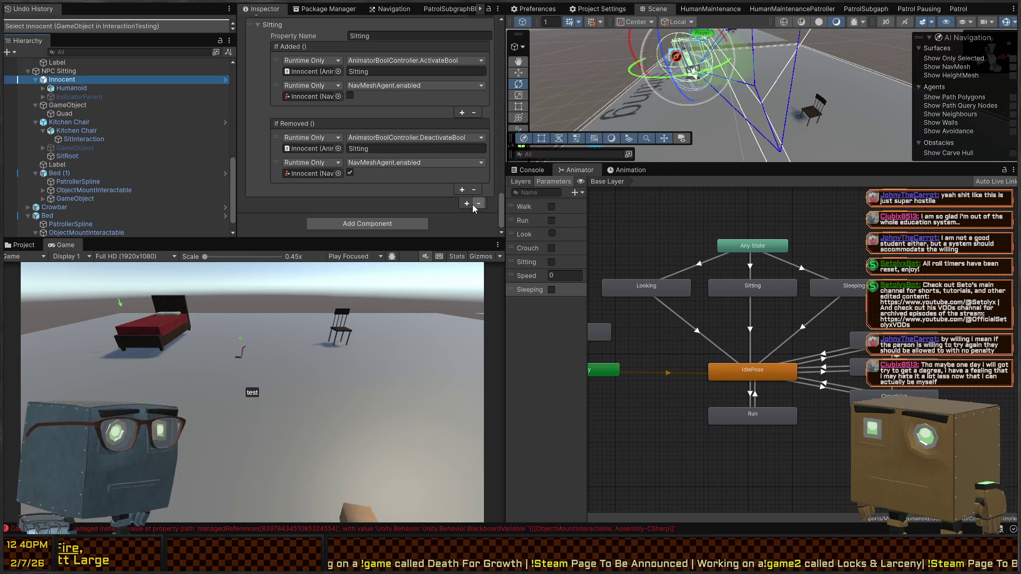
click(467, 203)
scroll(405, 159, down, 3)
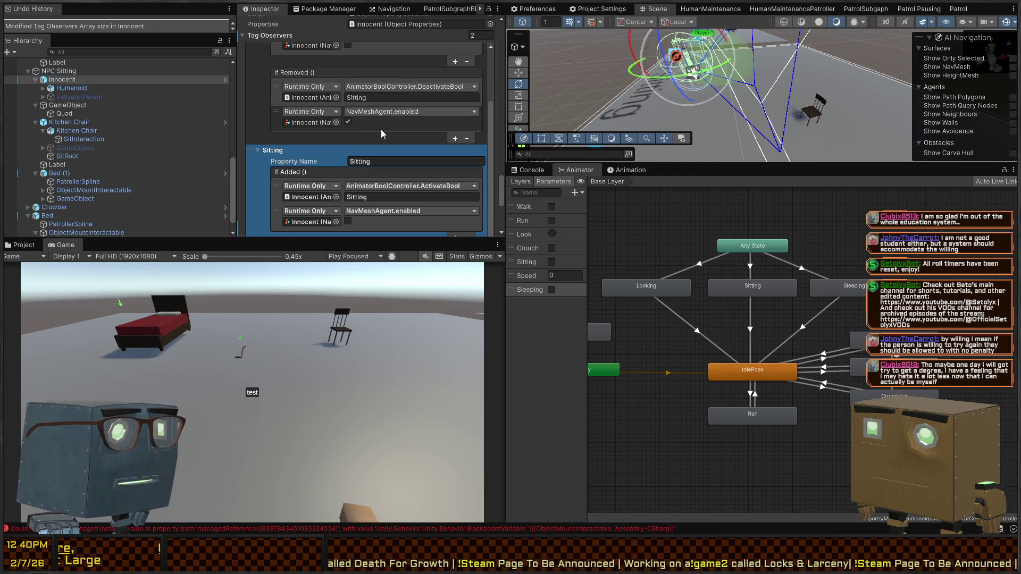
scroll(381, 129, up, 3)
scroll(352, 131, down, 4)
Set the observer's tag and both If Added/If Removed bool names to Sleeping, then enter play mode
click(379, 103)
text(Sleeping)
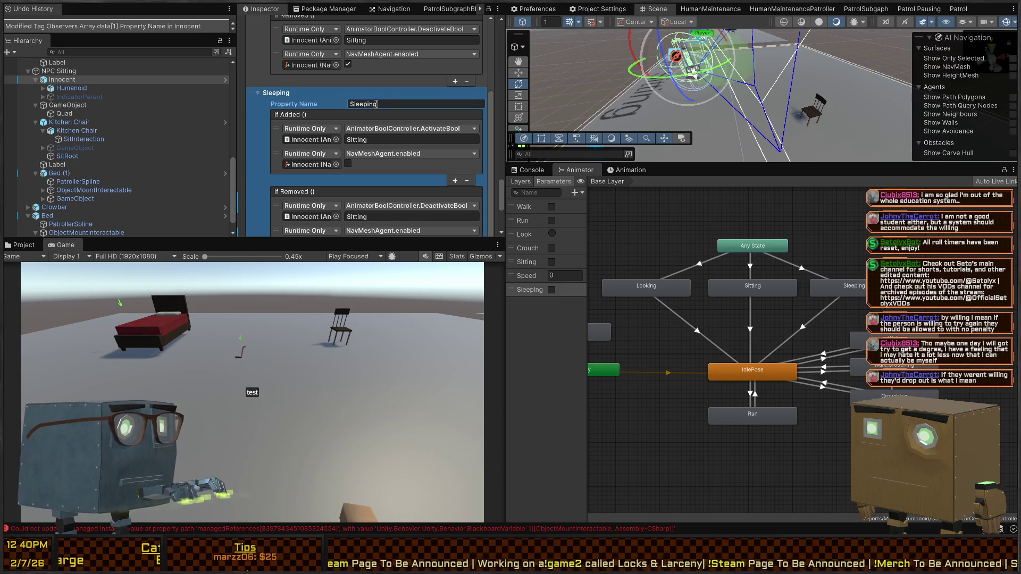
click(367, 139)
text(Sleeping)
scroll(373, 160, down, 2)
click(372, 159)
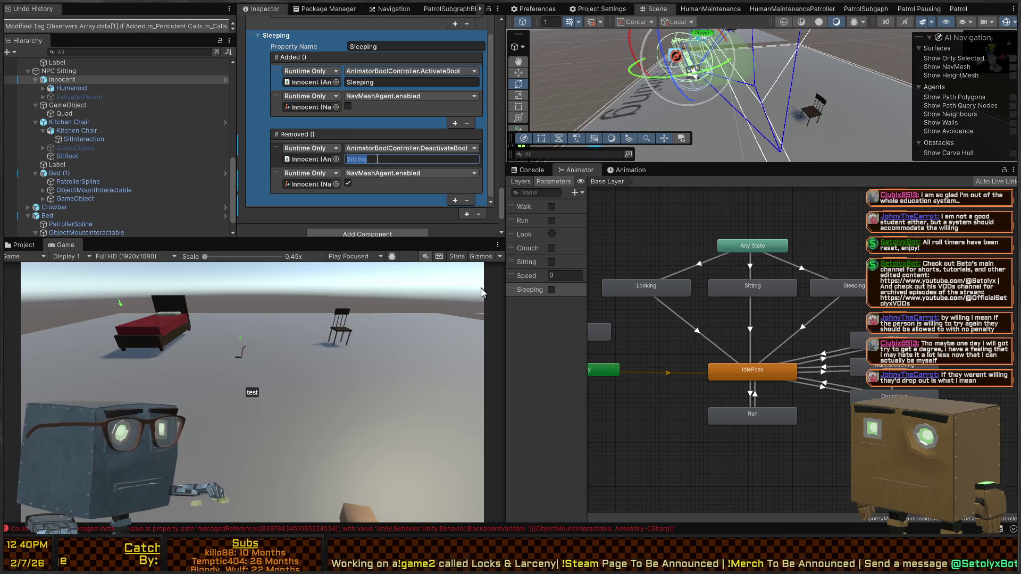
text(Sleeping)
key(ctrl+p)
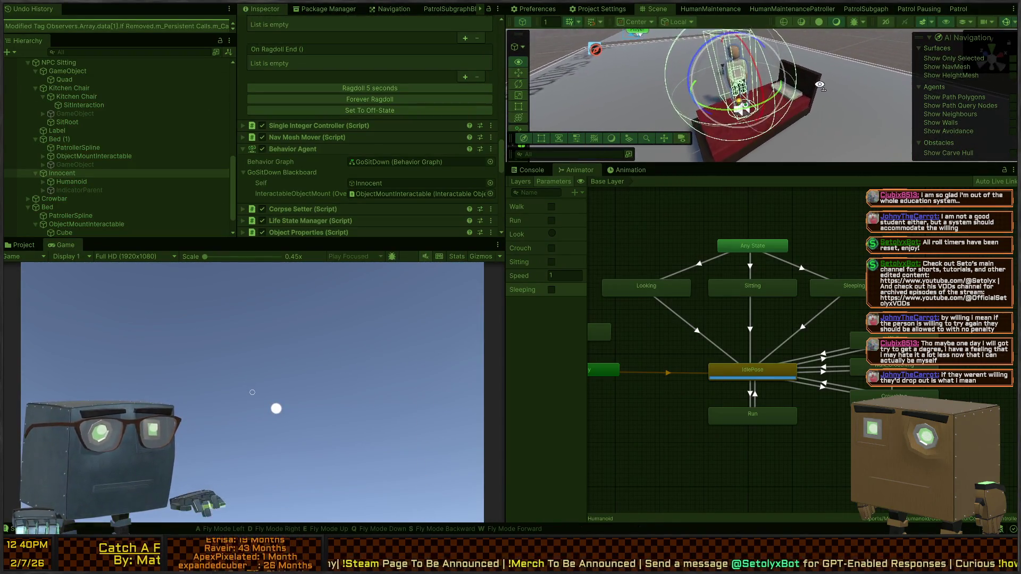
Orbit the scene to watch the NPC lying on the bed, then stop play mode
drag(819, 84, 926, 118)
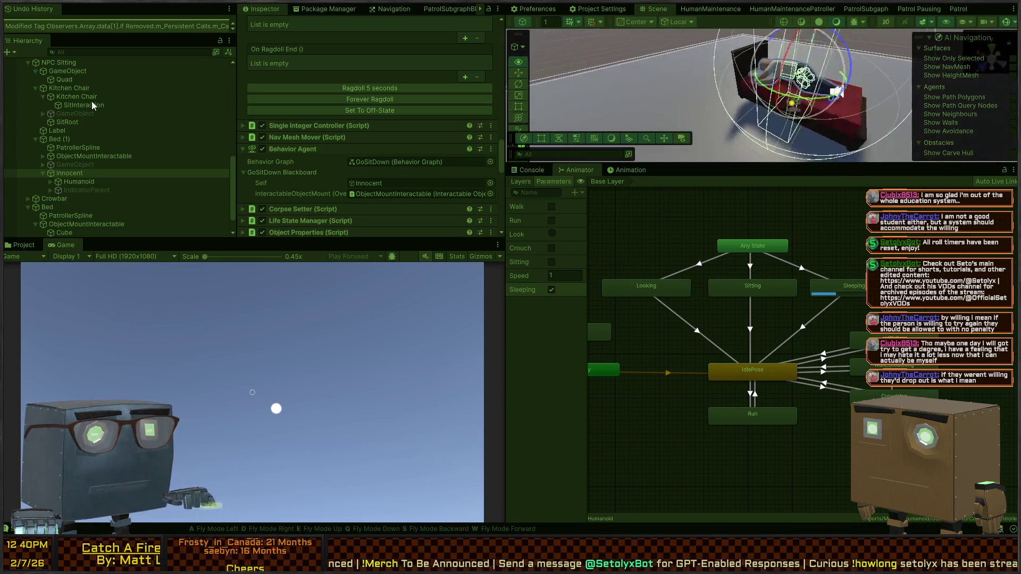
drag(916, 84, 809, 71)
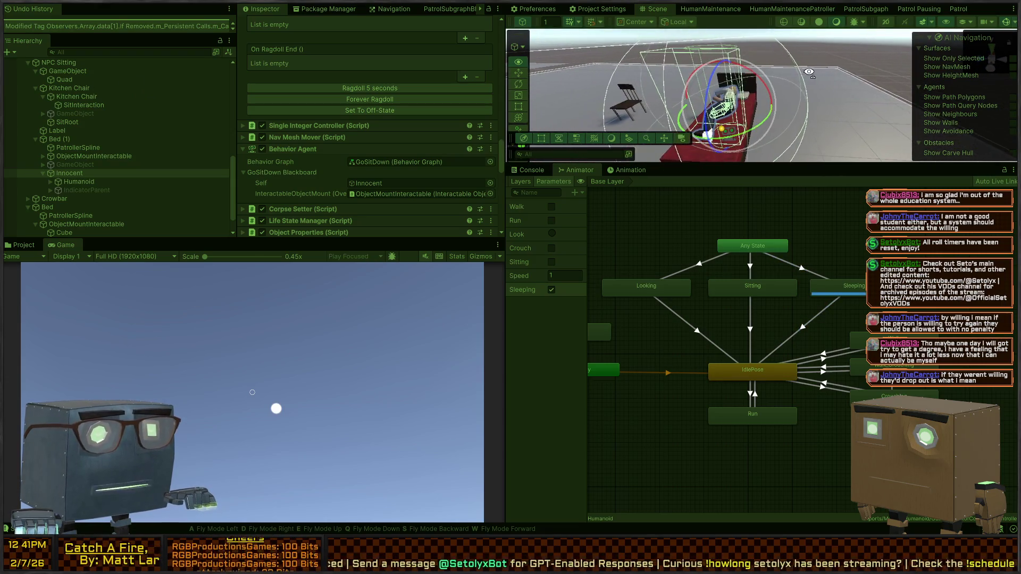
key(ctrl+p)
Uncheck Has Exit Time on the Sleeping → IdlePose transition and retest sleeping in play mode
click(813, 319)
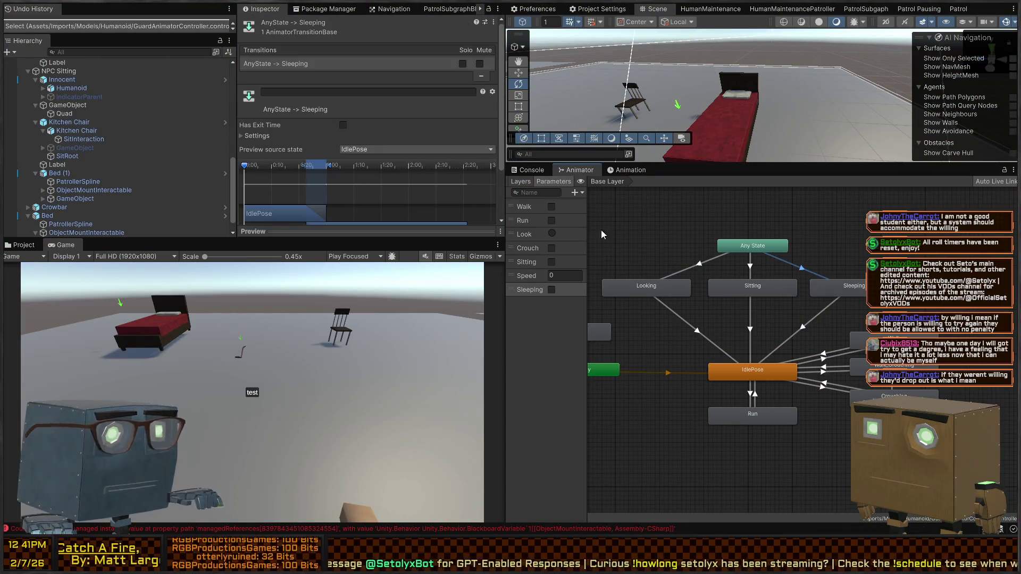
click(343, 125)
key(ctrl+p)
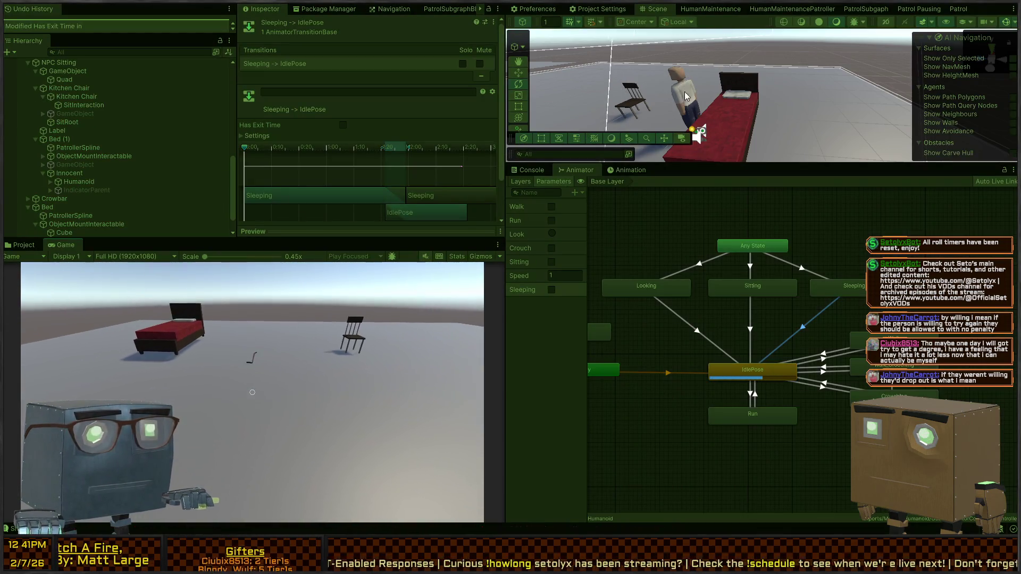
mouse_move(791, 87)
mouse_down()
mouse_move(718, 125)
mouse_move(697, 120)
mouse_move(888, 126)
mouse_move(793, 98)
mouse_move(775, 126)
mouse_up()
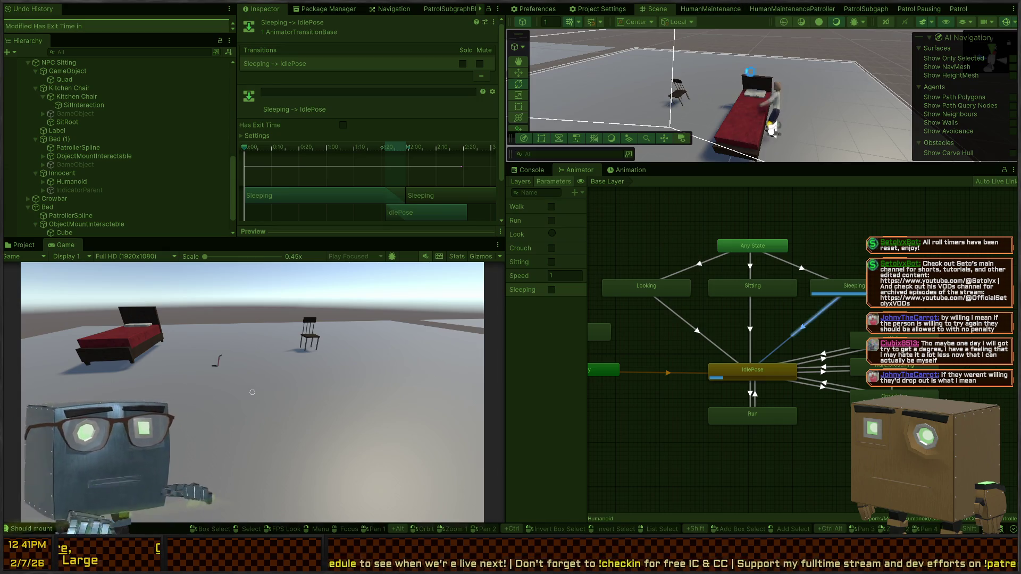
key(ctrl+p)
click(759, 141)
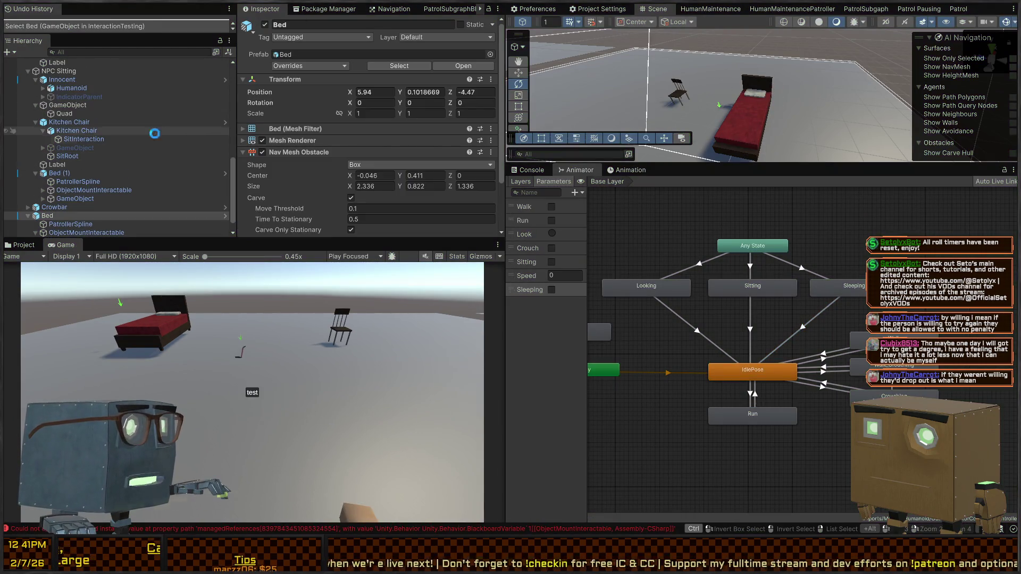
Orbit around the bed and select the Bed object to check its Nav Mesh Obstacle
scroll(274, 123, down, 3)
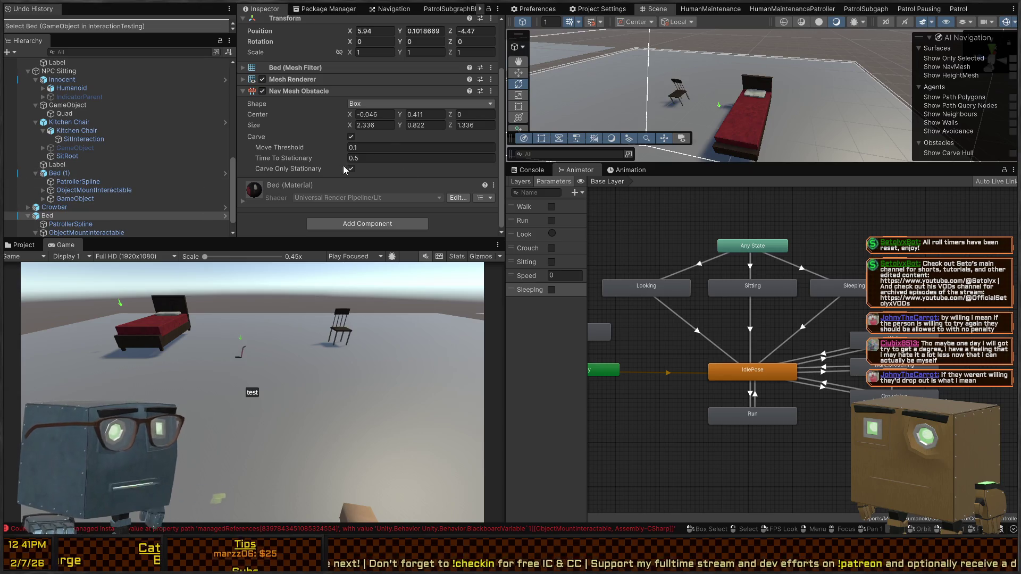
drag(696, 61, 710, 81)
scroll(710, 80, down, 5)
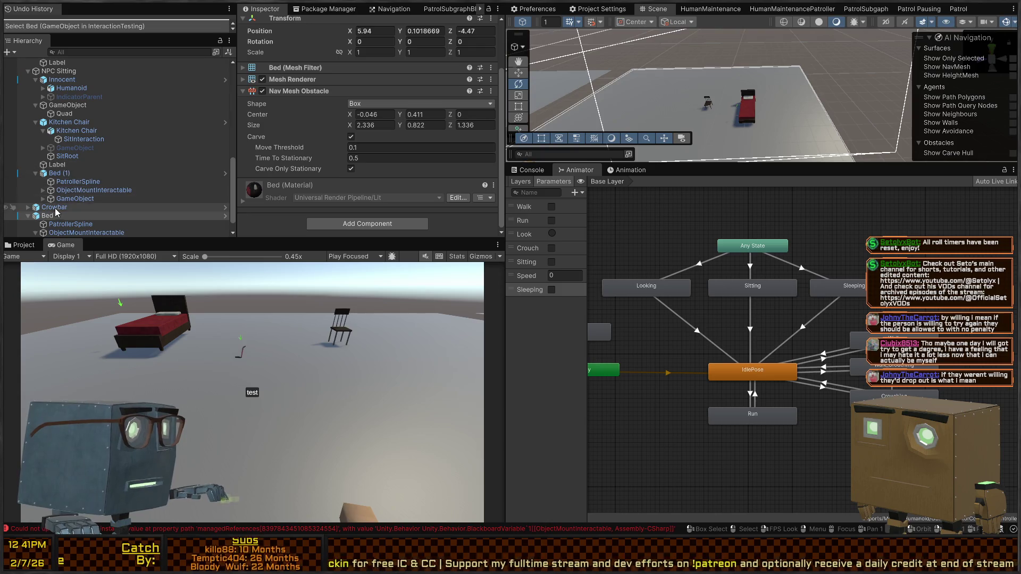
click(53, 207)
click(48, 215)
Review Innocent's Sleeping tag observer, then browse the project's Assets/Scenes/MechanicsTests folder
click(76, 81)
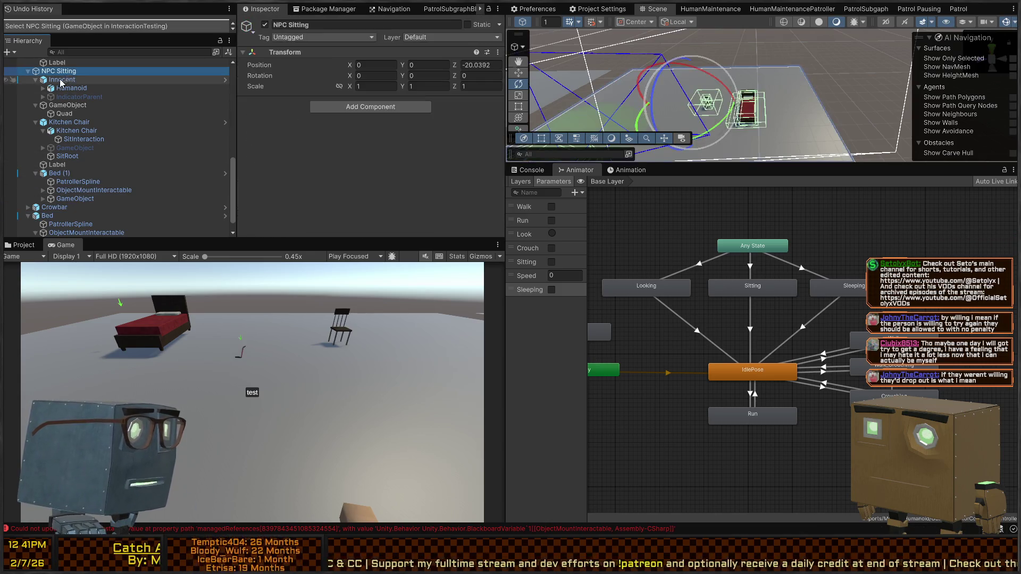
scroll(298, 101, down, 10)
scroll(307, 104, down, 5)
click(308, 104)
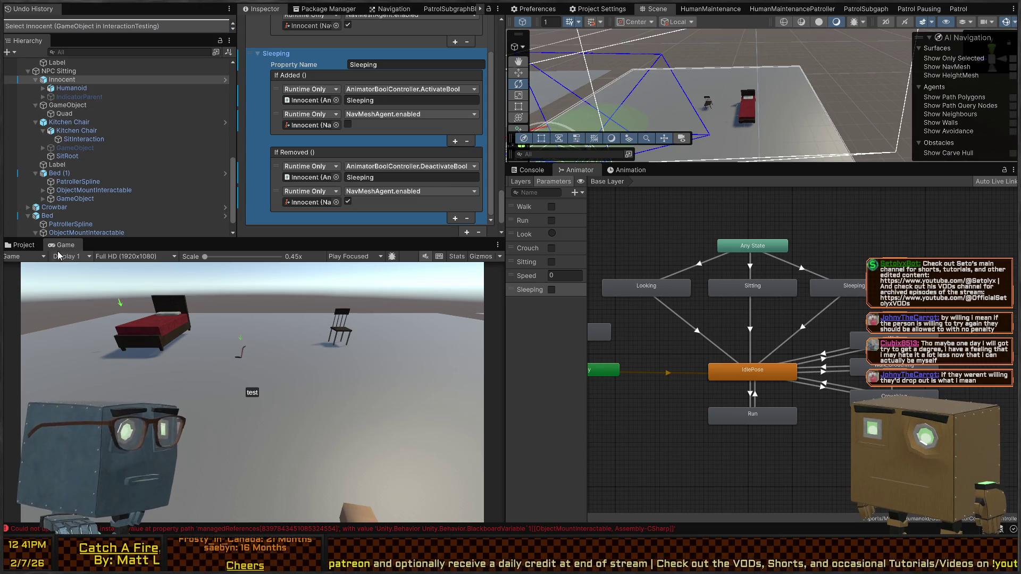
click(21, 245)
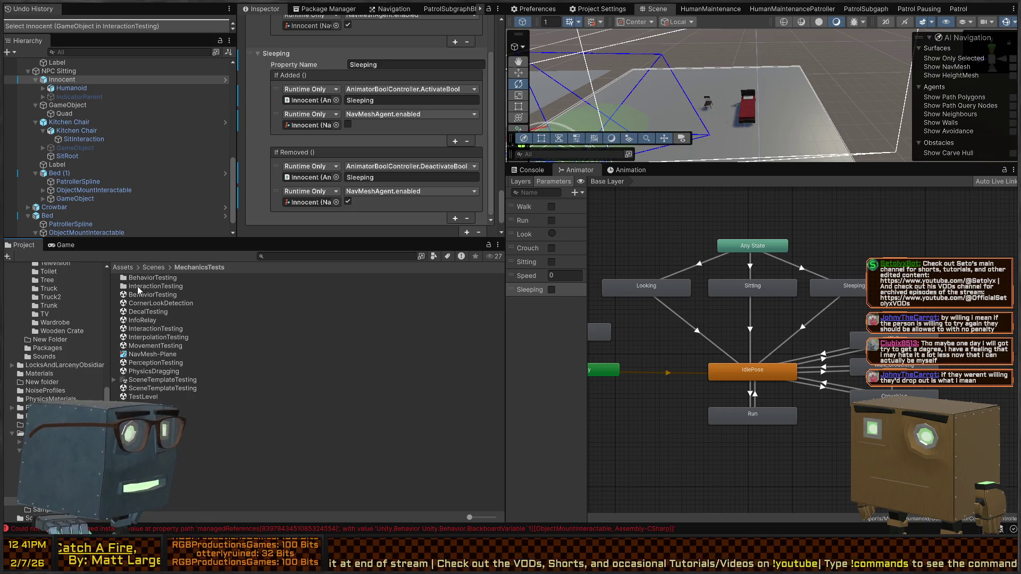
Open the BehaviorTesting scene, view it top-down, and bring up the HumanMaintenance behavior graph
double_click(137, 295)
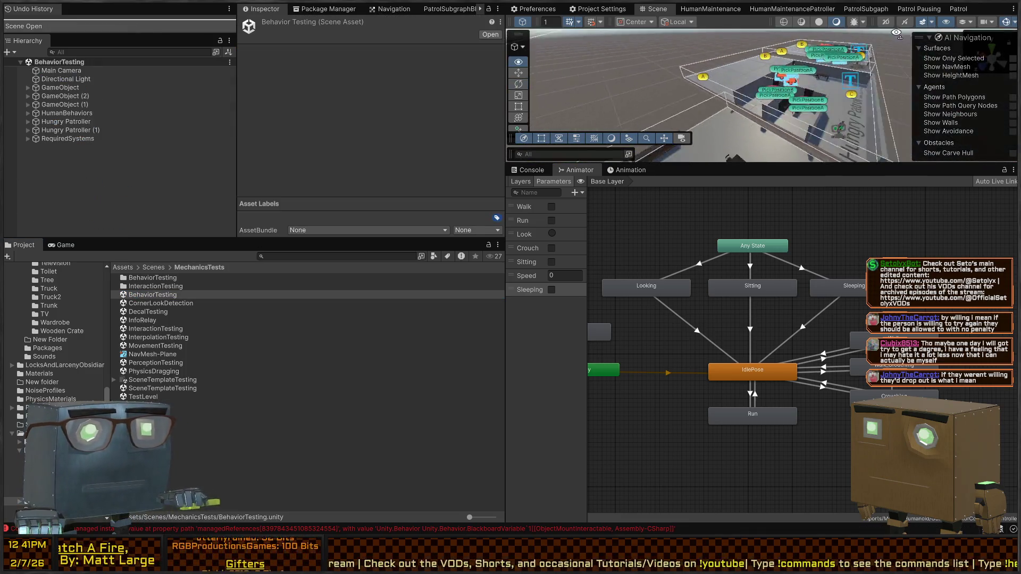
mouse_move(760, 64)
mouse_down()
mouse_move(789, 158)
mouse_move(786, 449)
mouse_move(786, 407)
mouse_up()
click(710, 9)
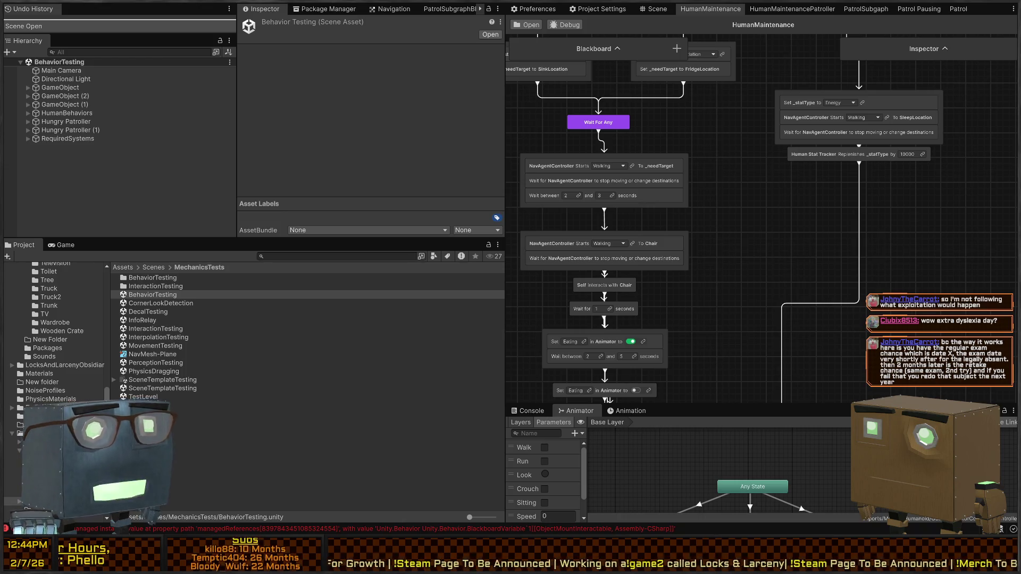
Delete the link from the Human Stat Tracker replenish node to the bottom Wait For Any
scroll(859, 245, down, 3)
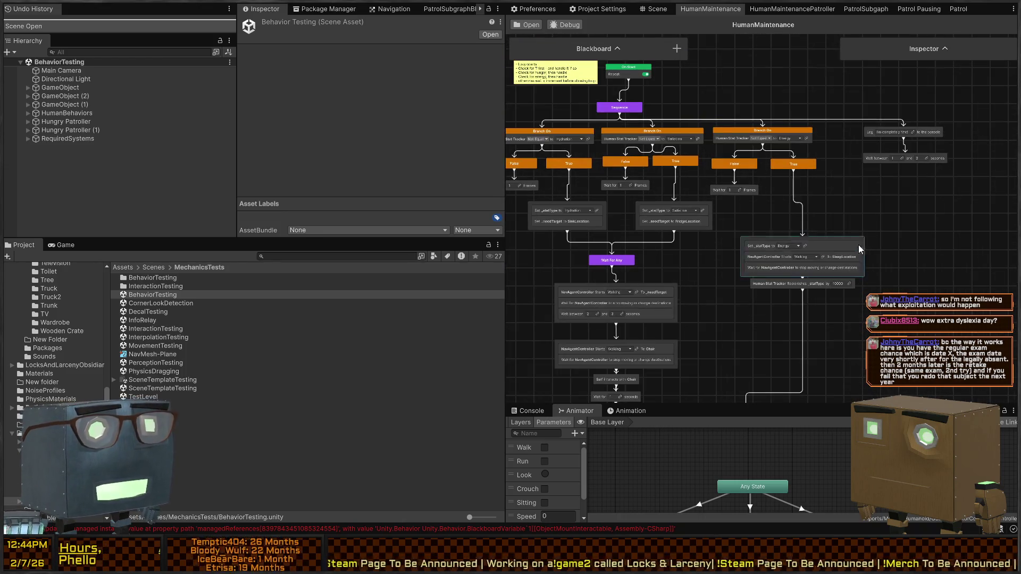
scroll(851, 212, down, 3)
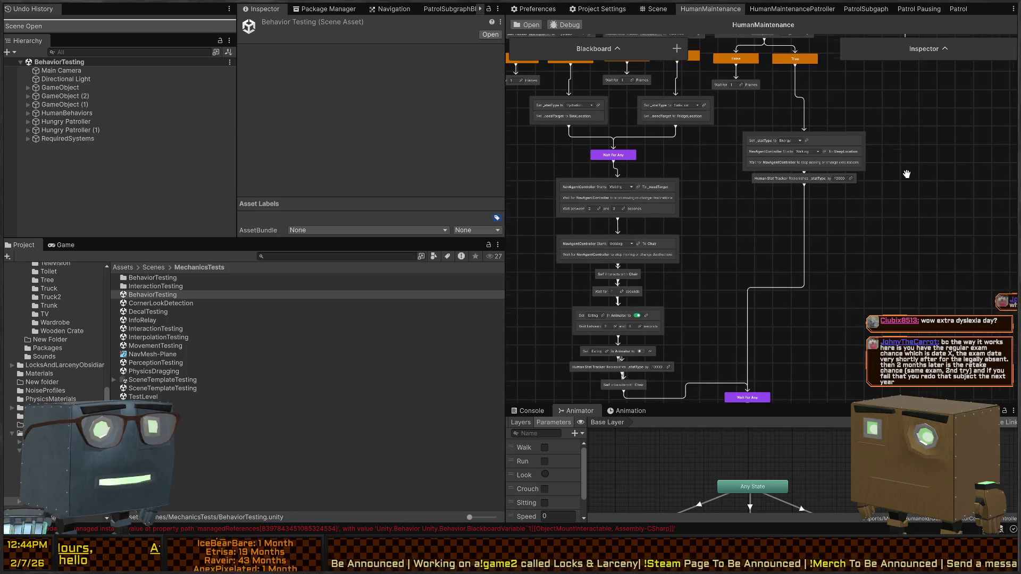
click(805, 229)
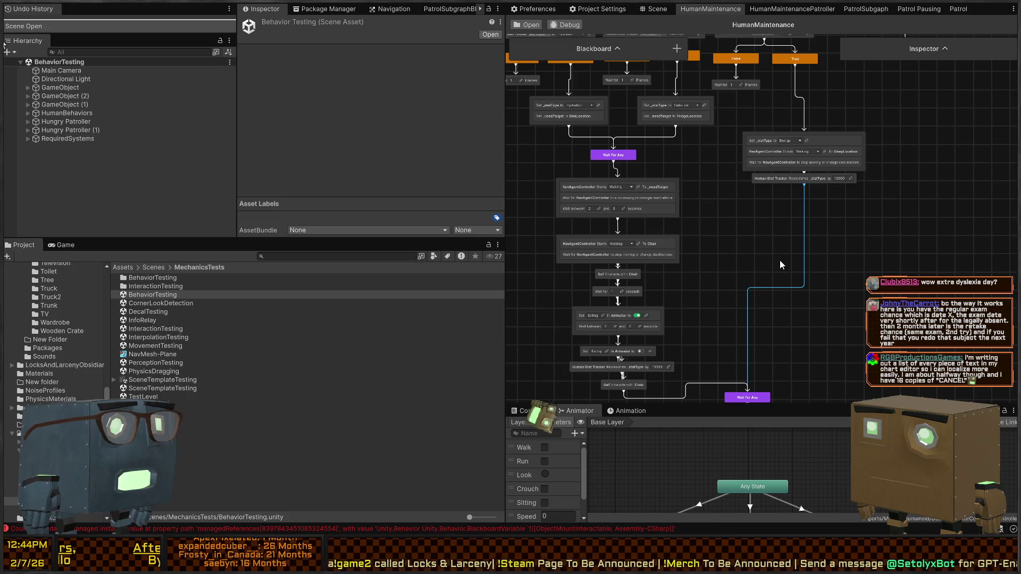
key(Delete)
Move the Energy branch nodes further down and to the left
mouse_move(889, 237)
mouse_down()
mouse_move(858, 193)
mouse_move(789, 136)
mouse_up()
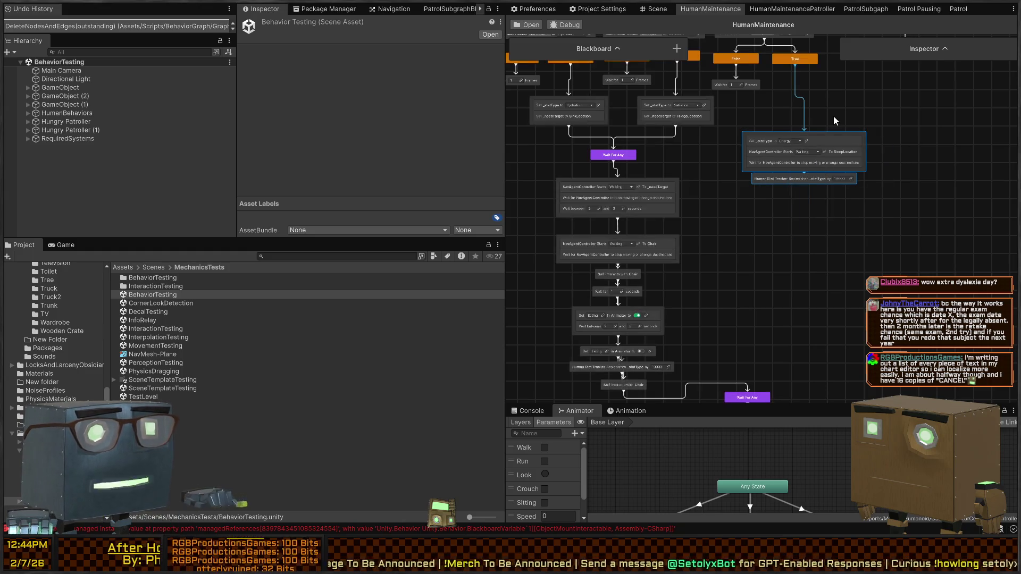
mouse_move(929, 201)
mouse_down()
mouse_move(871, 143)
mouse_move(850, 139)
mouse_move(838, 165)
mouse_up()
click(879, 241)
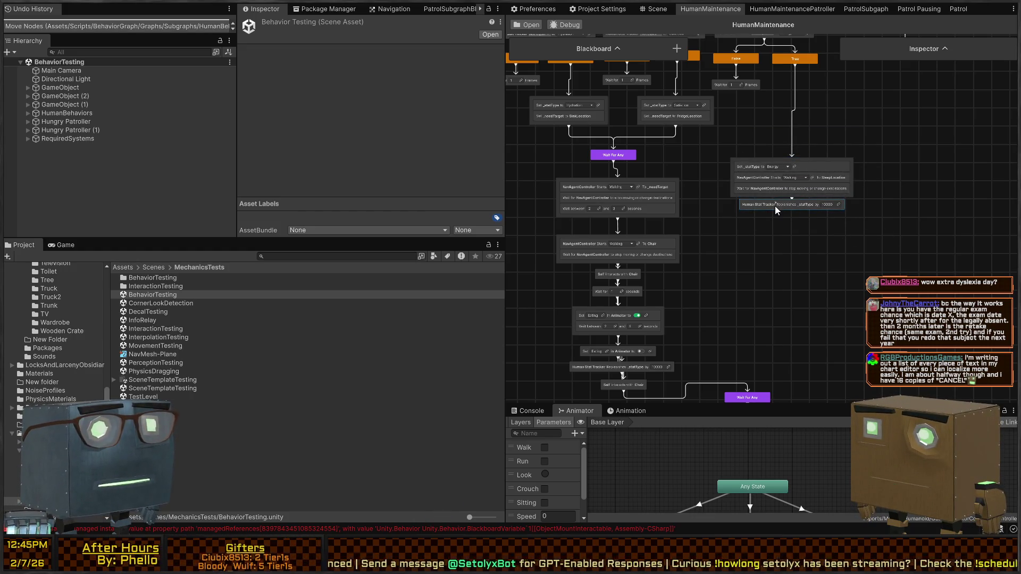
drag(786, 210, 788, 214)
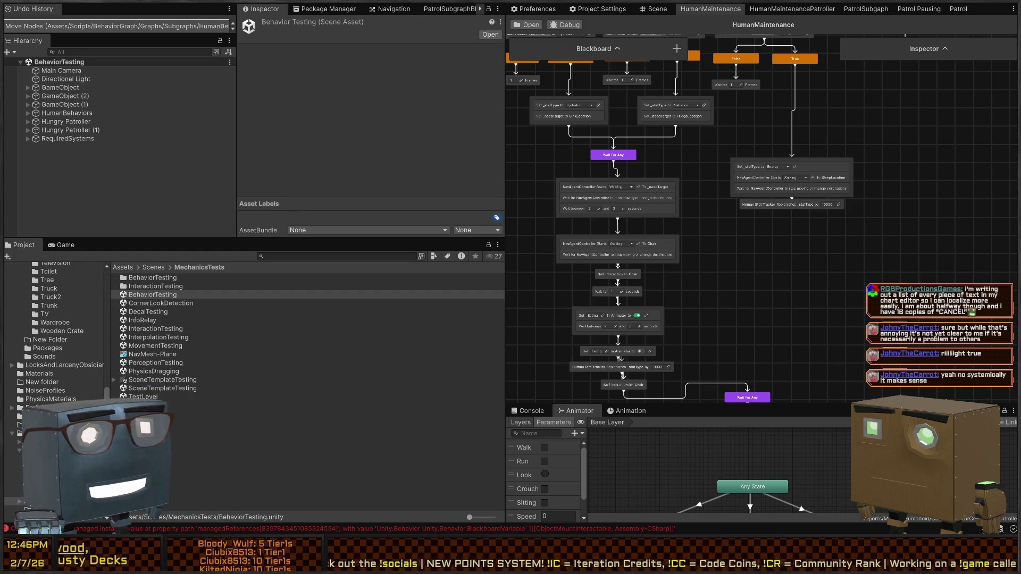
drag(626, 112, 678, 183)
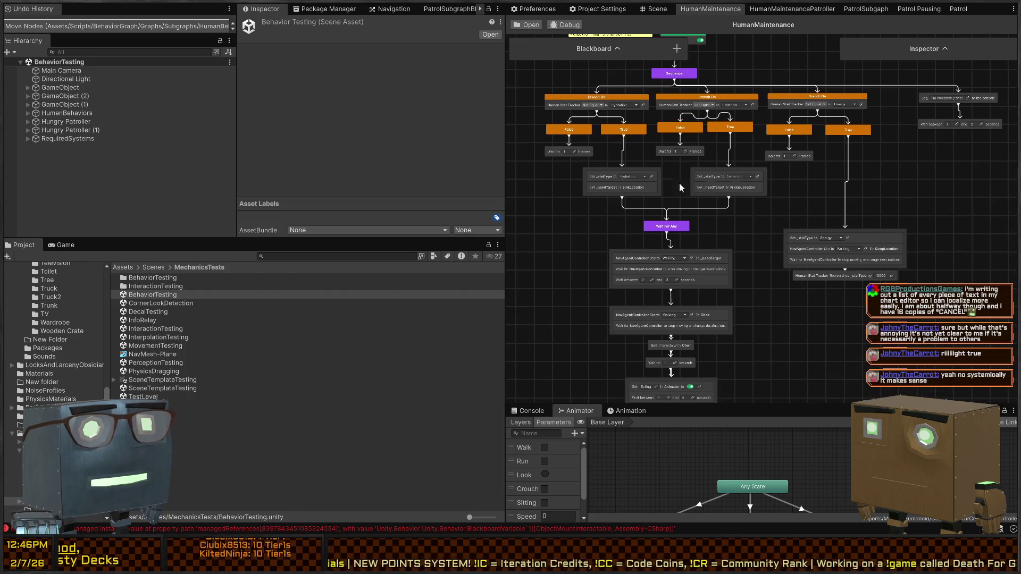
scroll(673, 146, down, 2)
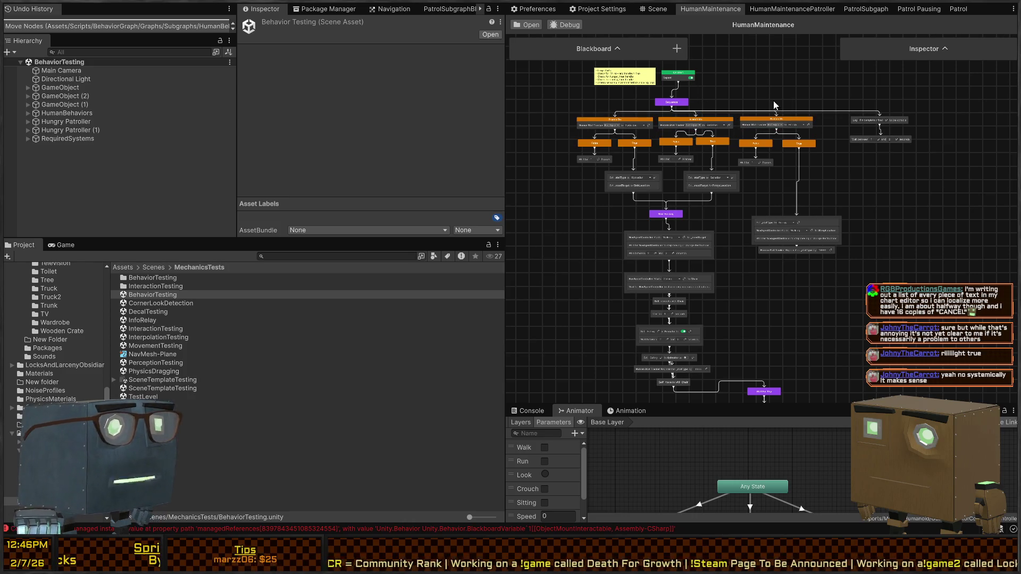
scroll(774, 157, up, 3)
scroll(812, 243, up, 4)
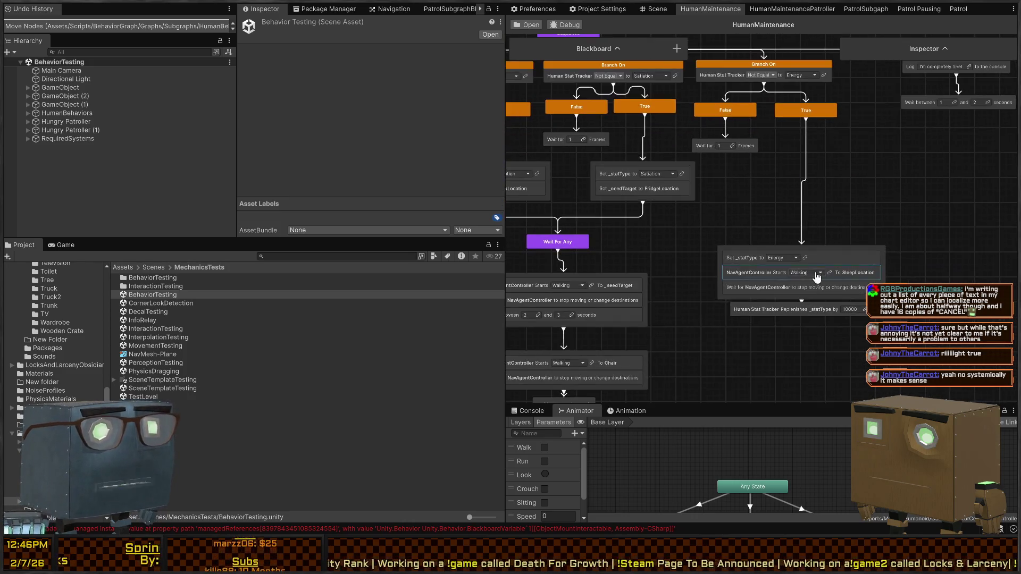
scroll(822, 175, down, 2)
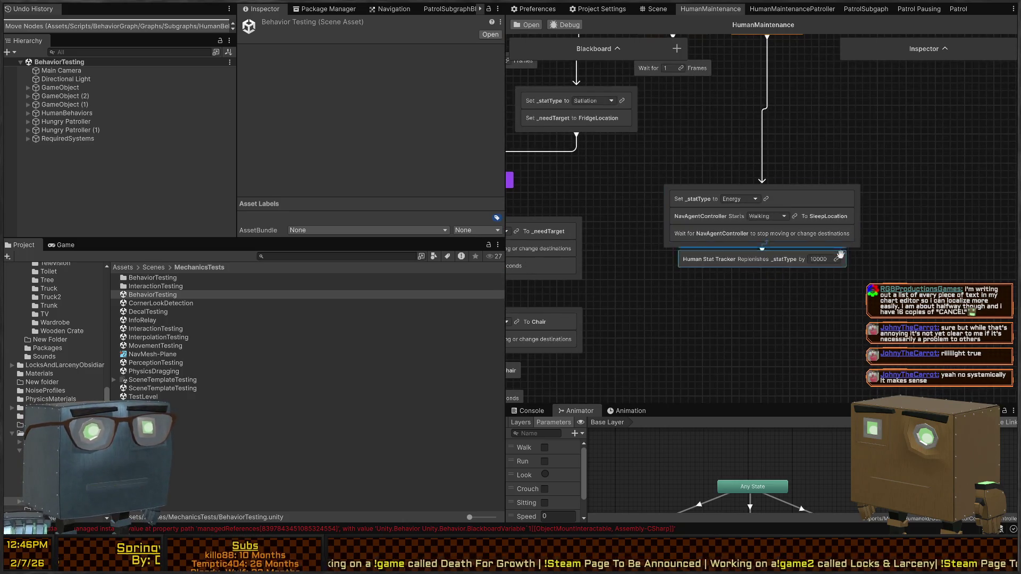
scroll(732, 303, down, 2)
scroll(758, 255, down, 2)
scroll(758, 255, up, 2)
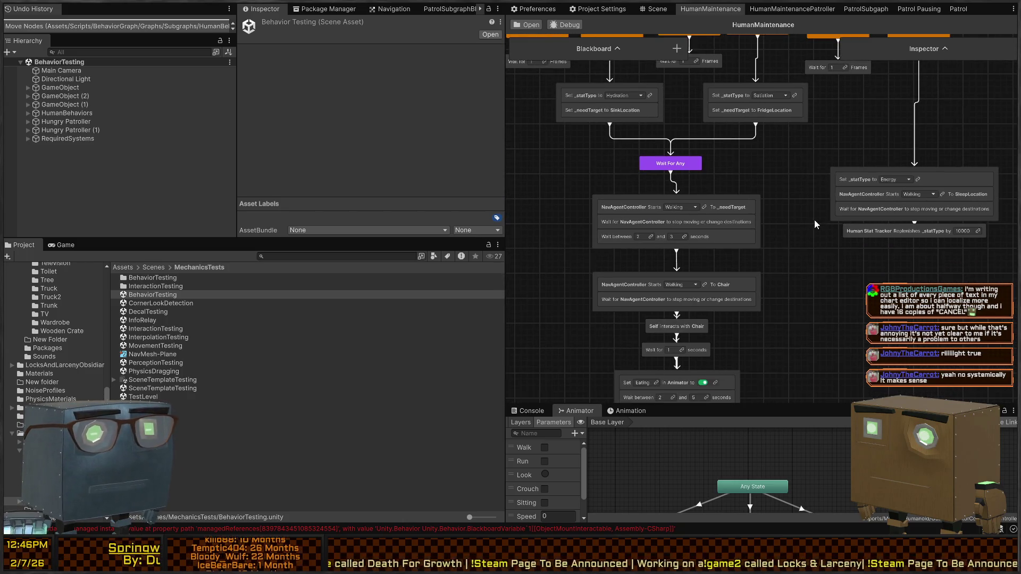
scroll(771, 234, up, 2)
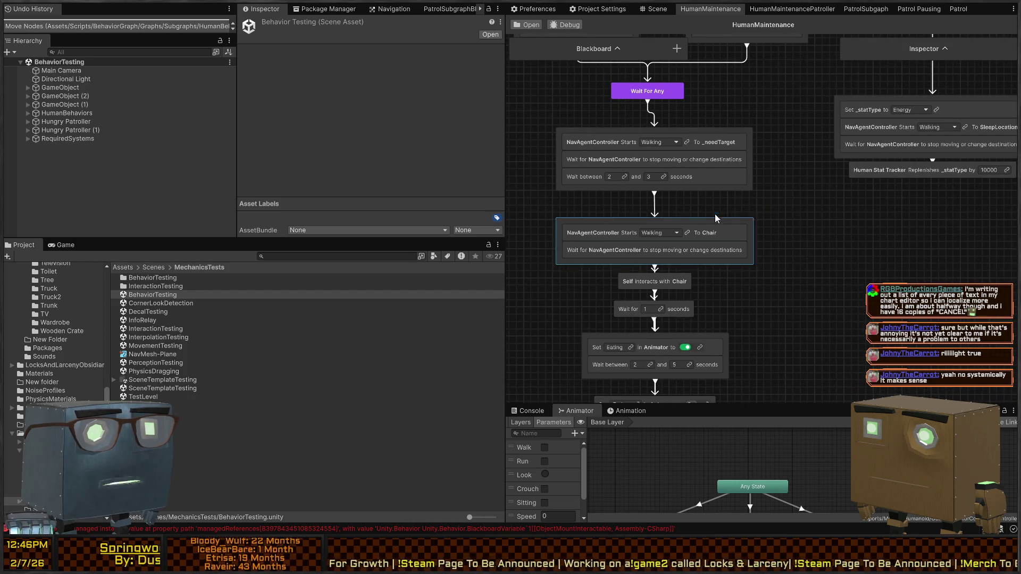
click(683, 288)
scroll(728, 232, down, 3)
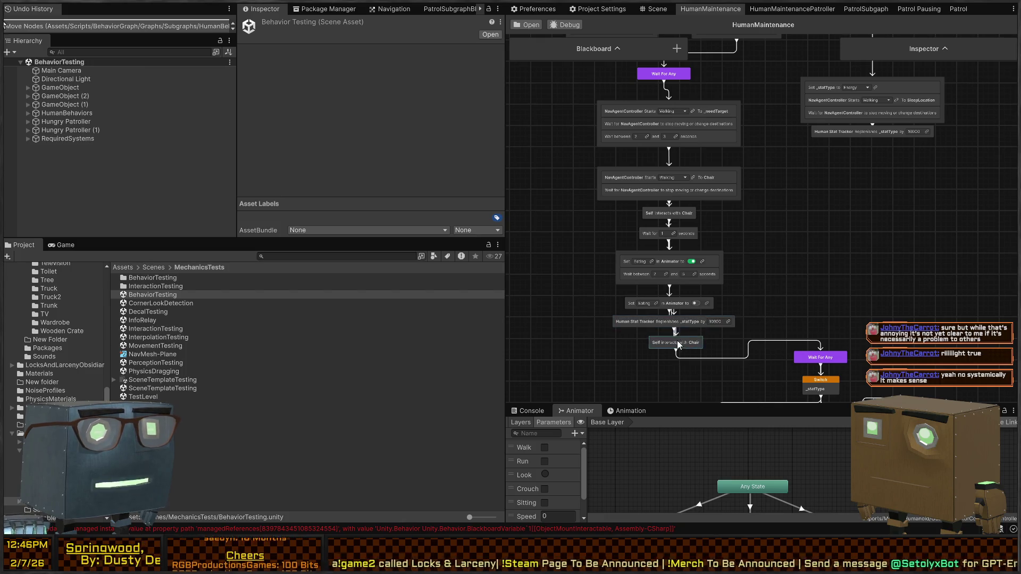
mouse_move(752, 234)
mouse_down()
mouse_move(752, 354)
mouse_move(740, 363)
mouse_up()
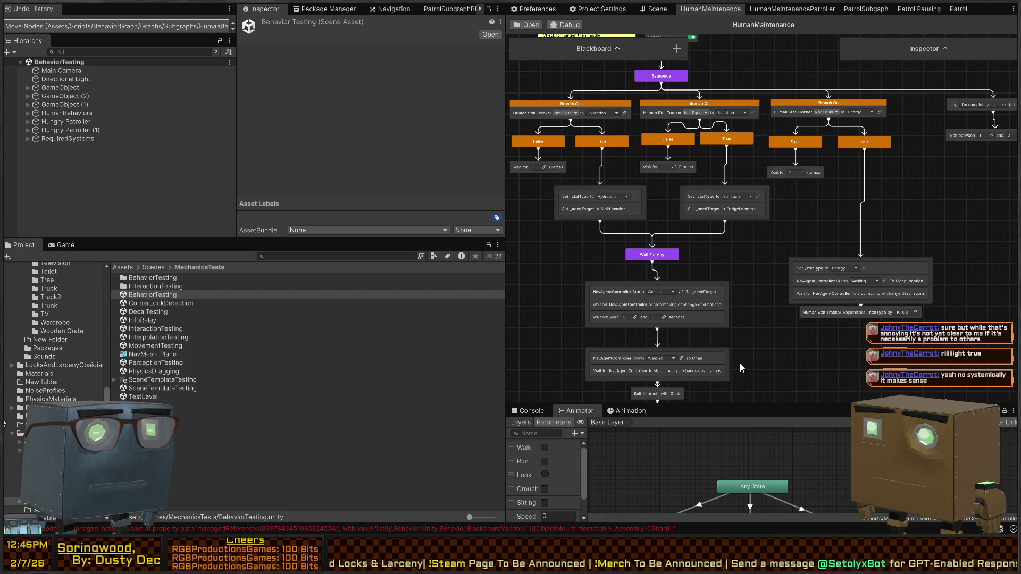
Replace the True→Energy link with a pasted copy of the Satiation set node under True
drag(873, 203, 830, 229)
key(Delete)
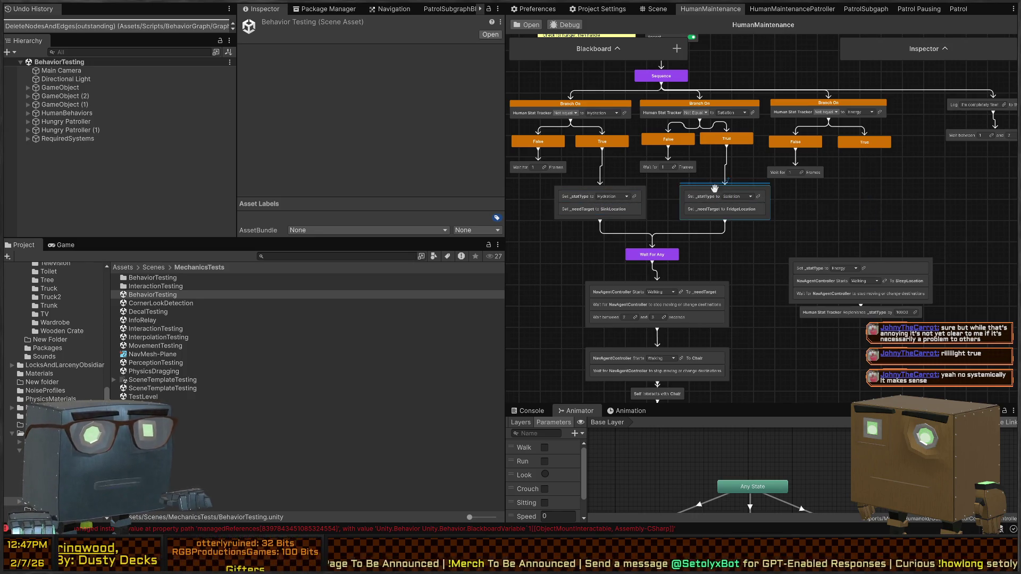
click(706, 187)
key(ctrl+c)
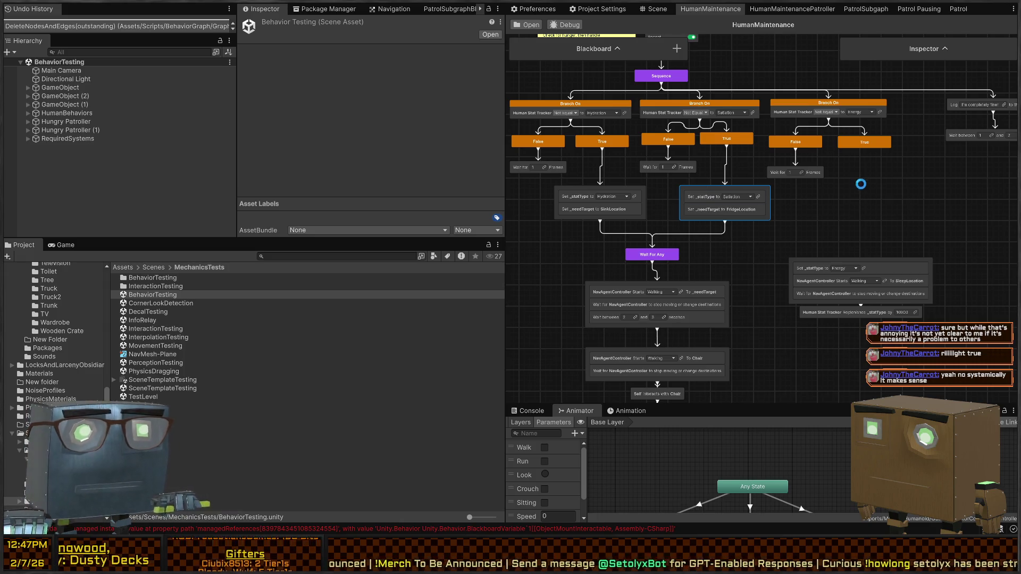
key(ctrl+v)
drag(882, 187, 894, 193)
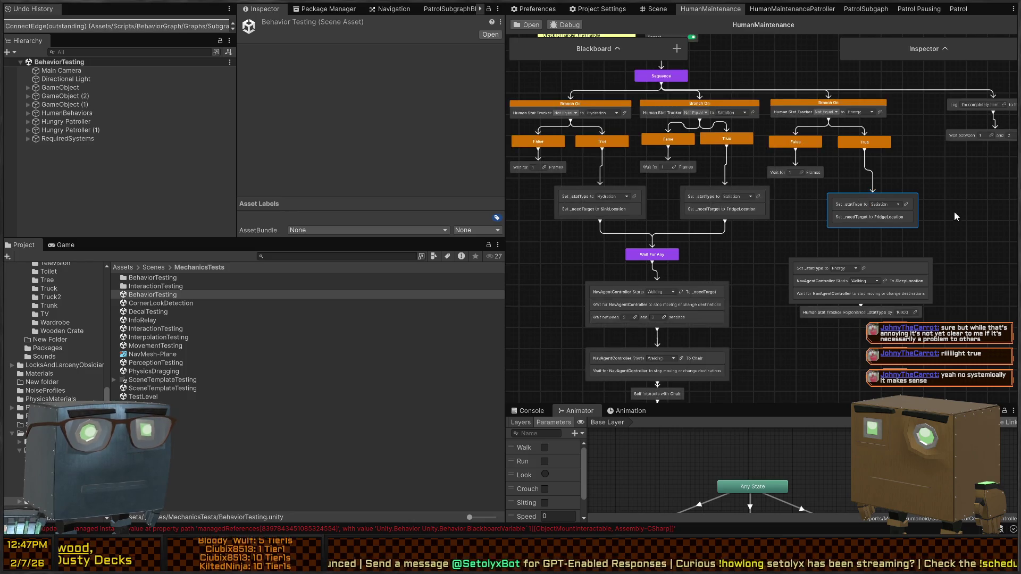
drag(955, 211, 945, 134)
Delete the FridgeLocation target row from the duplicated Satiation node
mouse_move(875, 152)
mouse_down()
mouse_move(887, 109)
mouse_move(993, 149)
mouse_up()
click(904, 144)
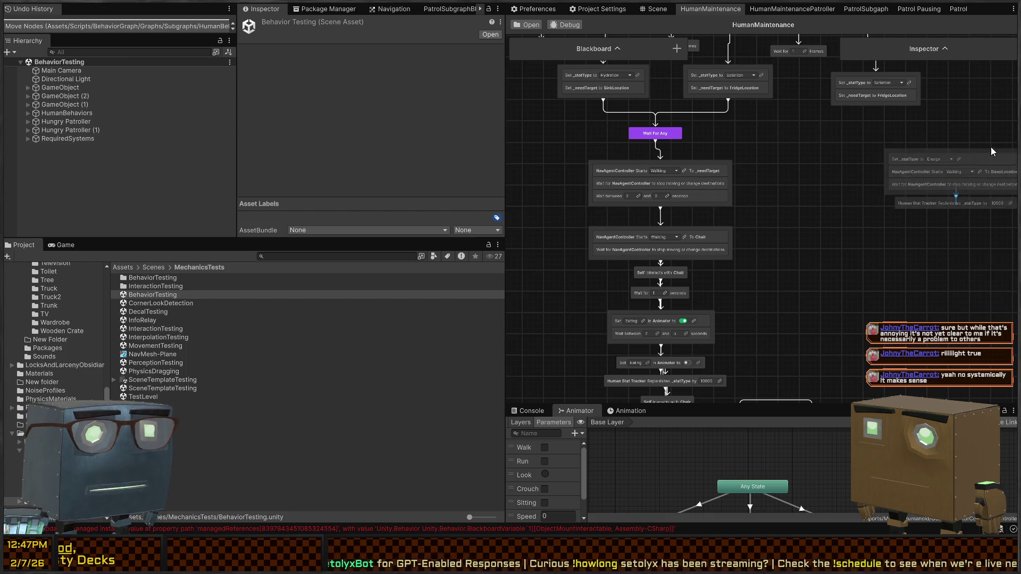
scroll(645, 202, up, 3)
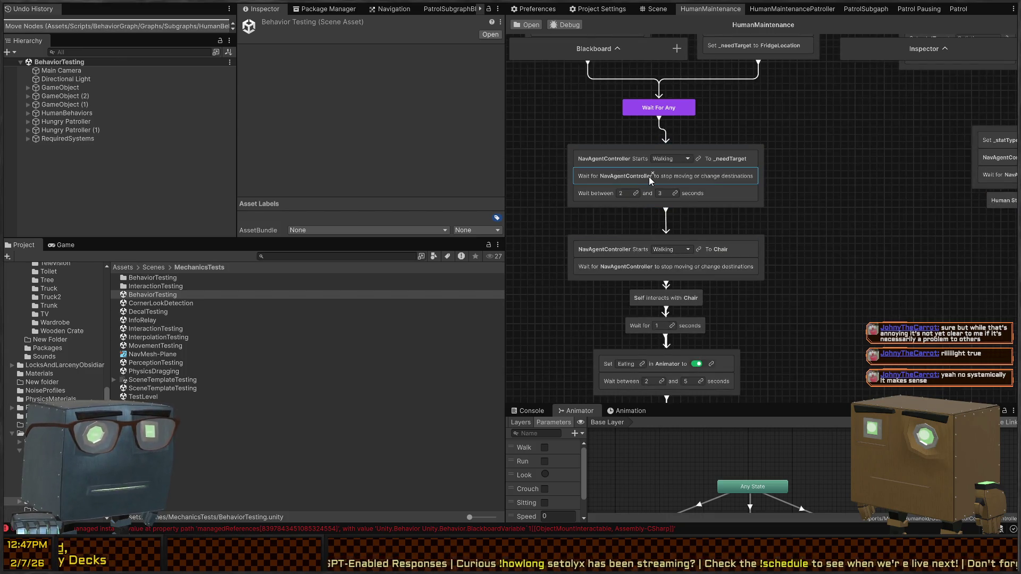
scroll(679, 190, down, 2)
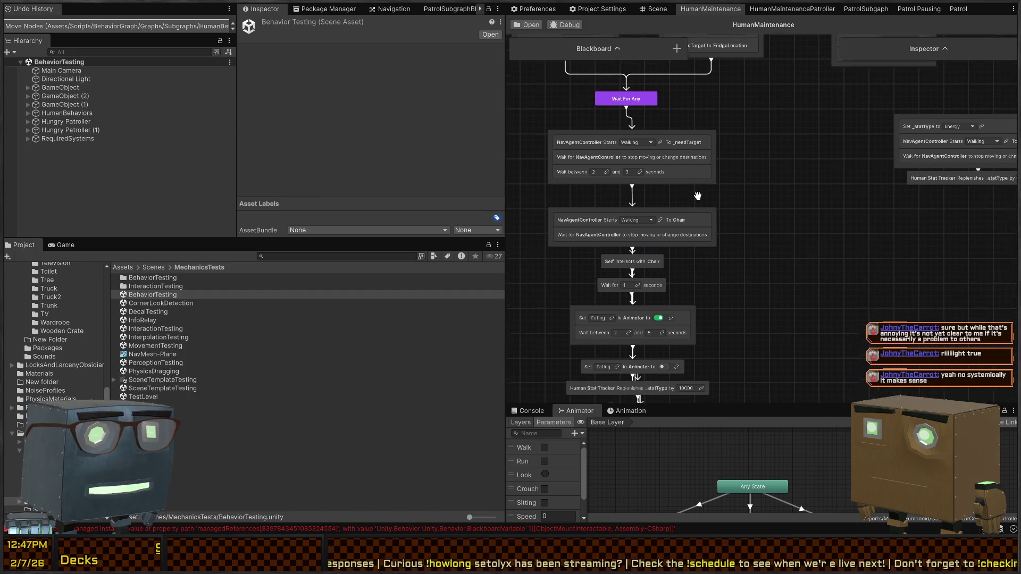
drag(734, 59, 929, 65)
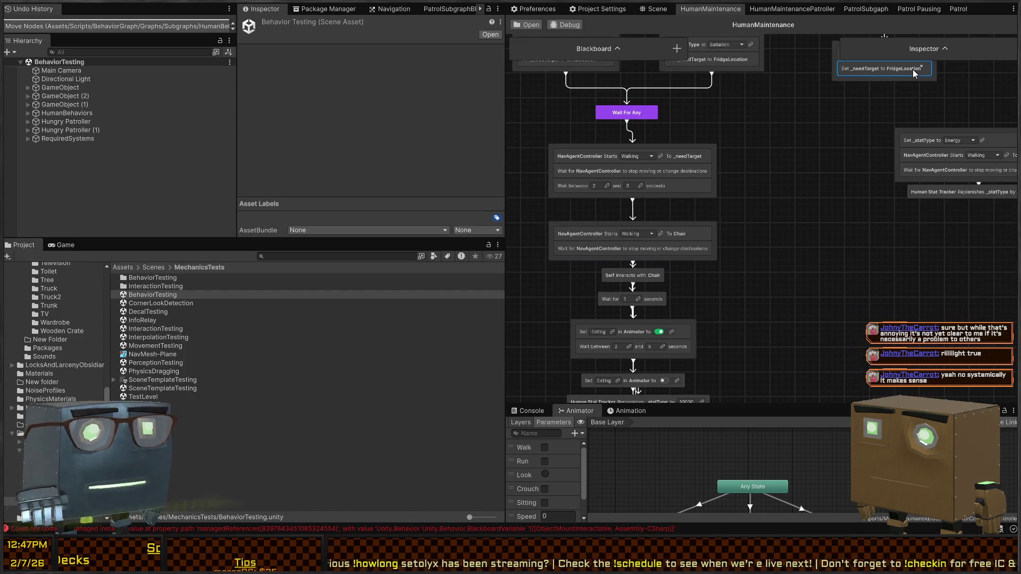
key(Delete)
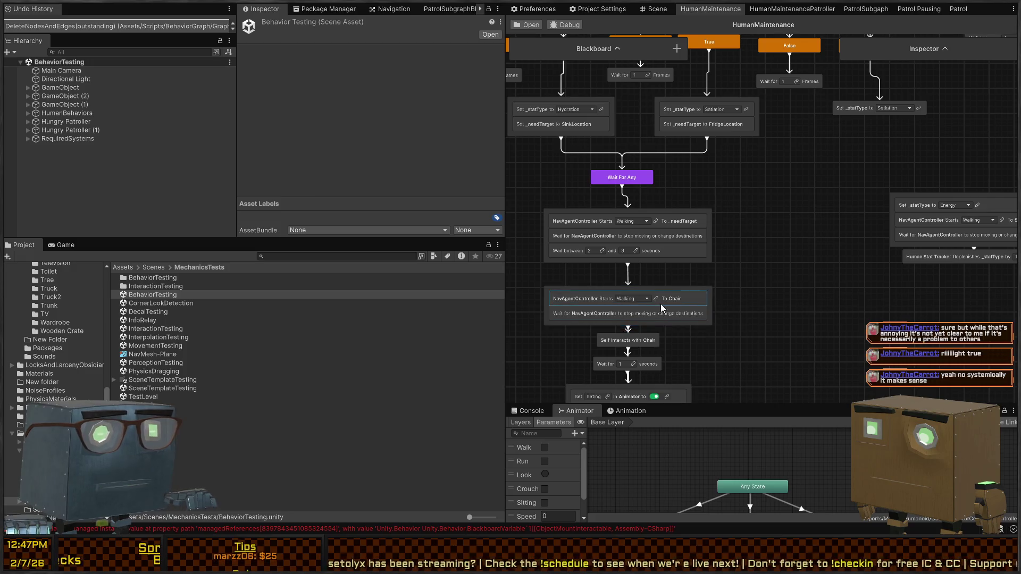
Shift the old Energy group further right and duplicate the Walking To Chair node
mouse_move(860, 175)
mouse_down()
mouse_move(938, 197)
mouse_move(1002, 191)
mouse_up()
mouse_move(766, 228)
mouse_down()
mouse_move(783, 158)
mouse_move(743, 213)
mouse_up()
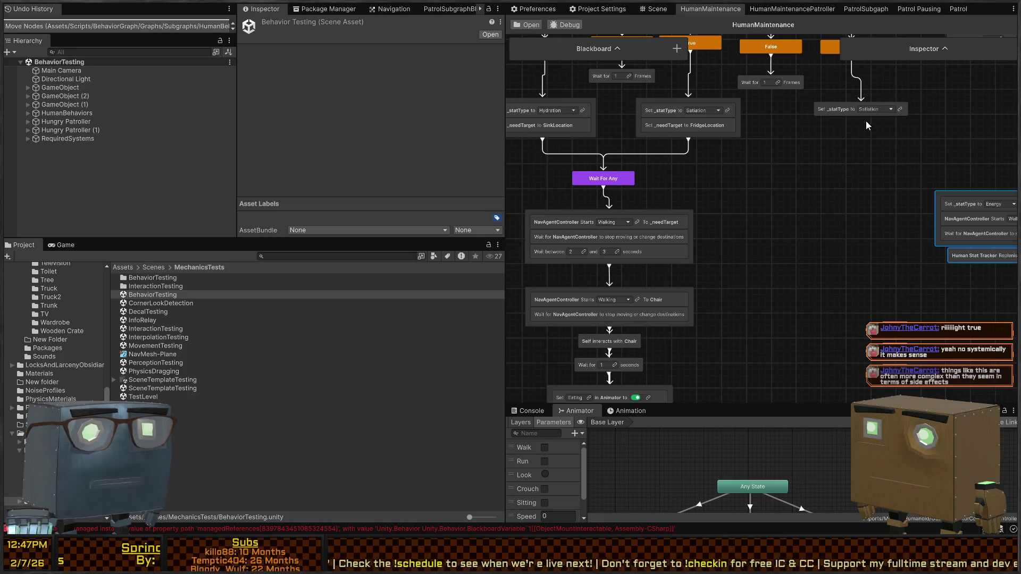
mouse_move(863, 118)
mouse_down()
mouse_move(793, 248)
mouse_move(793, 227)
mouse_up()
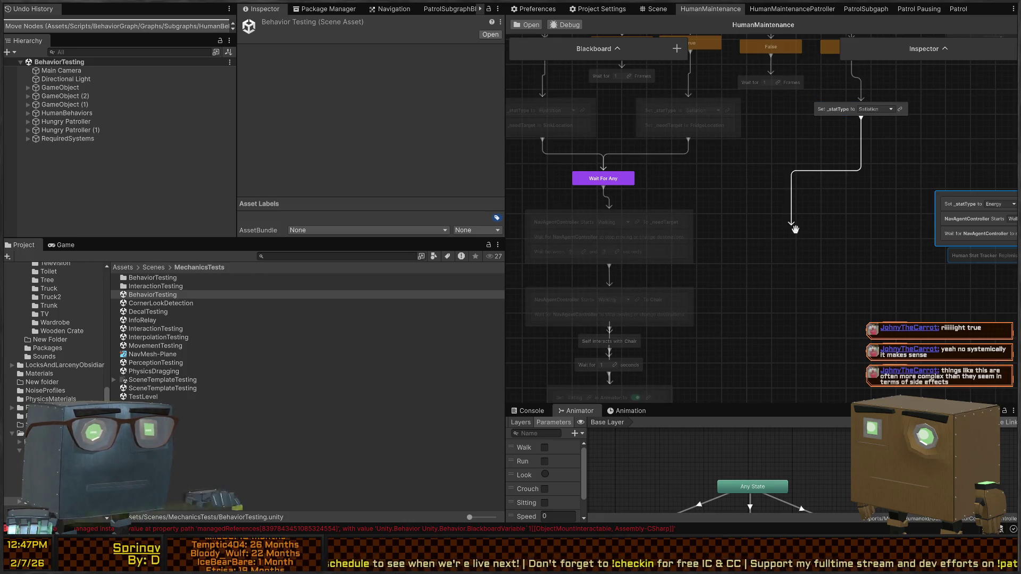
click(662, 293)
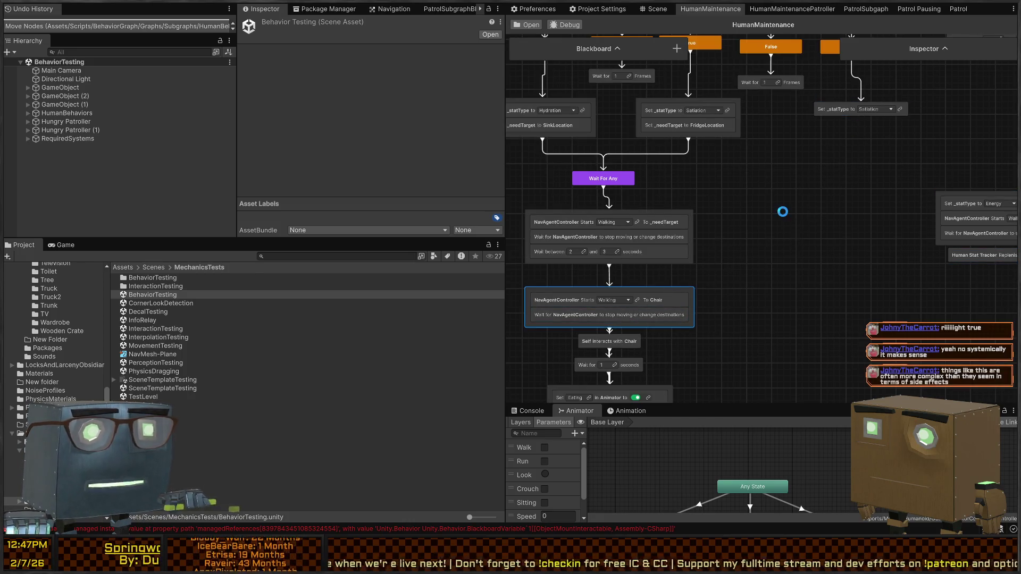
key(ctrl+v)
Retarget the copied walk node to SleepLocation and place it under the Energy branch
click(835, 230)
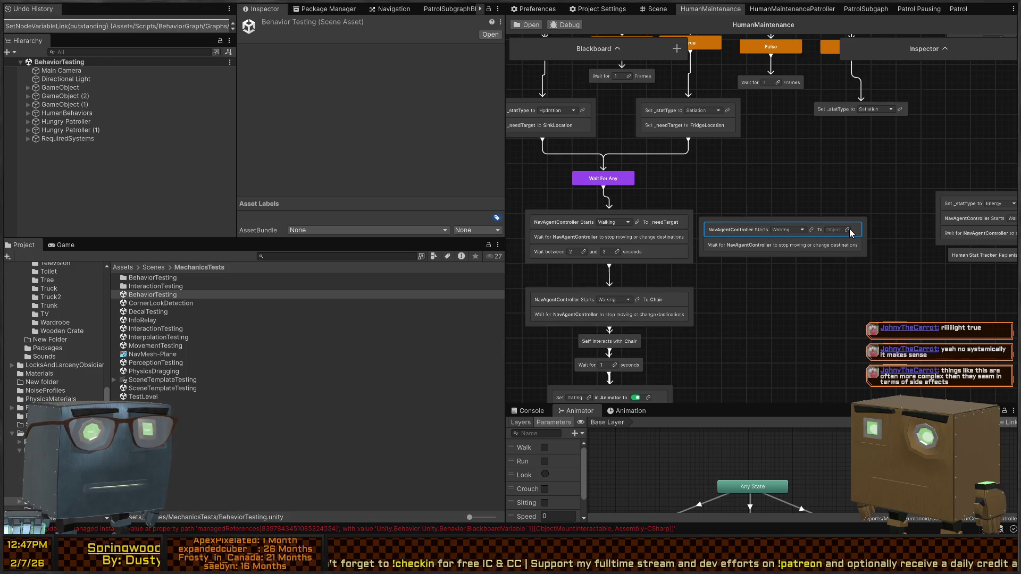
click(848, 229)
scroll(841, 350, down, 1)
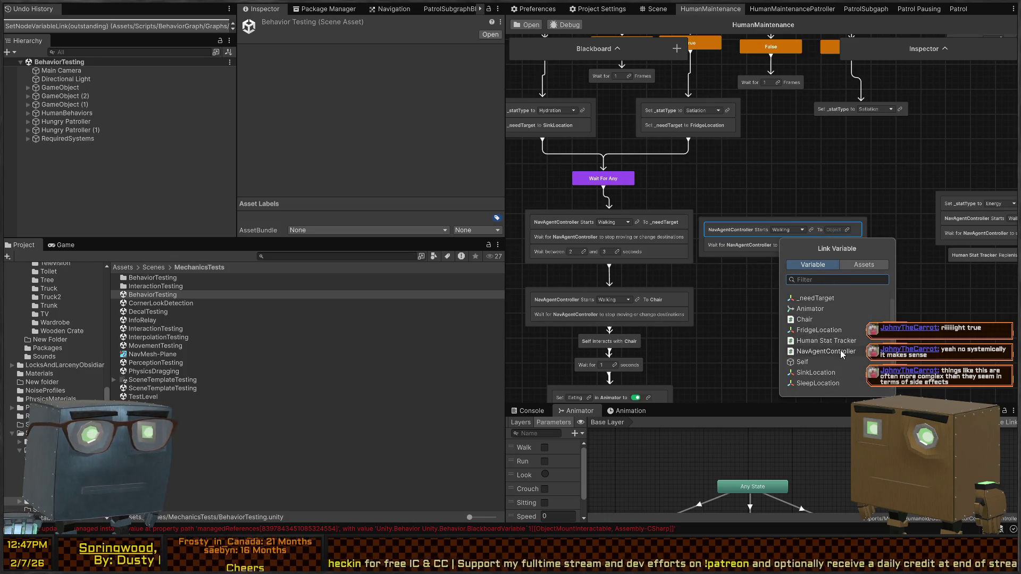
click(827, 384)
click(816, 245)
drag(825, 250, 871, 204)
Connect the _statType set node to the SleepLocation walk and set its stat type to Energy
drag(862, 121, 831, 188)
click(887, 109)
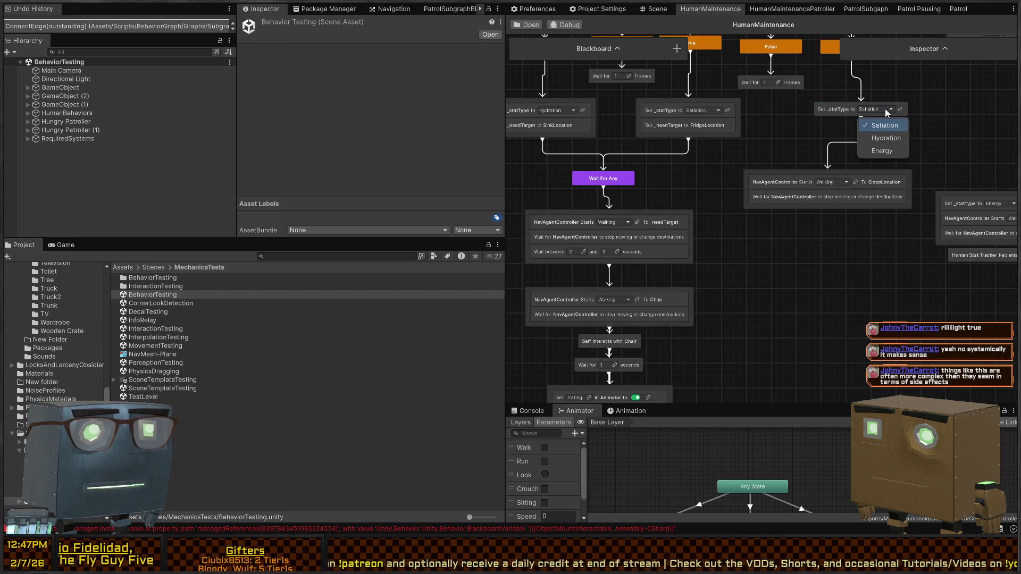
click(883, 151)
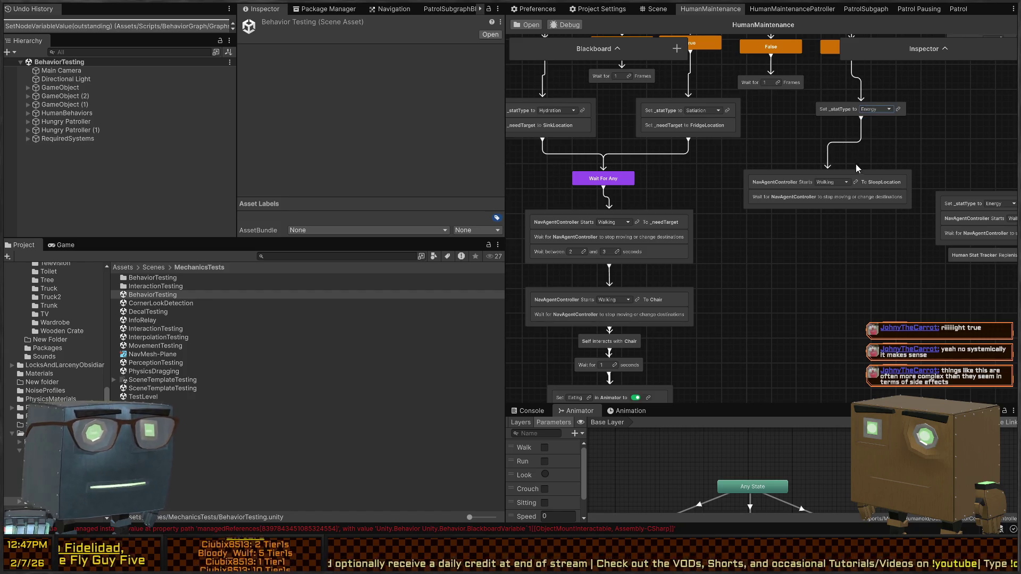
click(643, 116)
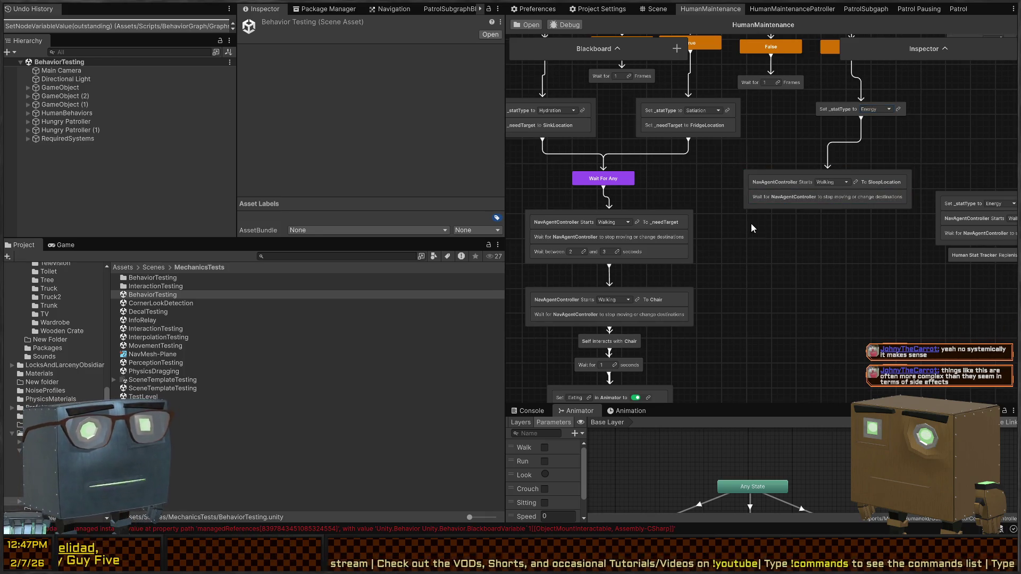
drag(751, 223, 700, 201)
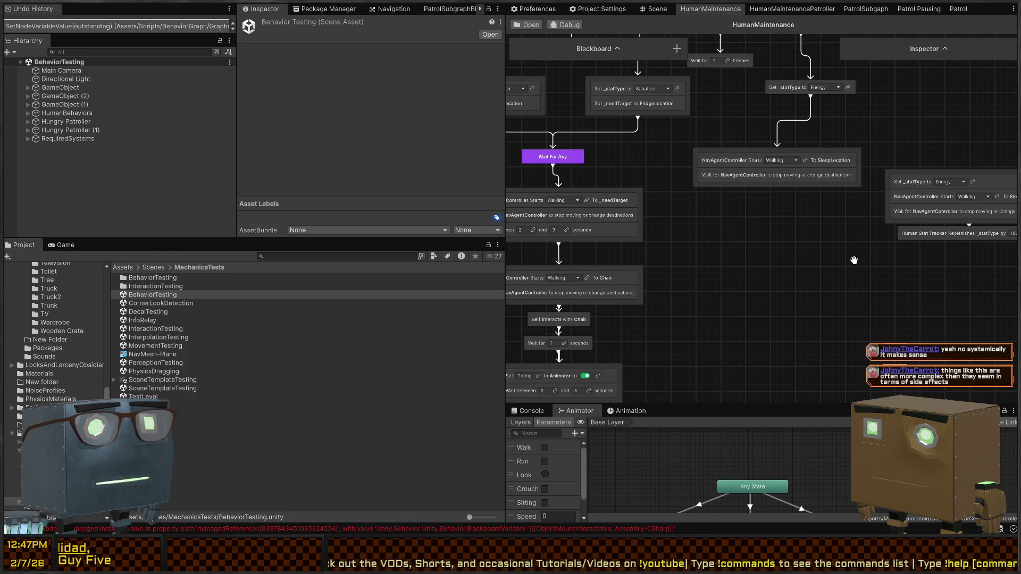
Nudge the Starts Walking To Chair node slightly upward, then select Wait For Any
scroll(792, 220, down, 3)
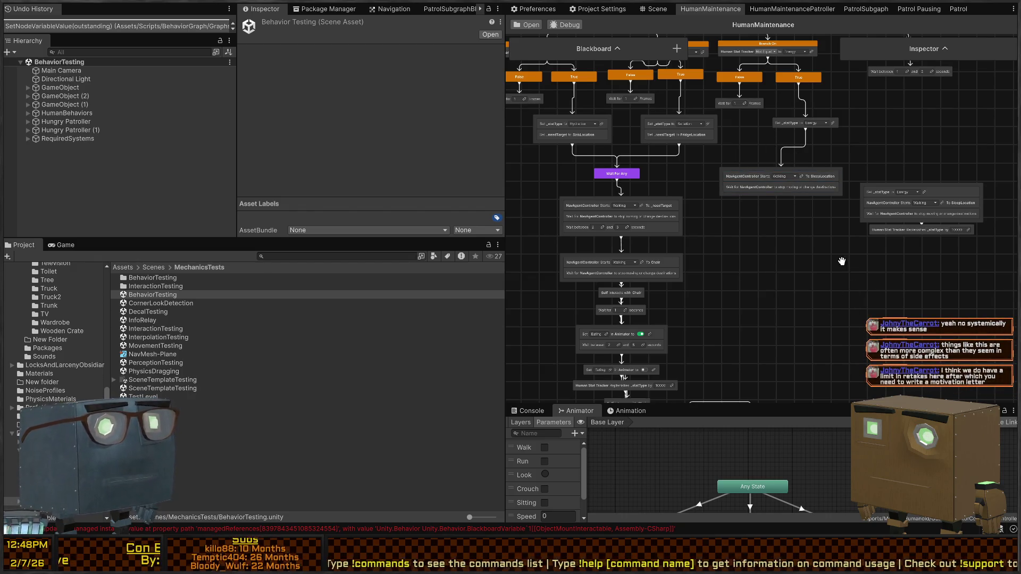
scroll(784, 255, up, 3)
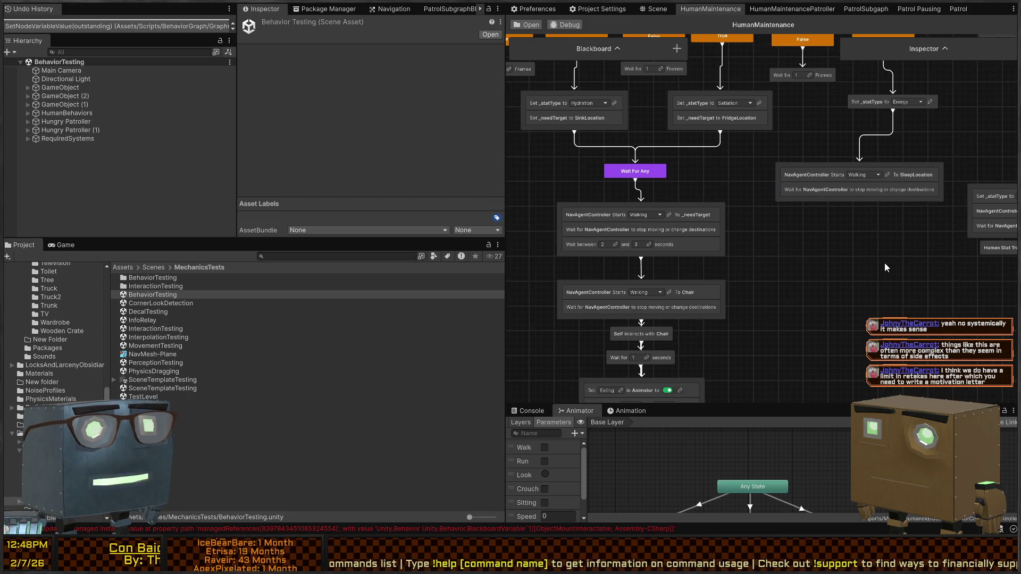
scroll(809, 209, down, 3)
scroll(793, 222, down, 2)
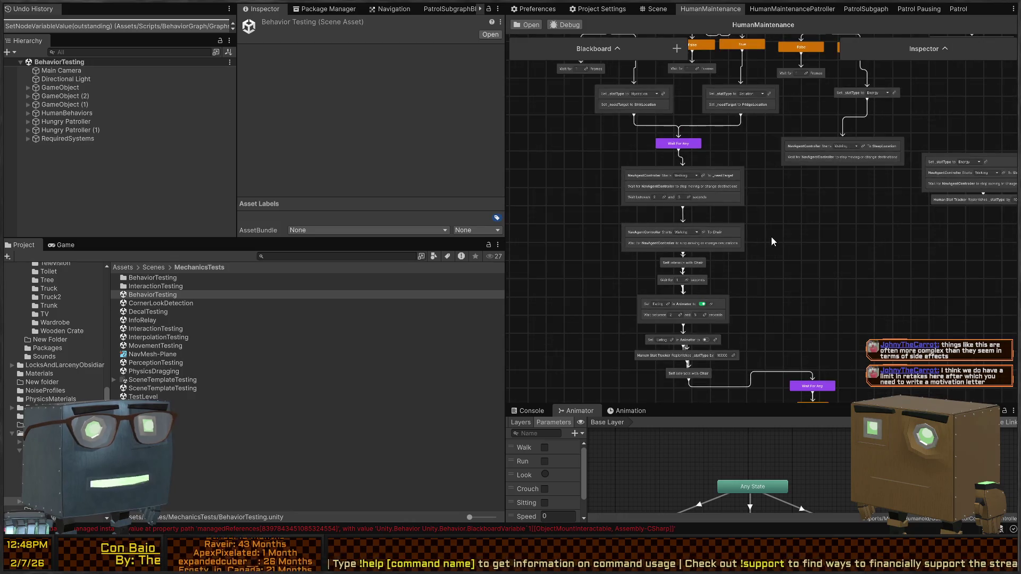
scroll(715, 255, up, 3)
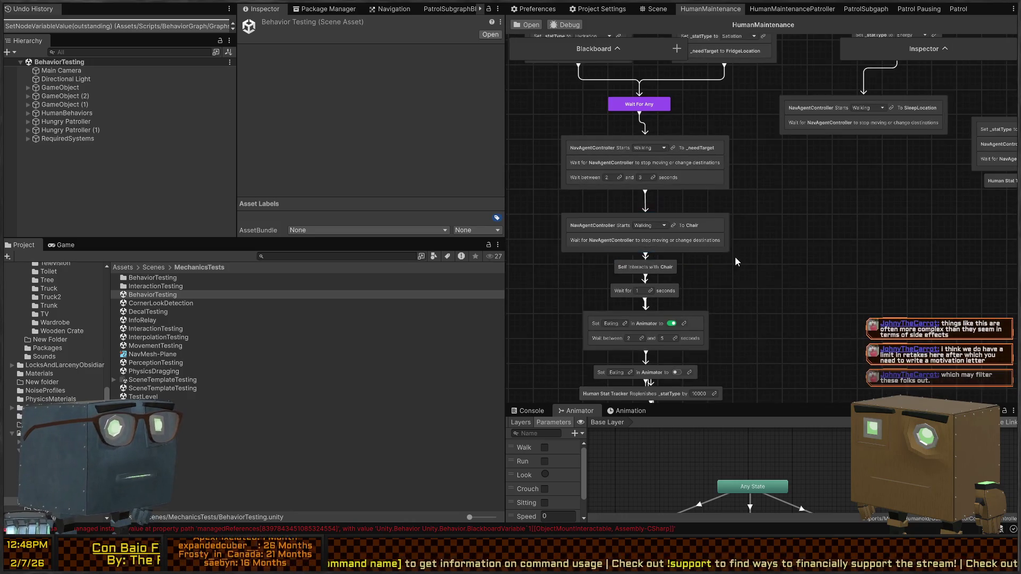
drag(707, 214, 707, 200)
click(650, 106)
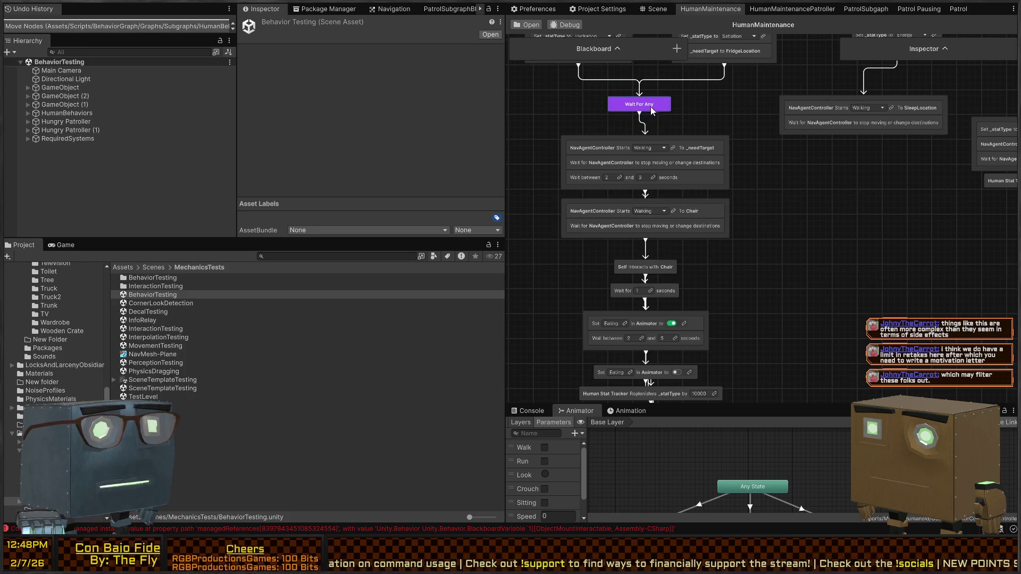
Paste a copy of Wait For Any, link the SleepLocation walk to it, and tidy both walk nodes
key(ctrl+v)
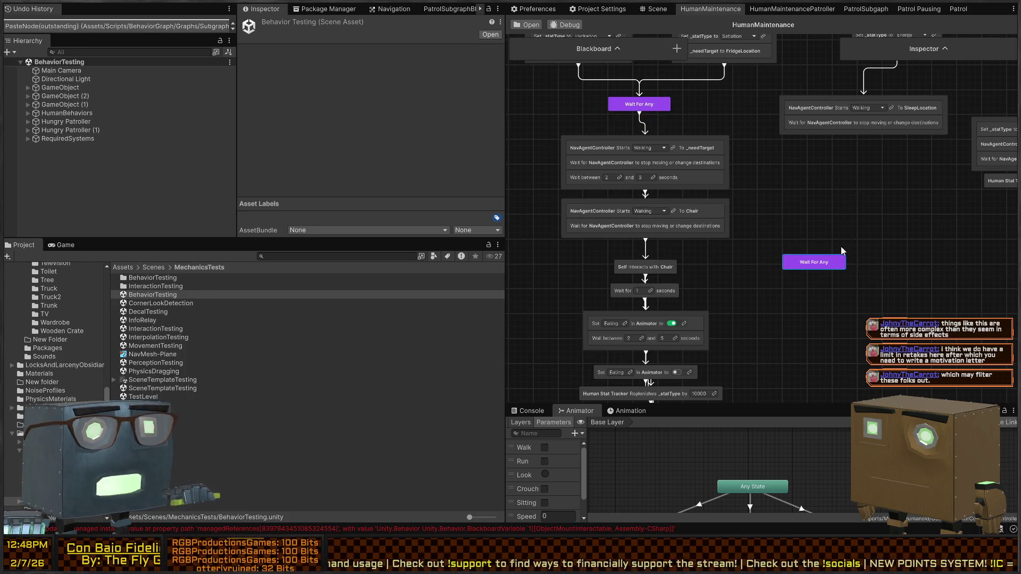
mouse_move(869, 132)
mouse_down()
mouse_move(803, 262)
mouse_move(814, 264)
mouse_move(773, 279)
mouse_move(777, 268)
mouse_up()
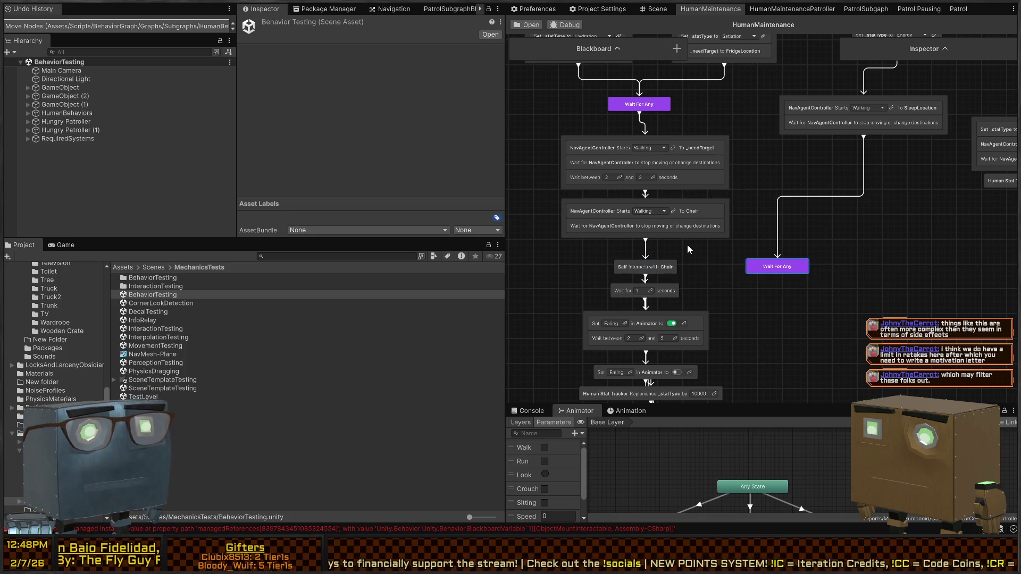
drag(722, 256, 554, 132)
drag(700, 135, 694, 124)
drag(714, 249, 721, 207)
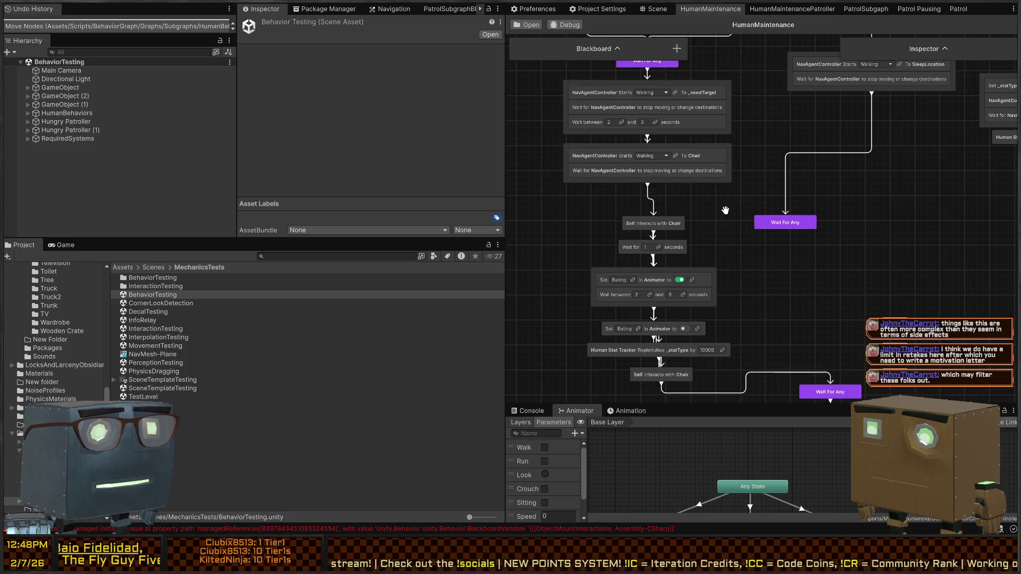
Rewire Self interacts with Chair, deleting stray links to Wait For Any and the one-second wait
click(655, 188)
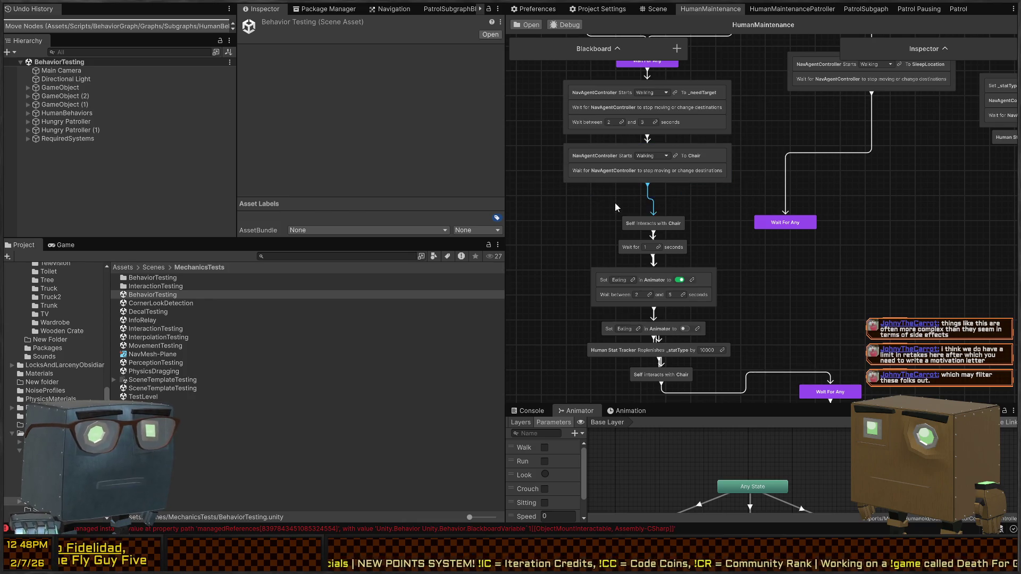
mouse_move(652, 205)
mouse_down()
mouse_move(657, 192)
mouse_move(829, 213)
mouse_move(790, 223)
mouse_move(788, 187)
mouse_move(803, 216)
mouse_up()
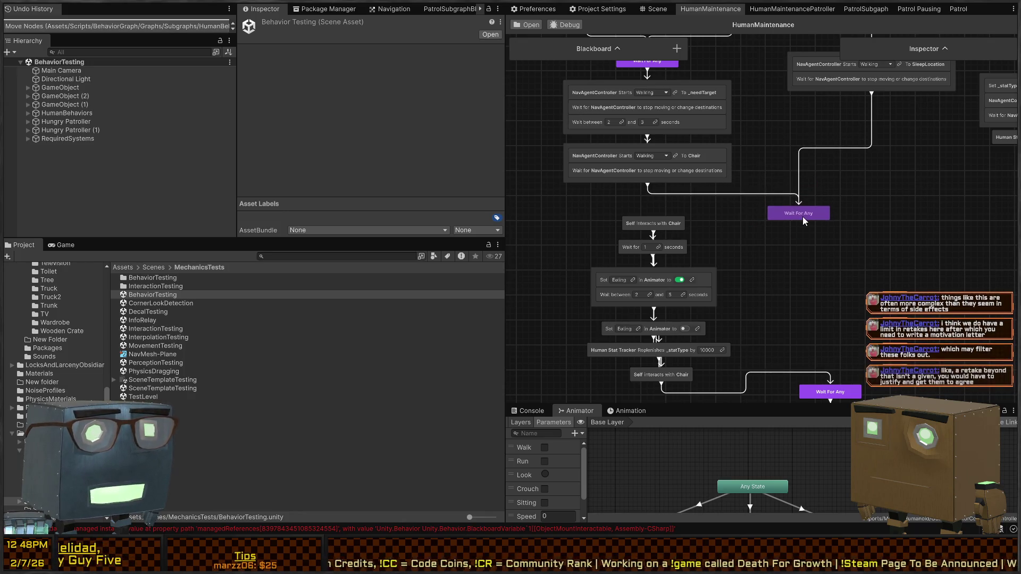
click(778, 194)
key(Delete)
click(660, 233)
drag(660, 233, 649, 178)
mouse_move(657, 218)
mouse_down()
mouse_move(666, 228)
mouse_move(666, 203)
mouse_move(795, 210)
mouse_up()
key(Delete)
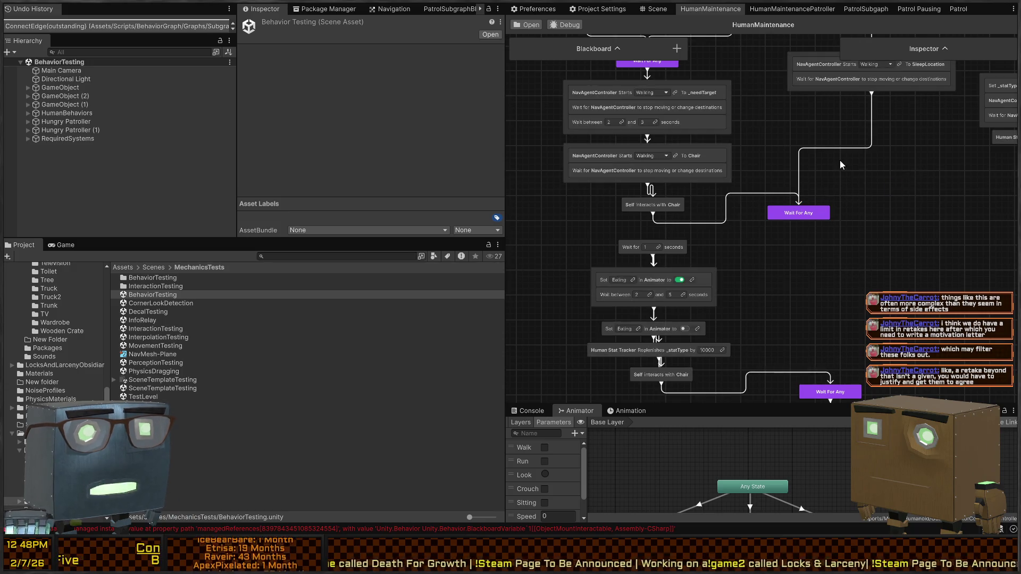
key(Delete)
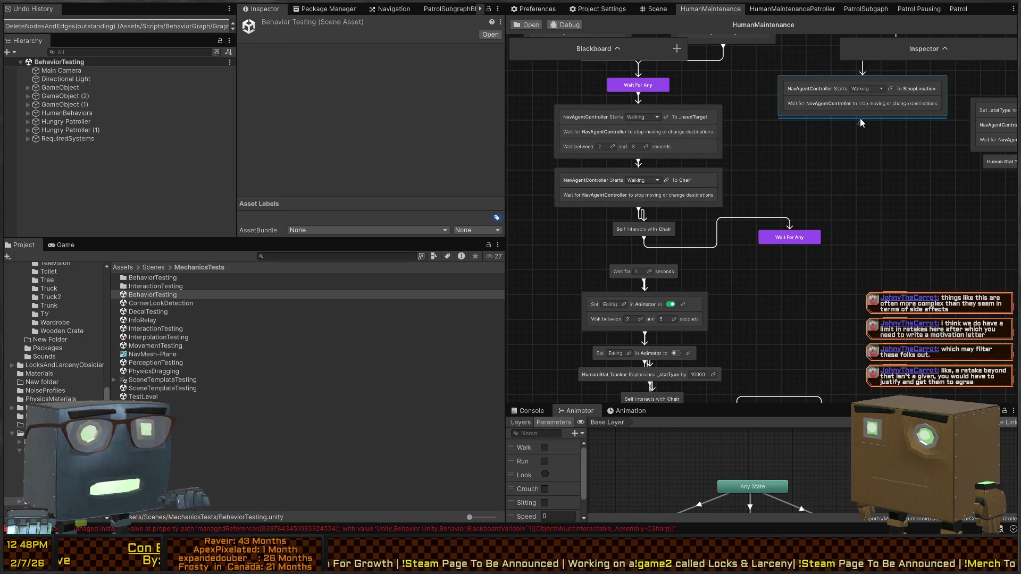
Add an Interacts with Mount node after the SleepLocation walk, creating a new Bed mount variable
key(space)
text(interact)
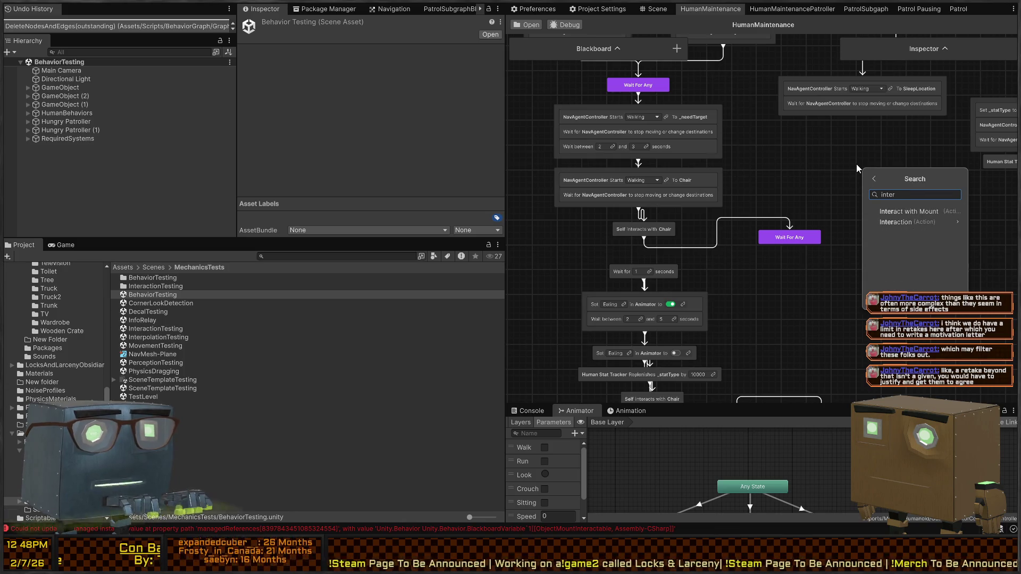
click(904, 211)
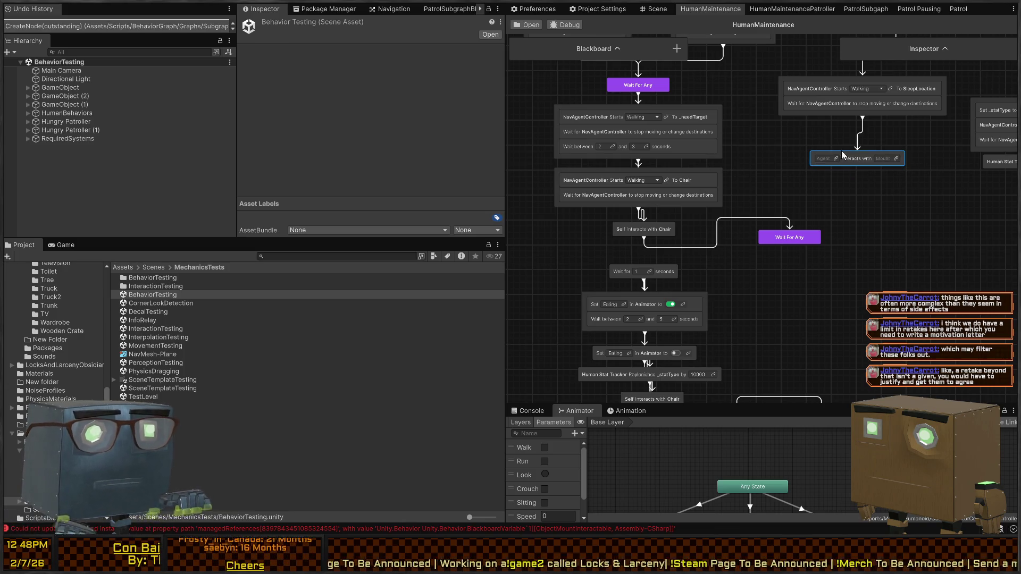
click(897, 159)
text(bed)
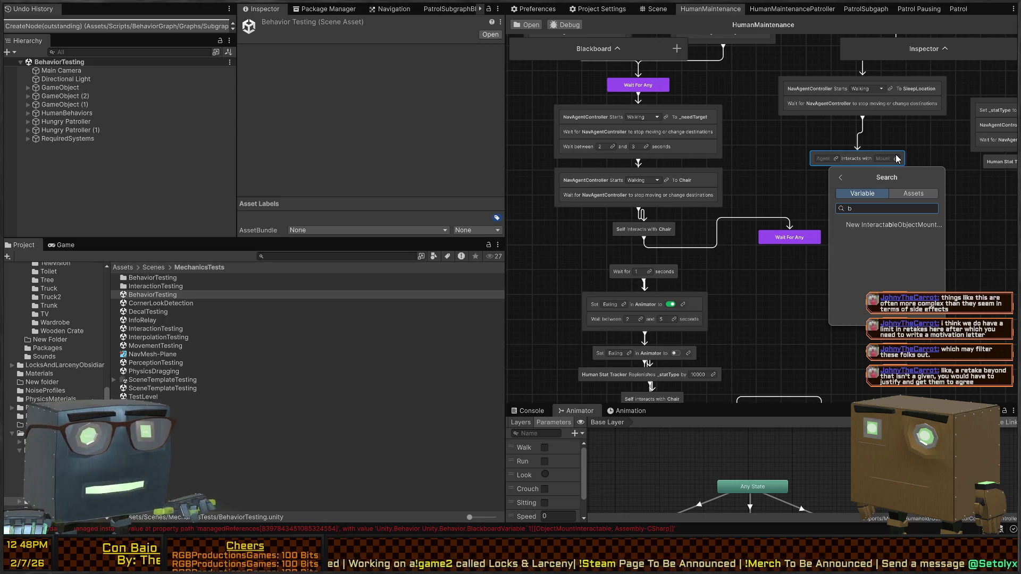
key(BackSpace)
key(BackSpace)
key(BackSpace)
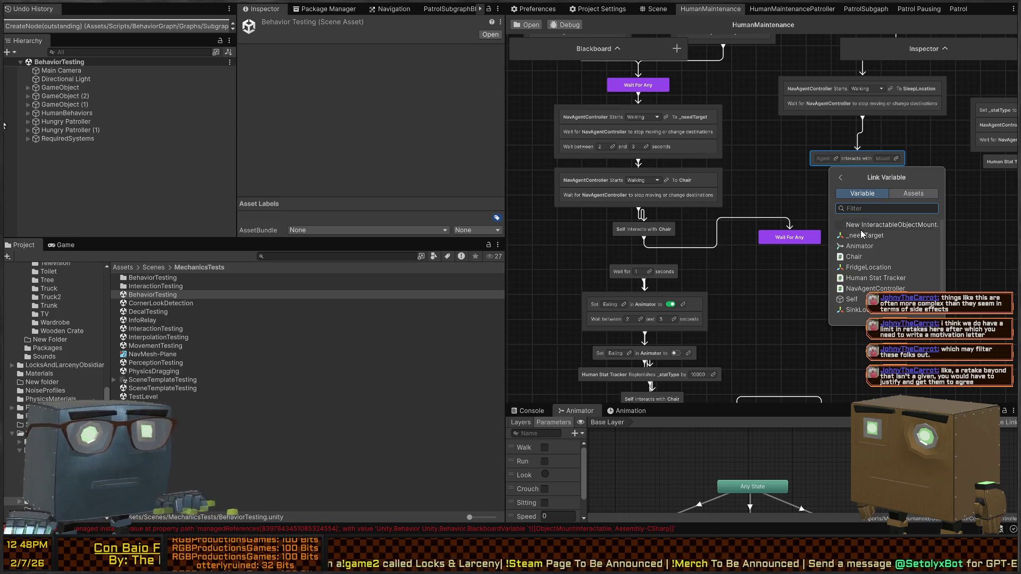
click(888, 225)
text(Bed)
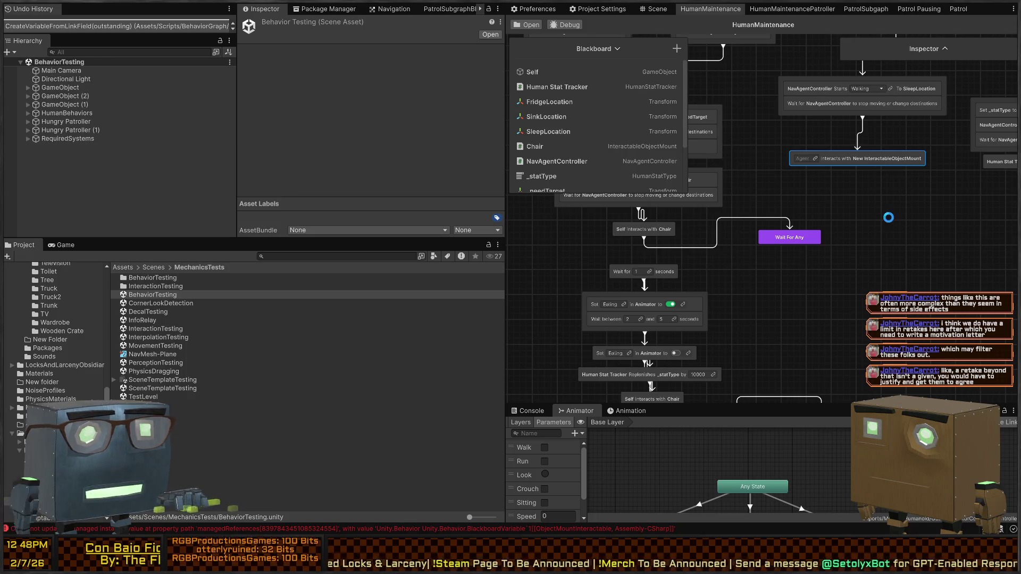
key(Return)
Make Self the node's agent and connect the Bed interaction into Wait For Any
click(833, 133)
click(845, 158)
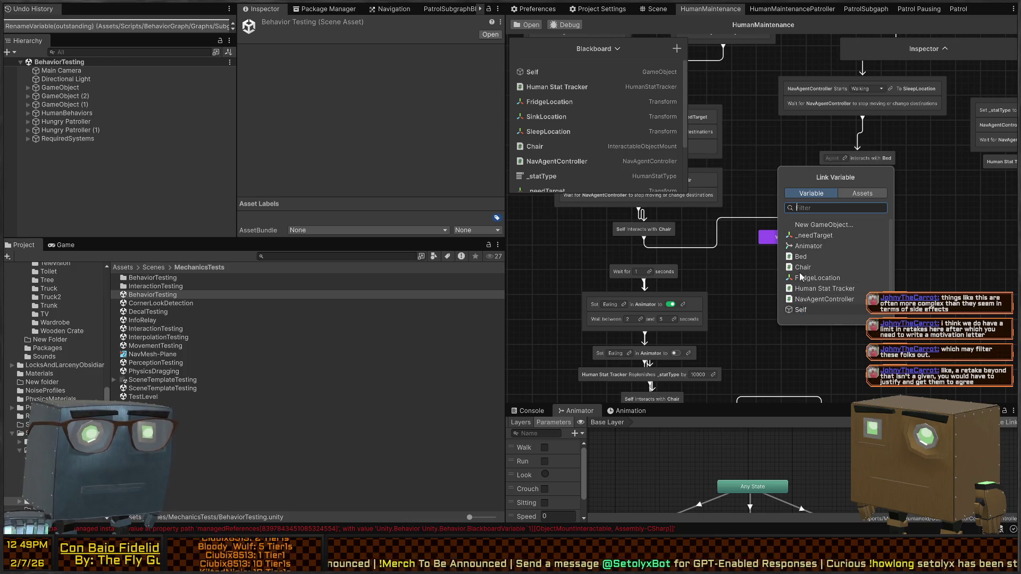
click(801, 310)
drag(862, 170, 783, 239)
Delete the extra Wait For Any and reconnect the Chair interaction to the one-second wait
drag(796, 187, 825, 208)
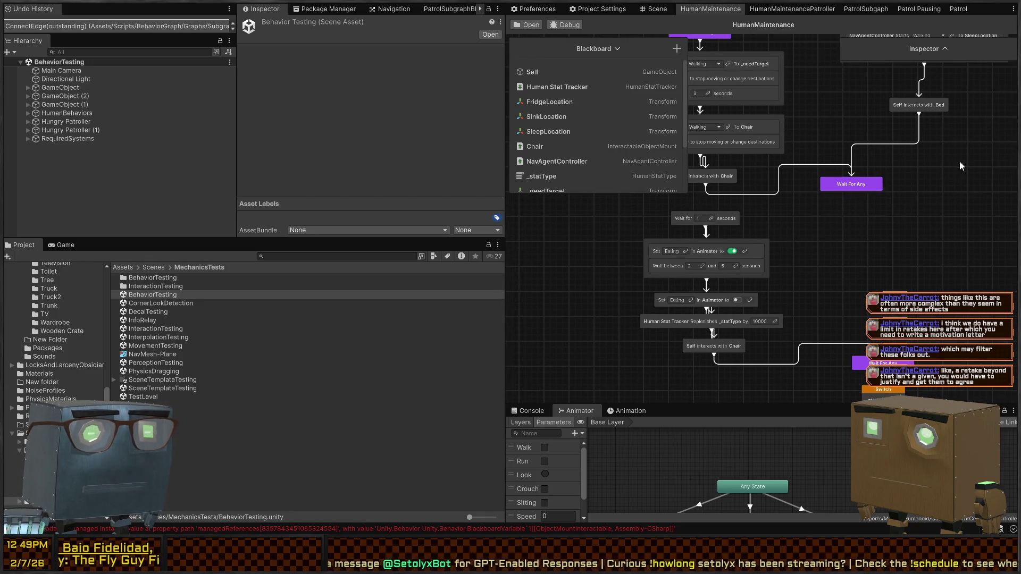
click(822, 182)
key(Delete)
drag(702, 186, 706, 214)
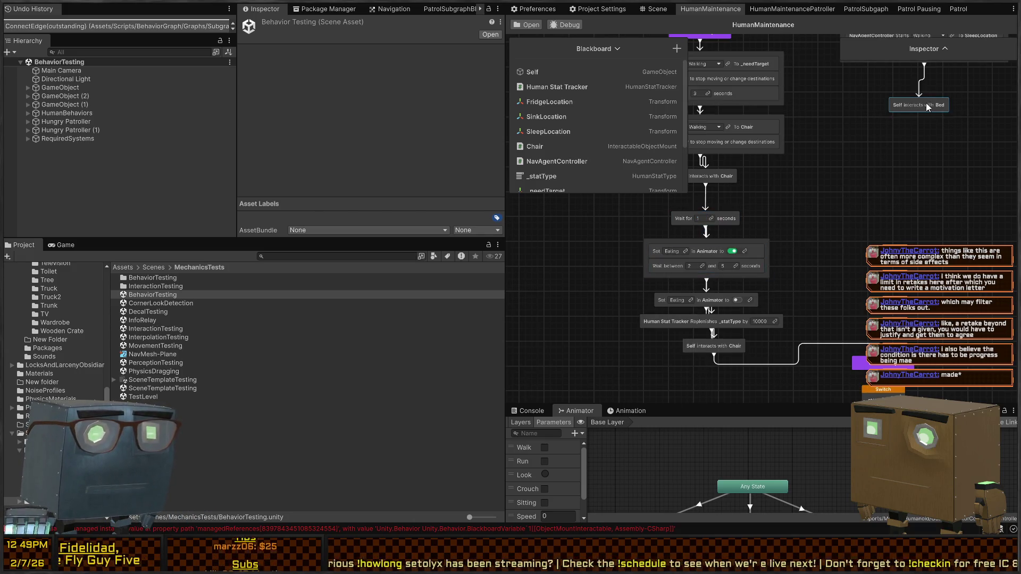
mouse_move(919, 112)
mouse_down()
mouse_move(918, 184)
mouse_move(907, 191)
mouse_up()
Add a ranged wait of 15–20 seconds after the Bed interaction
text(wait)
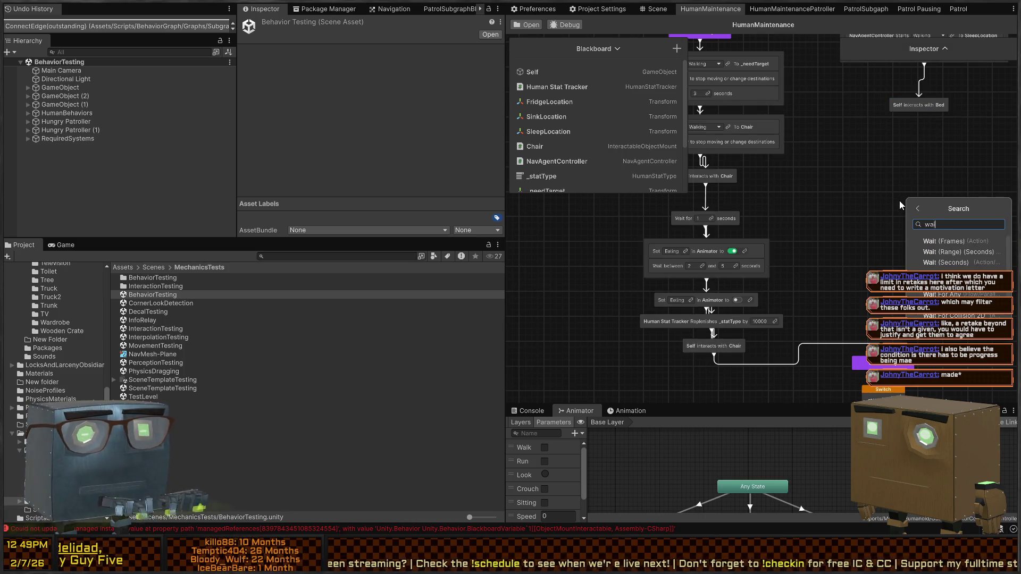
key(Down)
key(Return)
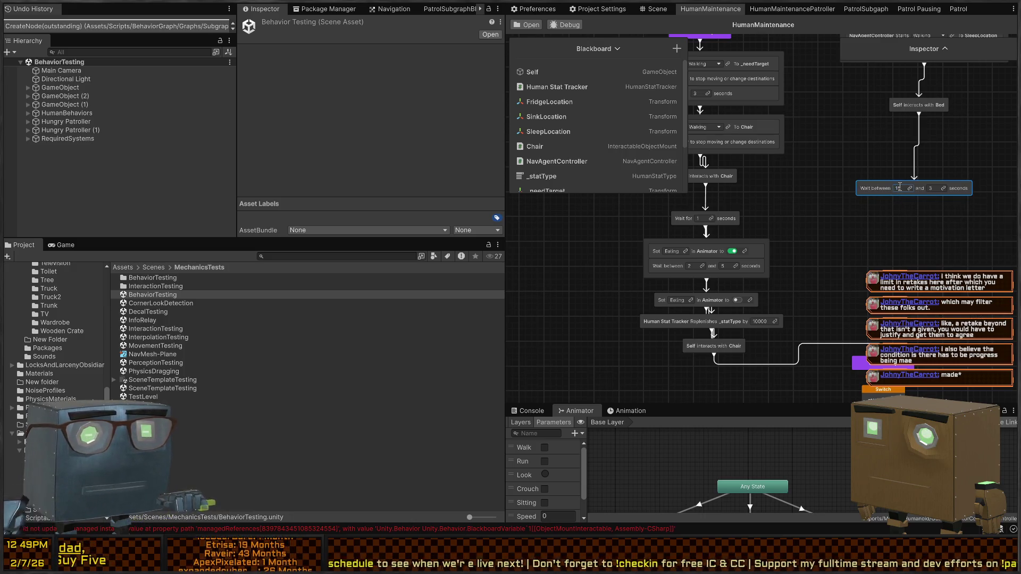
key(Tab)
text(0)
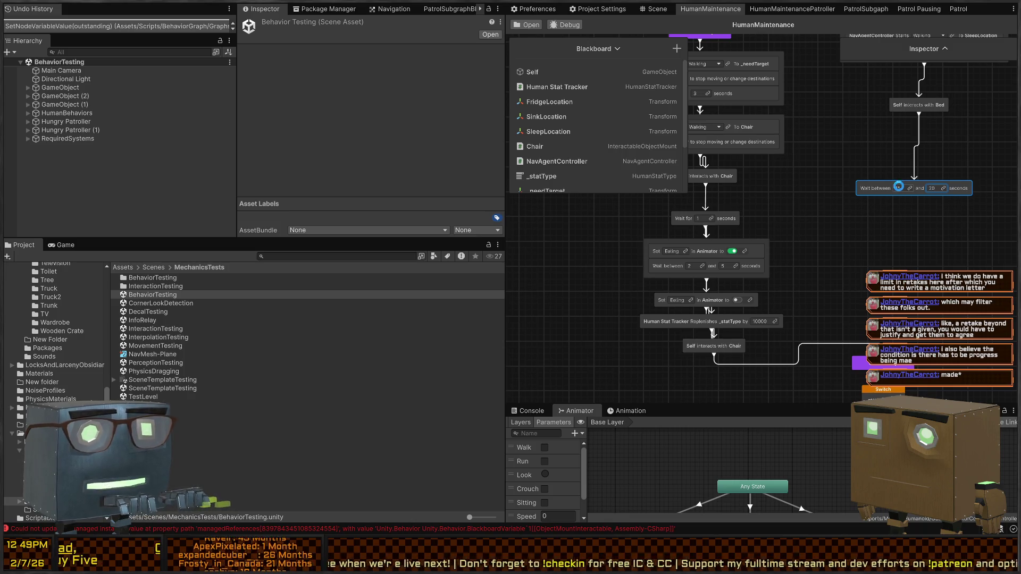
Duplicate the Human Stat Tracker Replenishes node and place it after the wait
mouse_move(860, 227)
mouse_down()
mouse_move(787, 250)
mouse_move(797, 264)
mouse_up()
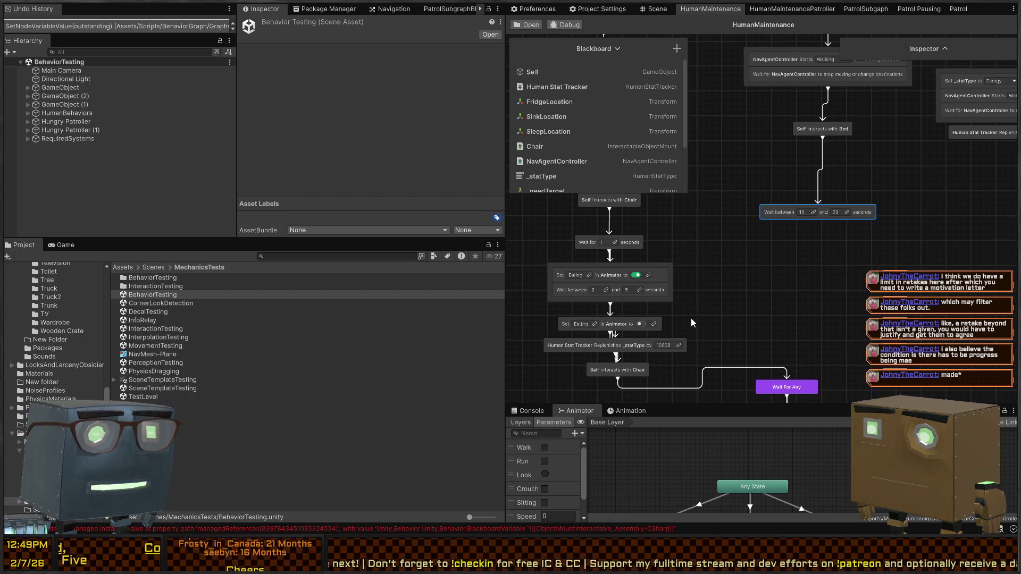
click(621, 350)
key(ctrl+c)
key(ctrl+v)
mouse_move(818, 218)
mouse_down()
mouse_move(794, 261)
mouse_move(786, 254)
mouse_move(809, 243)
mouse_up()
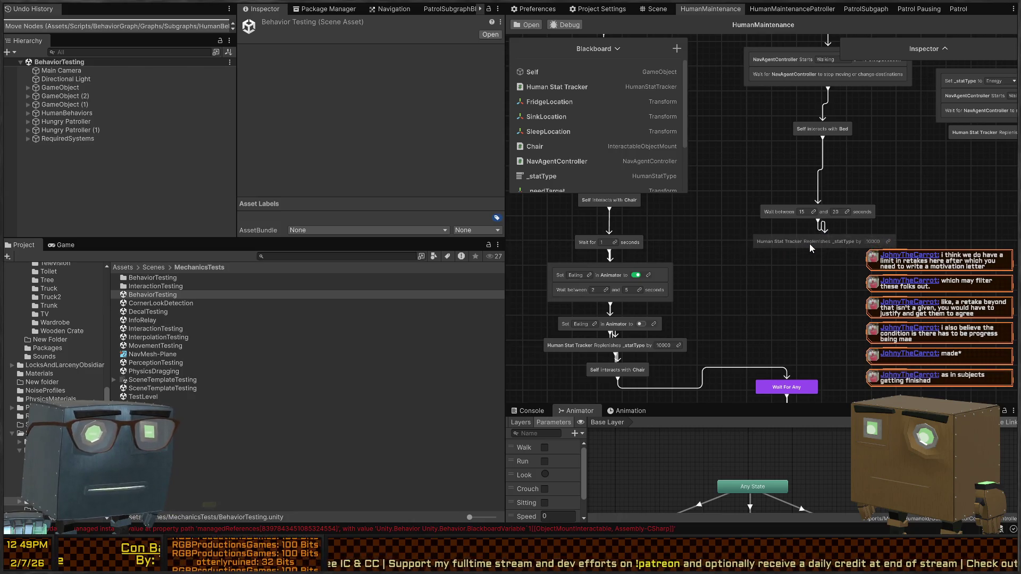
Duplicate the Self interacts with Bed node and connect it after the replenish step
click(821, 129)
key(ctrl+c)
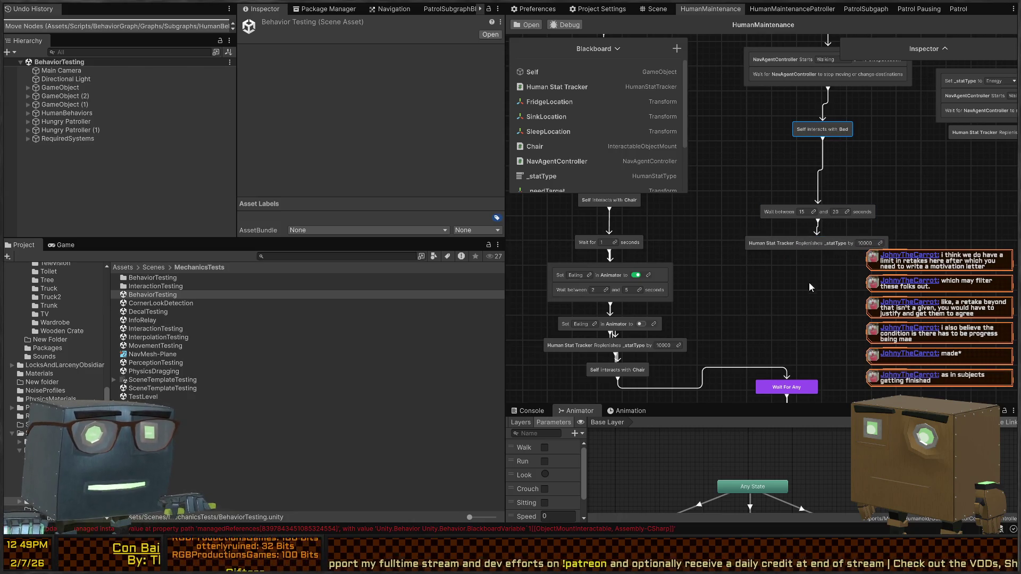
key(ctrl+v)
mouse_move(817, 249)
mouse_down()
mouse_move(788, 385)
mouse_move(789, 270)
mouse_up()
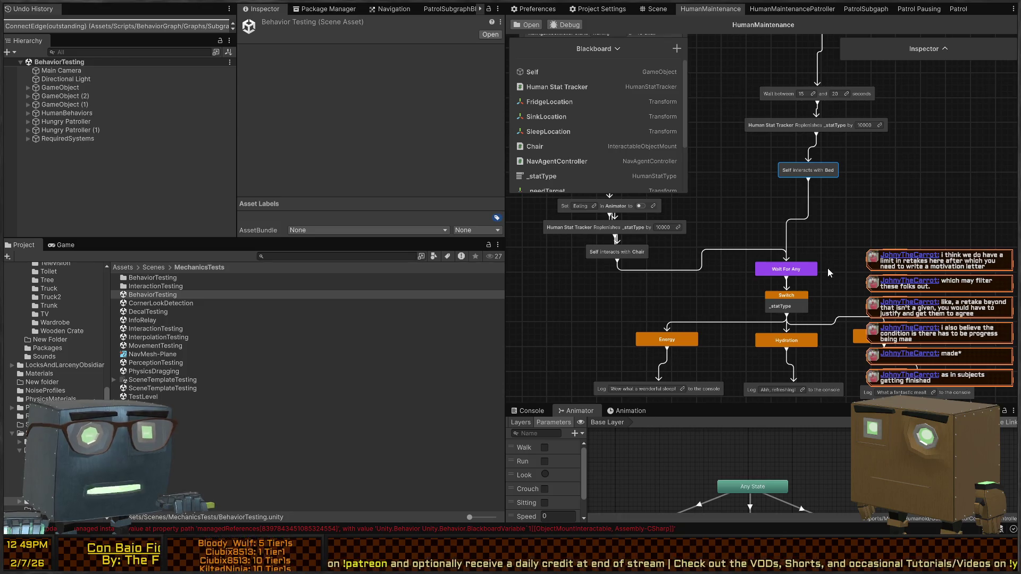
Switch to the Scene view, orbit overhead, and select the Patroller character
scroll(822, 245, down, 3)
scroll(776, 186, up, 4)
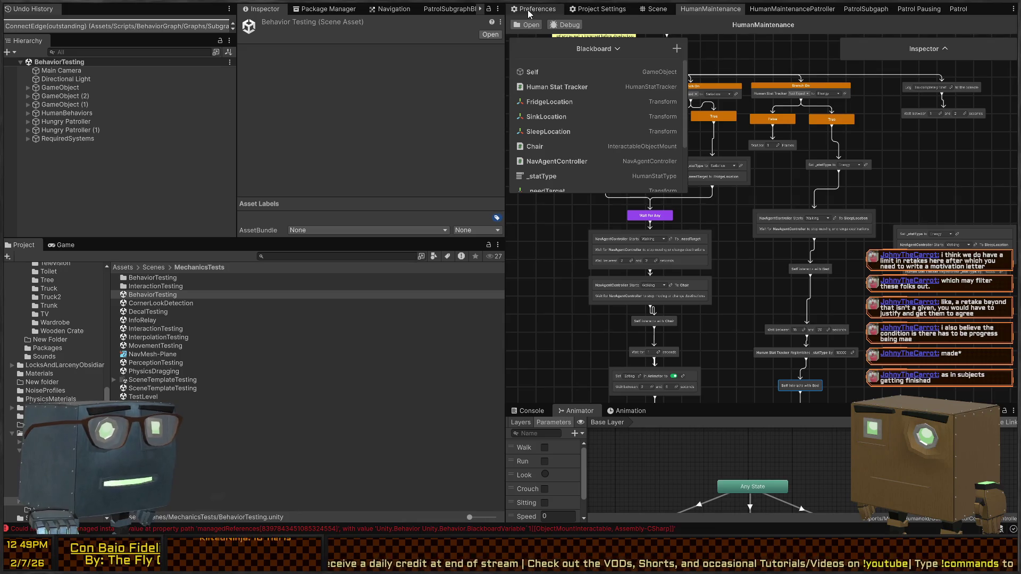
click(660, 9)
scroll(573, 231, down, 3)
mouse_move(573, 231)
mouse_down()
mouse_move(590, 139)
mouse_move(672, 159)
mouse_move(733, 286)
mouse_up()
scroll(672, 160, up, 5)
click(737, 268)
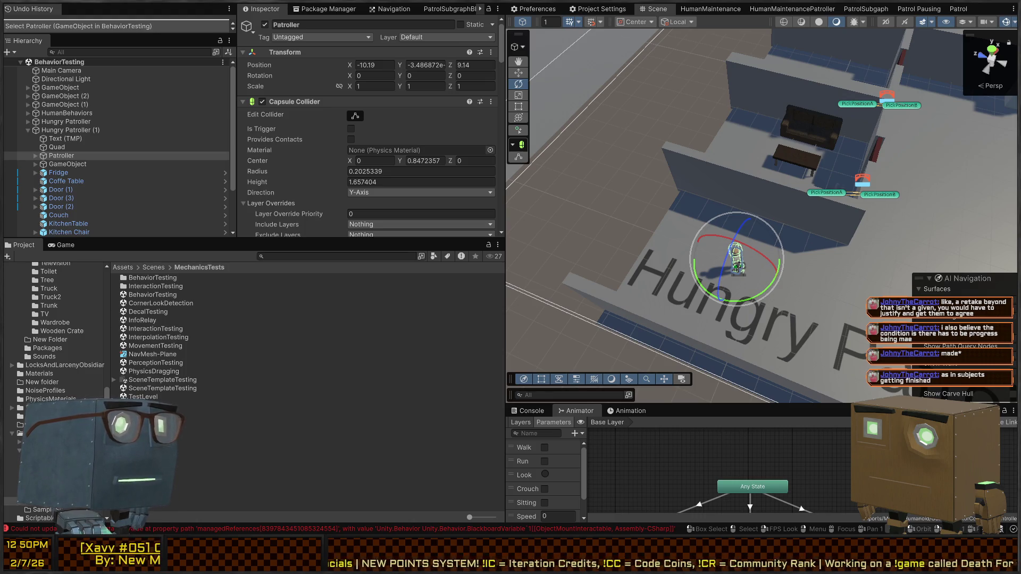
Fly the scene camera over the room and scroll the Inspector to the Patroller's components
key(d)
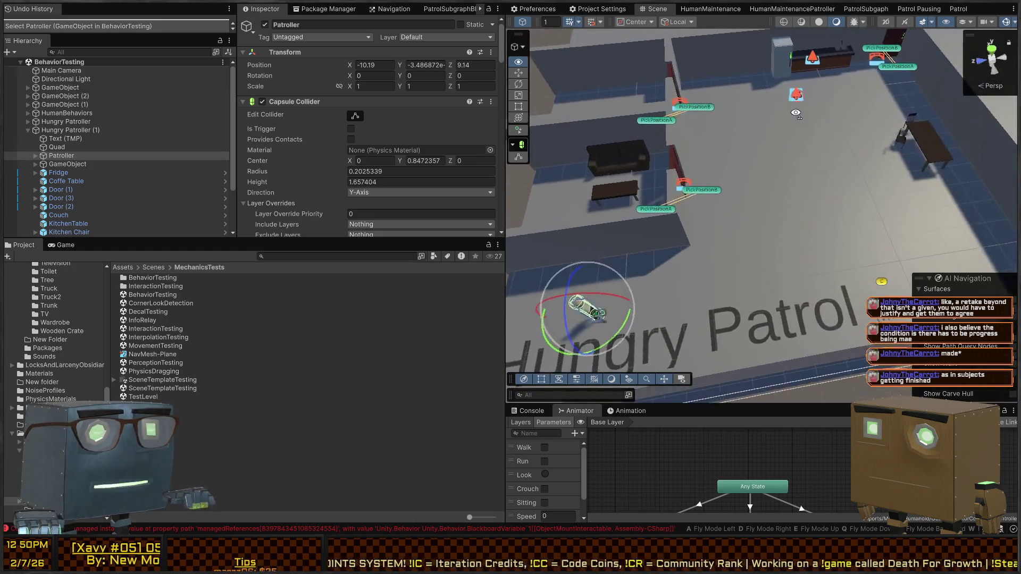
key(w)
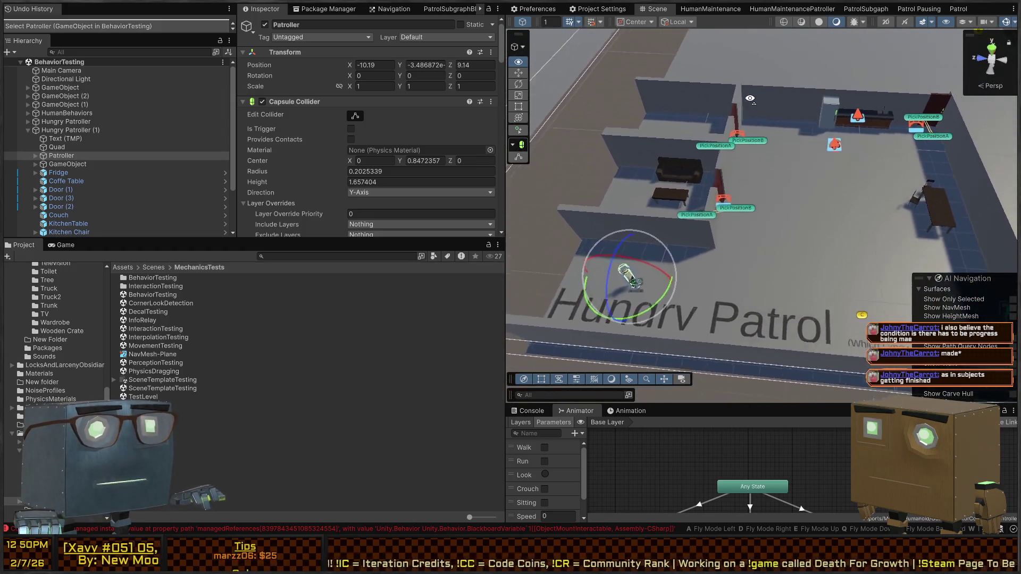
scroll(284, 120, down, 15)
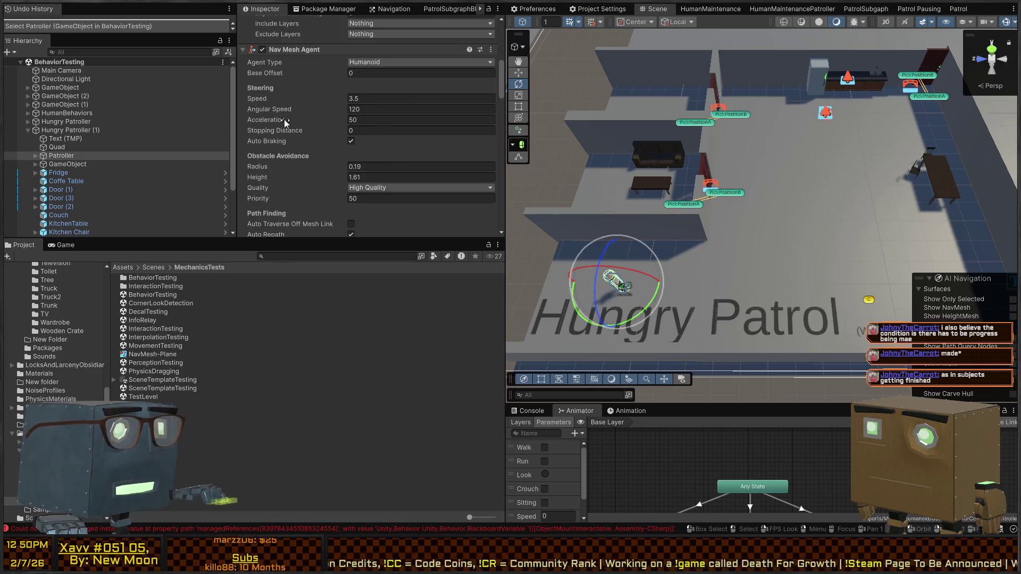
Add another tag observer entry below the Sitting observer in Object Property Observer
scroll(327, 159, down, 4)
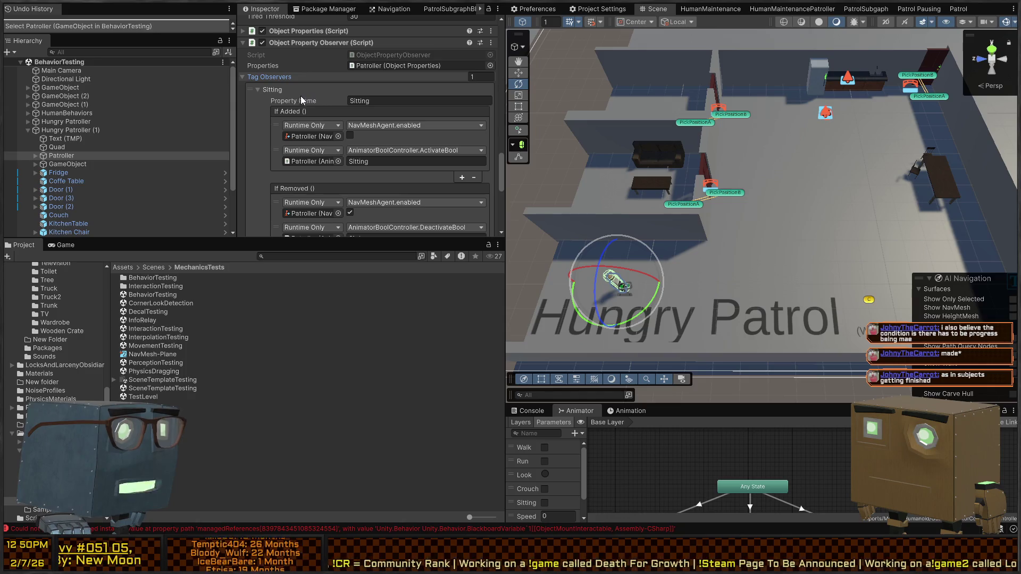
click(258, 90)
click(272, 92)
scroll(480, 180, down, 5)
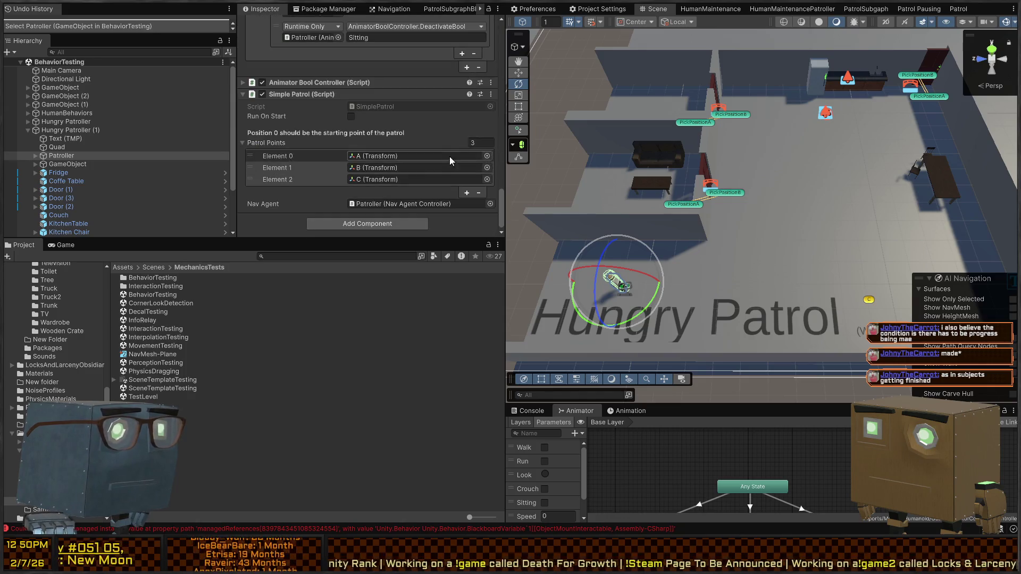
click(467, 67)
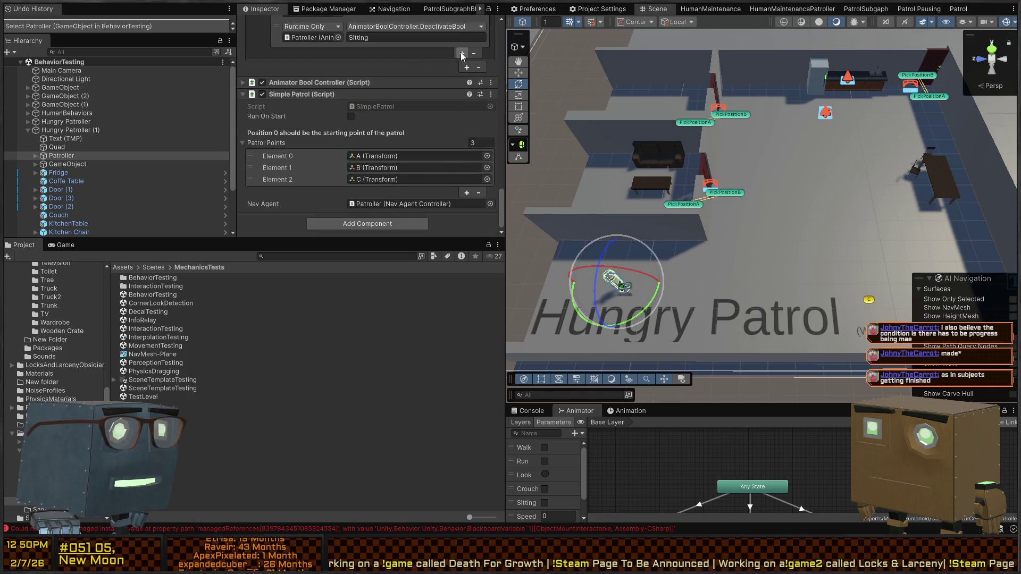
scroll(273, 82, down, 3)
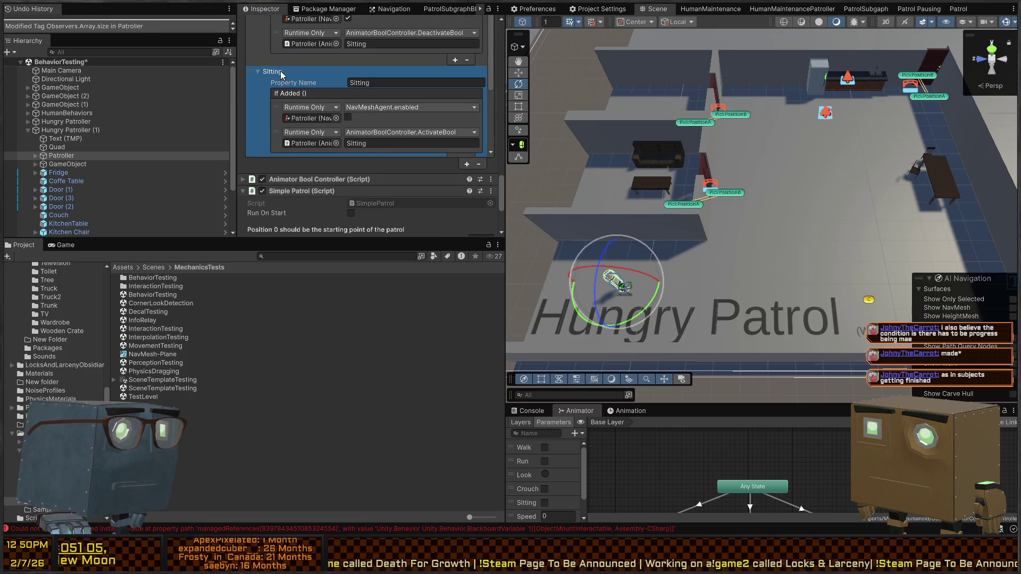
Name the new observer Sleeping and make its If Added event activate the Sleeping bool
click(403, 82)
text(Sleepin)
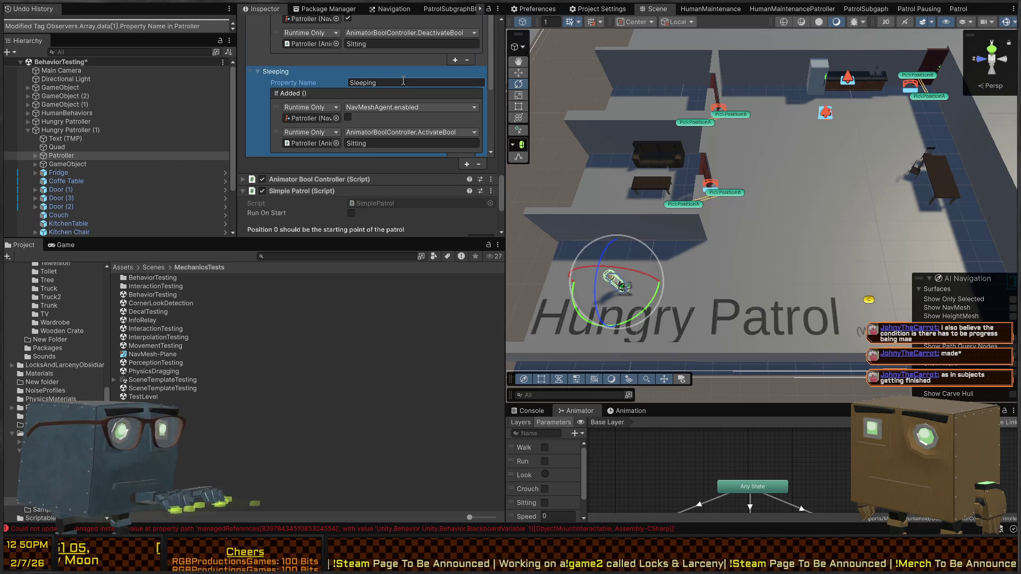
key(Return)
click(367, 144)
text(Sleeping)
scroll(385, 142, down, 3)
click(393, 133)
scroll(415, 145, up, 2)
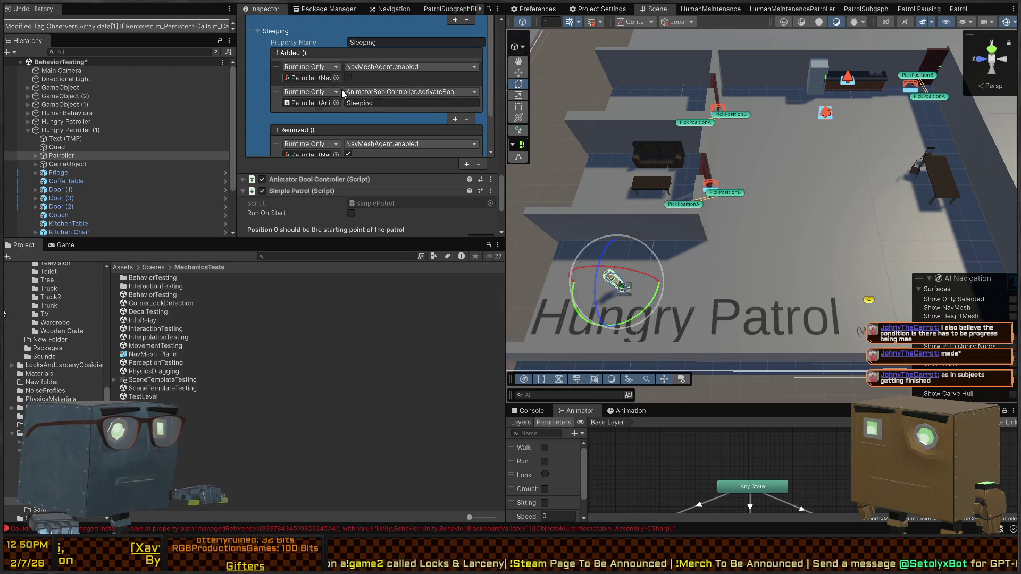
drag(585, 213, 544, 178)
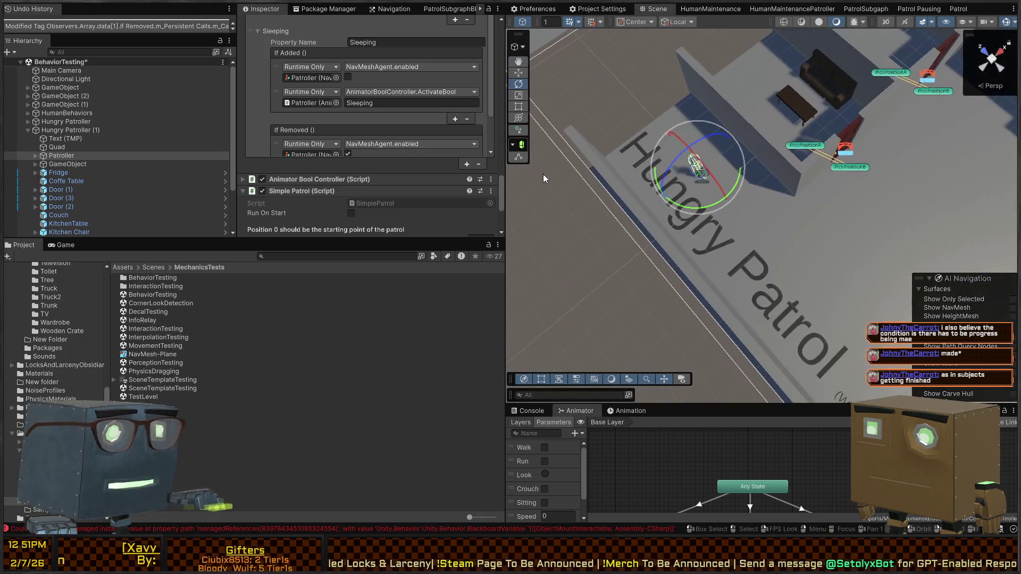
Locate the Bed object used as the SleepLocation
scroll(267, 123, down, 5)
scroll(288, 141, down, 10)
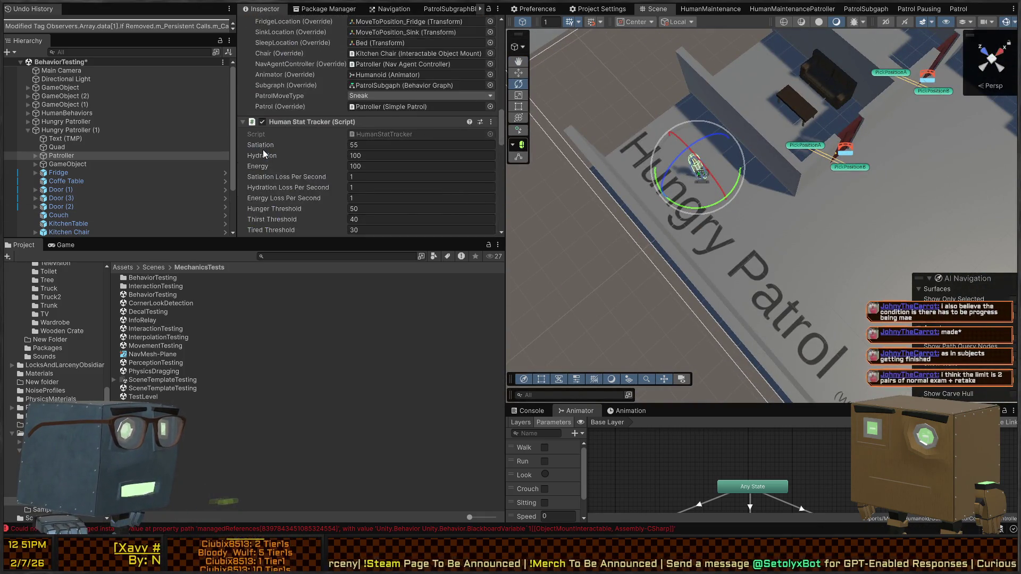
scroll(263, 149, up, 10)
scroll(271, 154, down, 7)
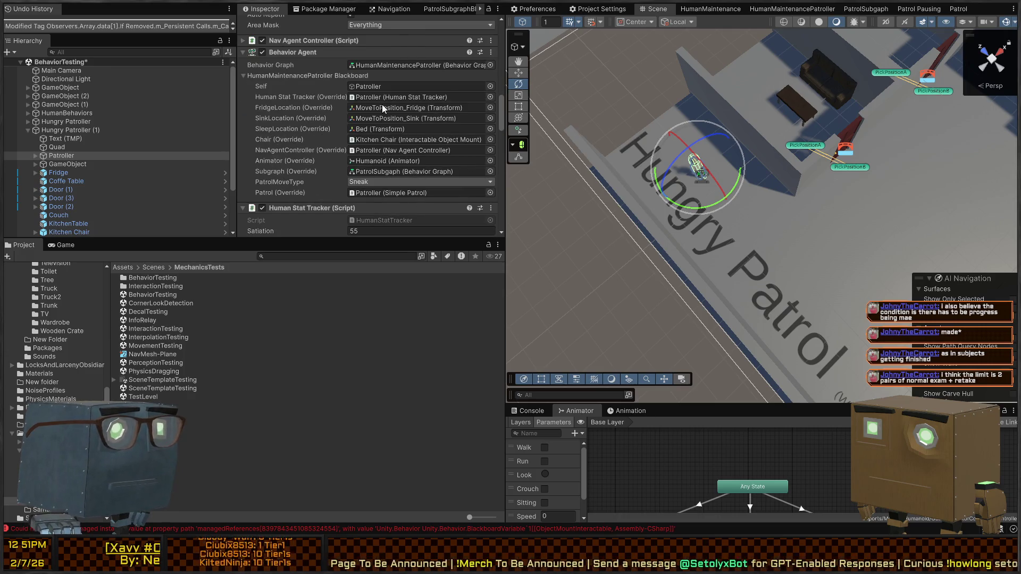
click(372, 128)
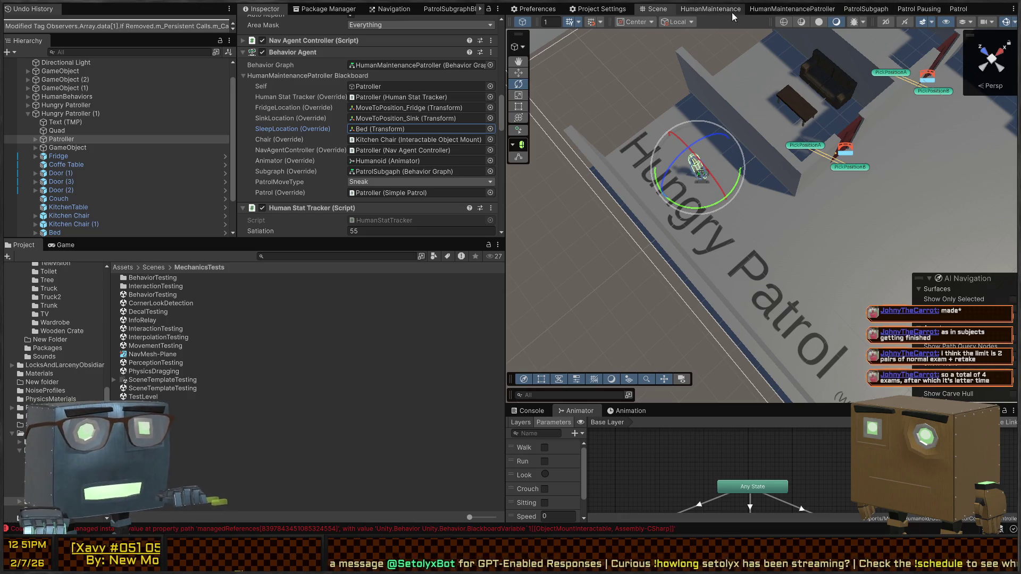
Open the HumanMaintenancePatroller graph and enlarge its Blackboard to list every variable
click(793, 9)
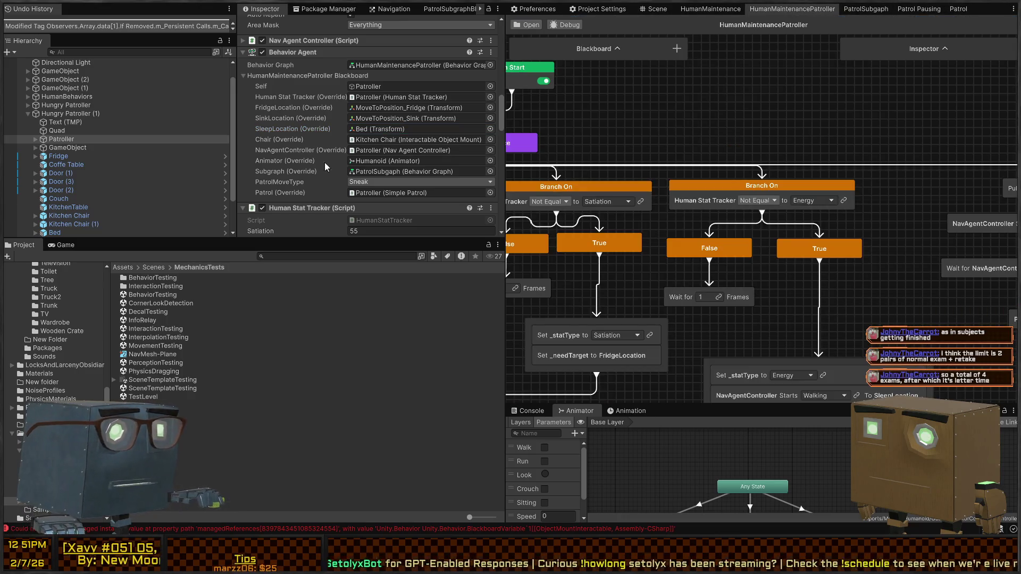
scroll(757, 234, down, 3)
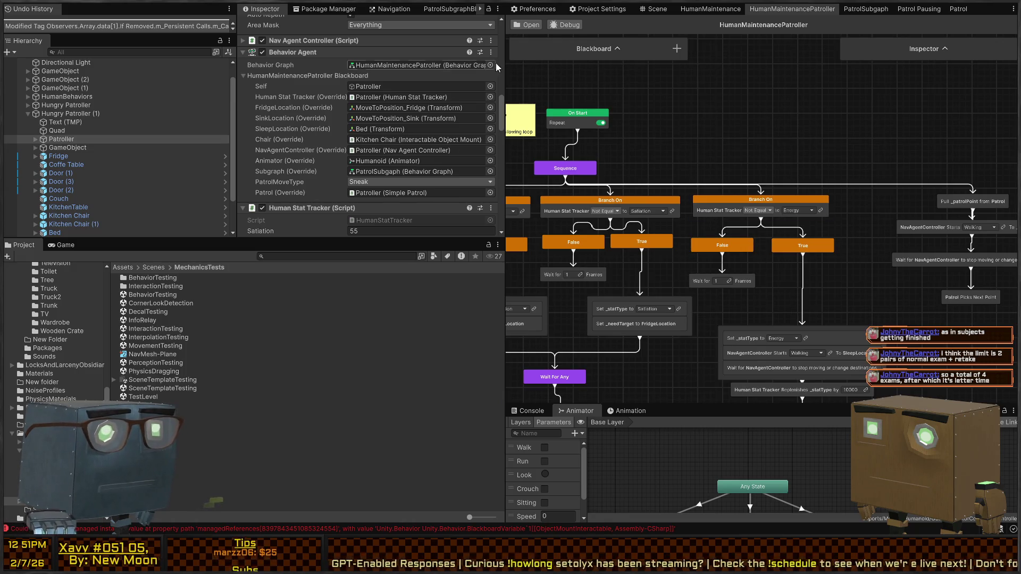
click(623, 47)
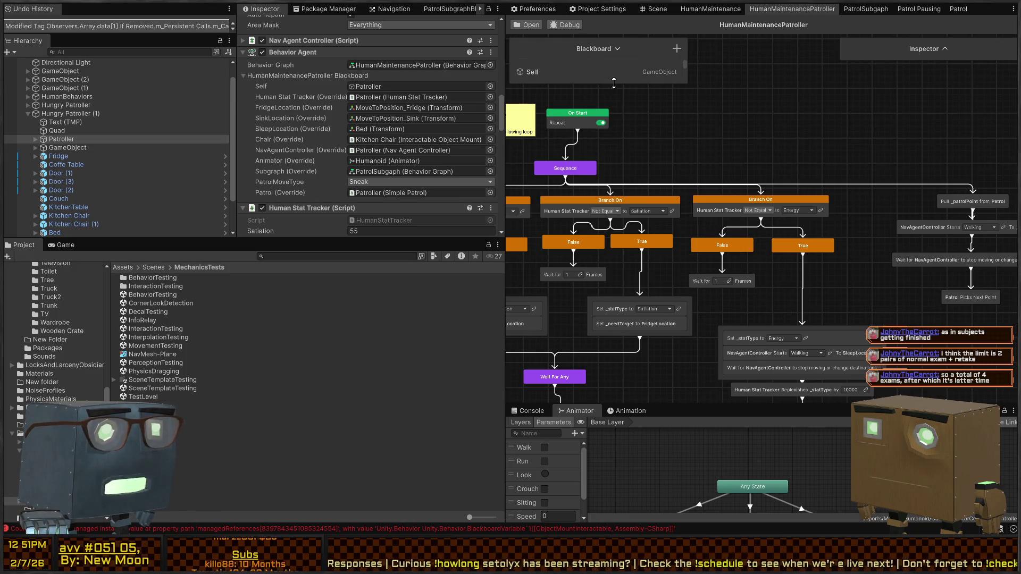
drag(613, 83, 601, 321)
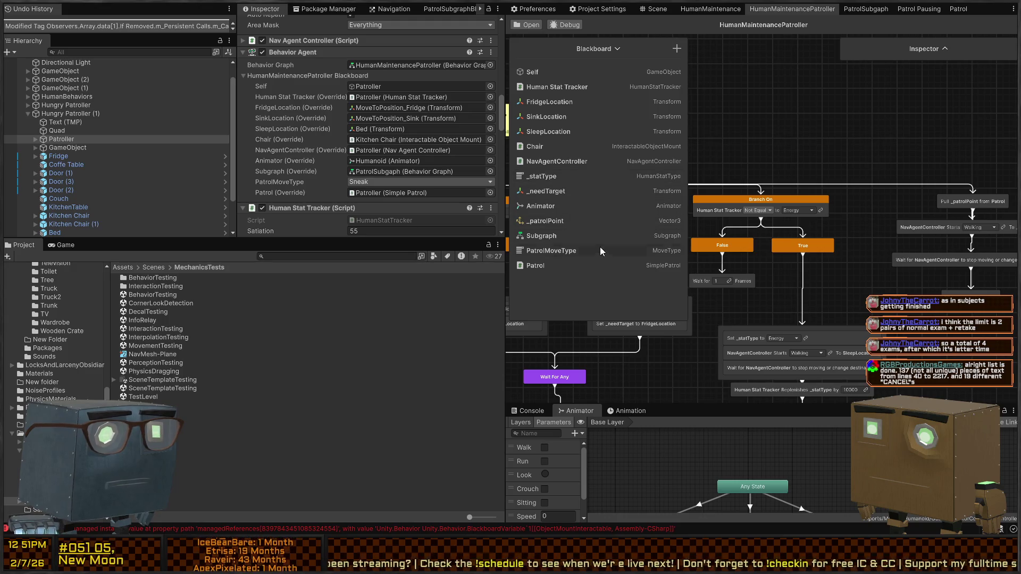
scroll(744, 159, down, 8)
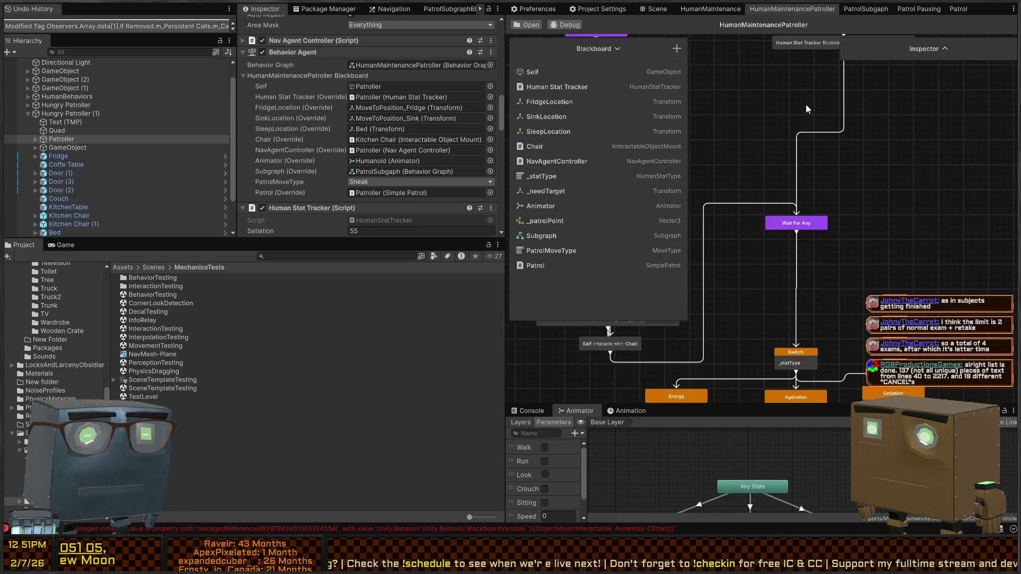
mouse_move(780, 237)
mouse_down()
mouse_move(847, 177)
mouse_move(871, 87)
mouse_up()
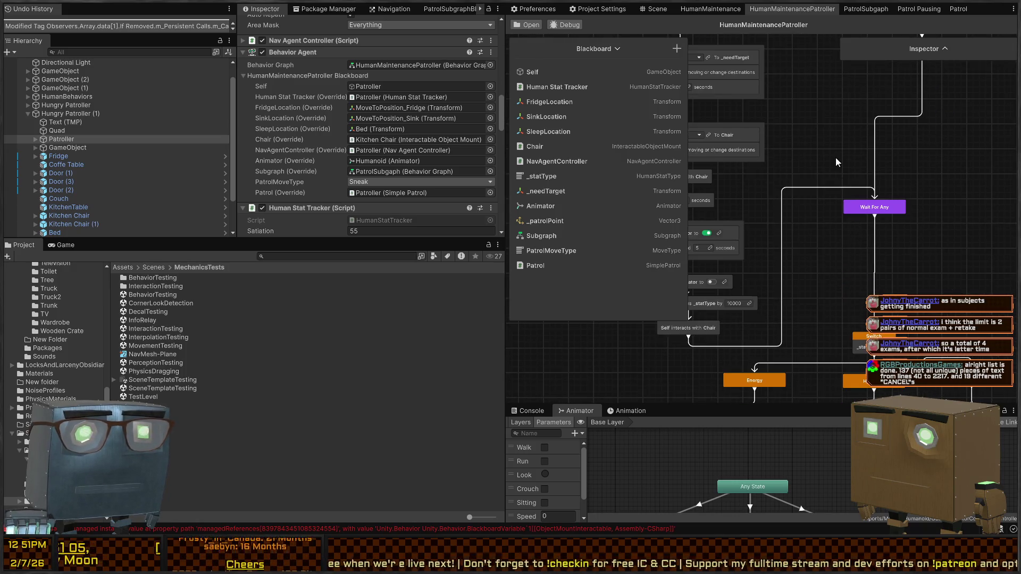
scroll(836, 162, up, 5)
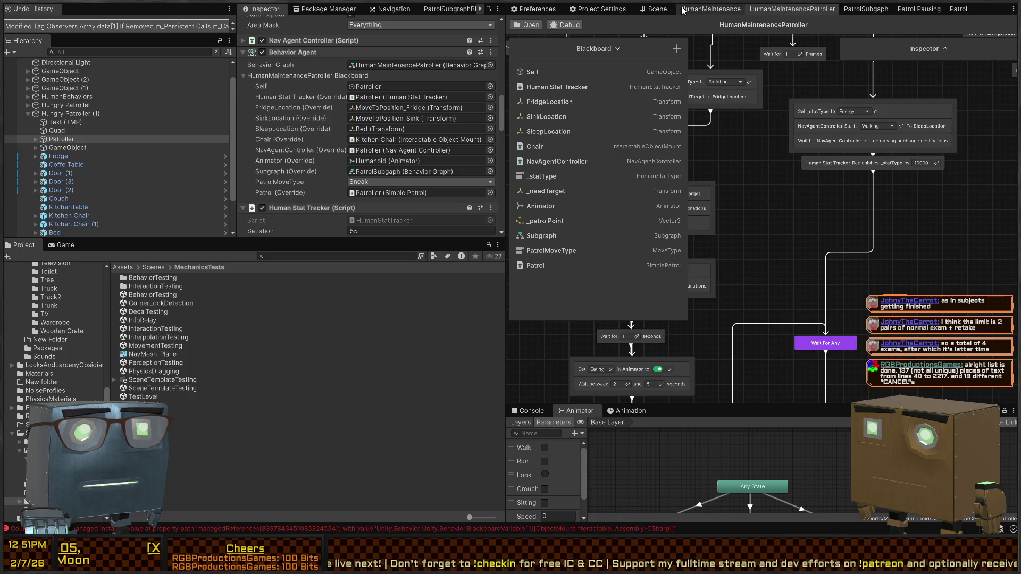
Compare with the HumanMaintenance graph and select its whole sleep sequence
click(697, 9)
scroll(782, 266, down, 2)
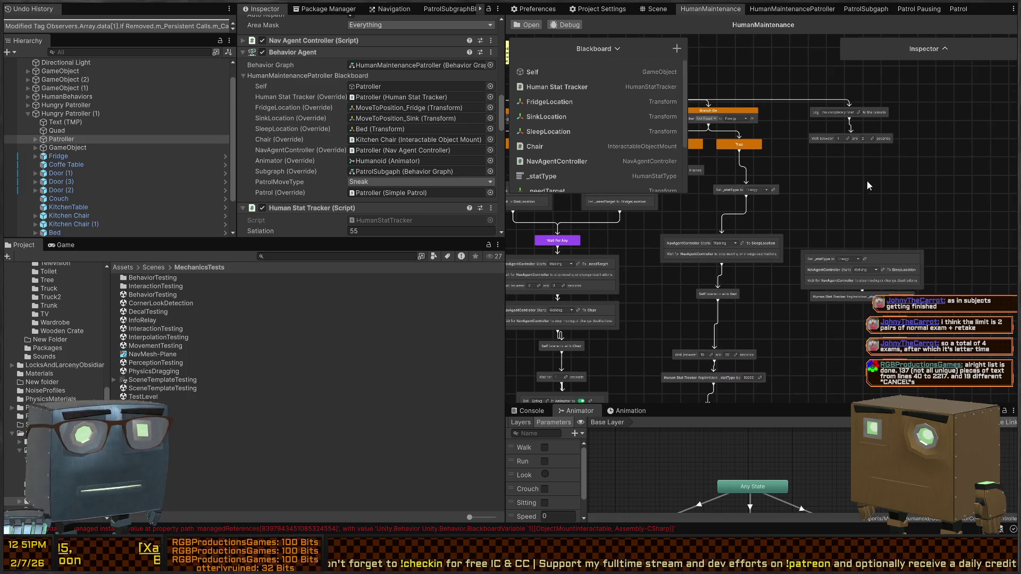
scroll(825, 218, down, 2)
drag(830, 198, 887, 179)
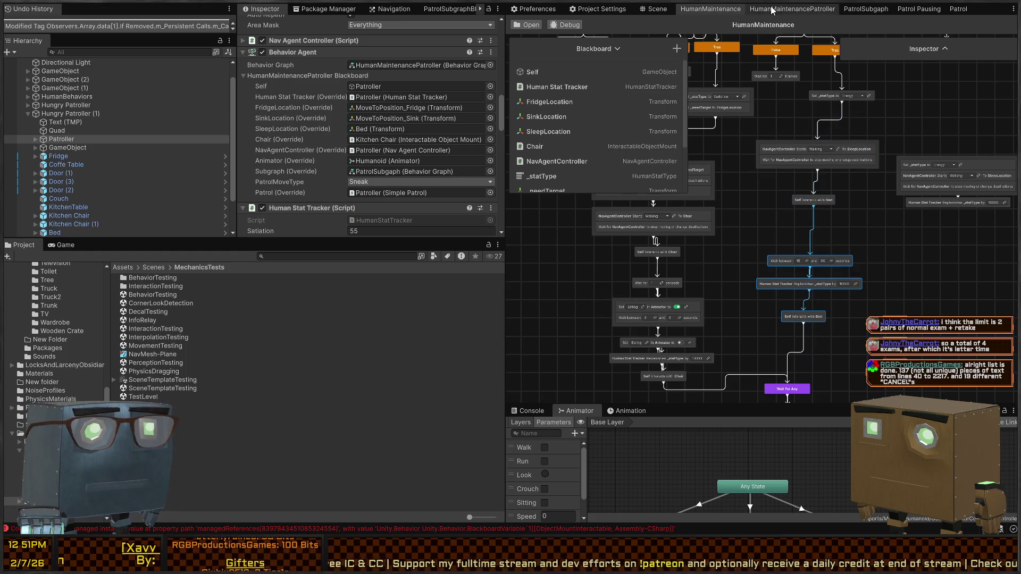
click(792, 9)
scroll(835, 213, down, 2)
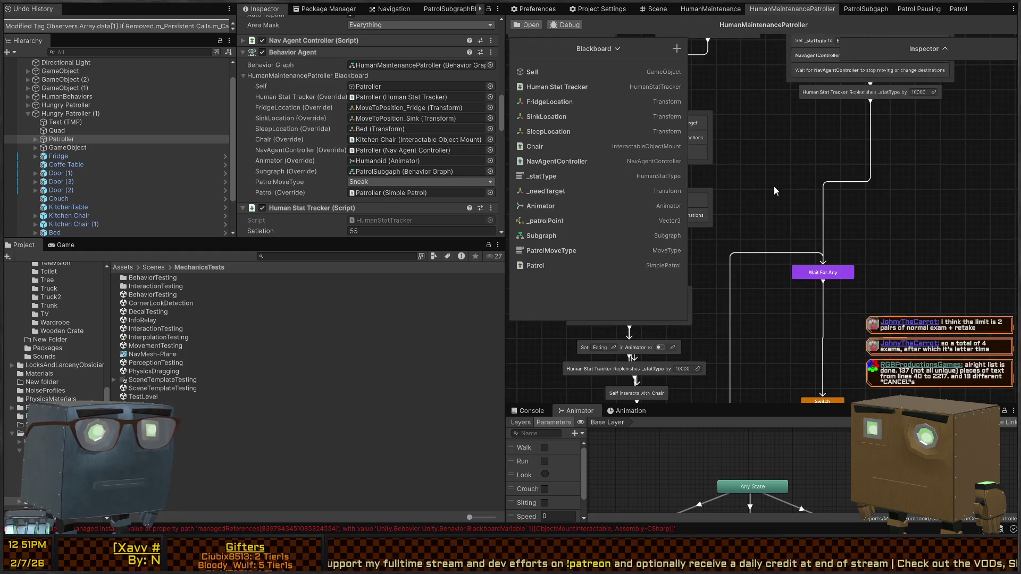
click(711, 9)
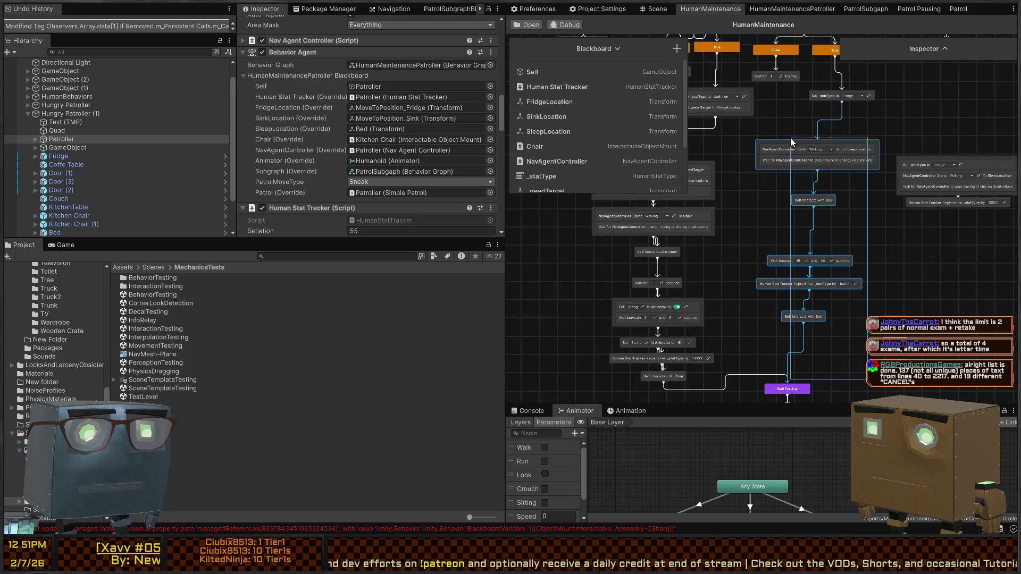
drag(897, 92, 859, 139)
drag(882, 86, 803, 326)
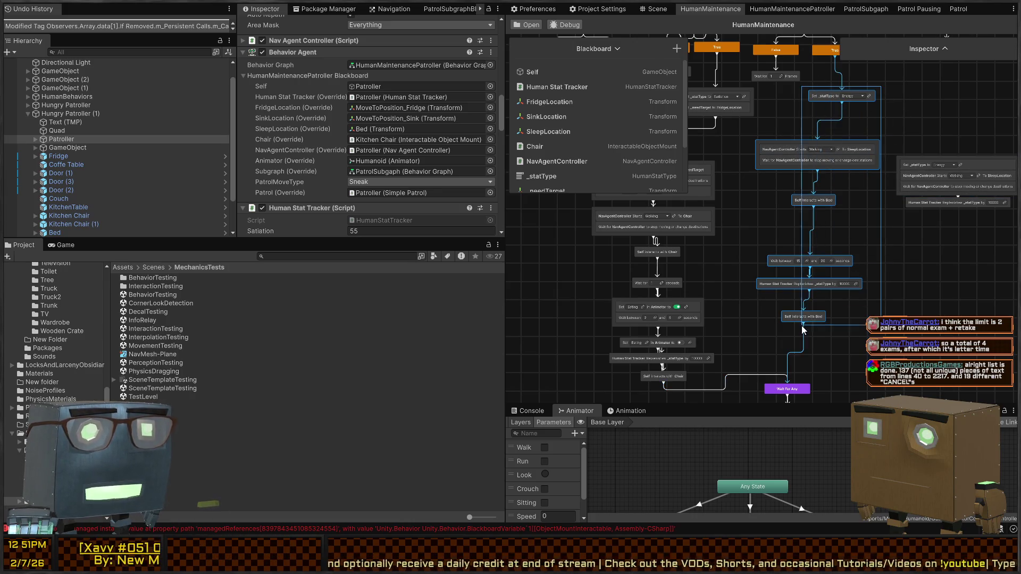
Delete the old Energy branch nodes in HumanMaintenancePatroller
click(772, 10)
scroll(856, 231, up, 3)
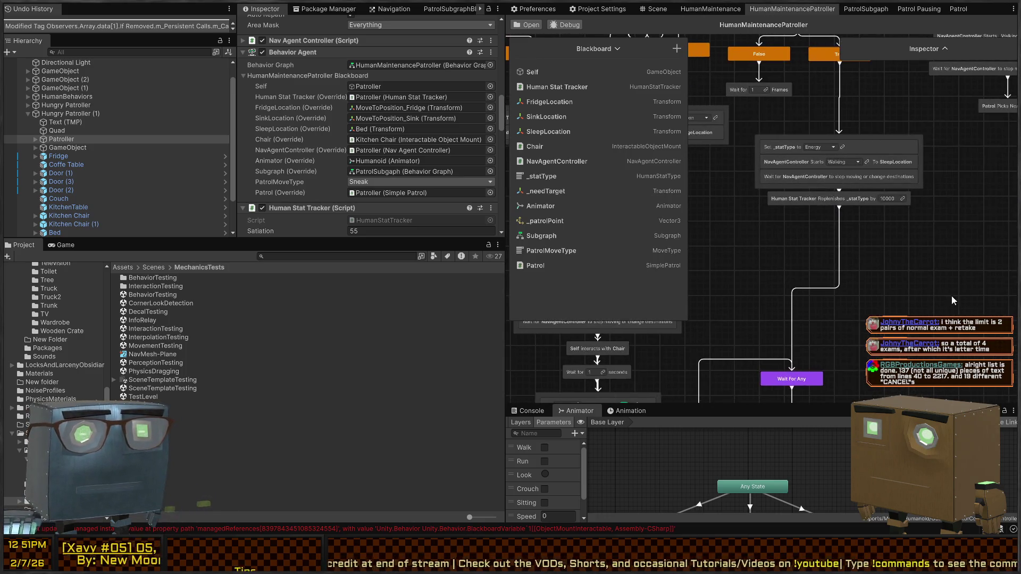
drag(942, 238, 755, 134)
key(Delete)
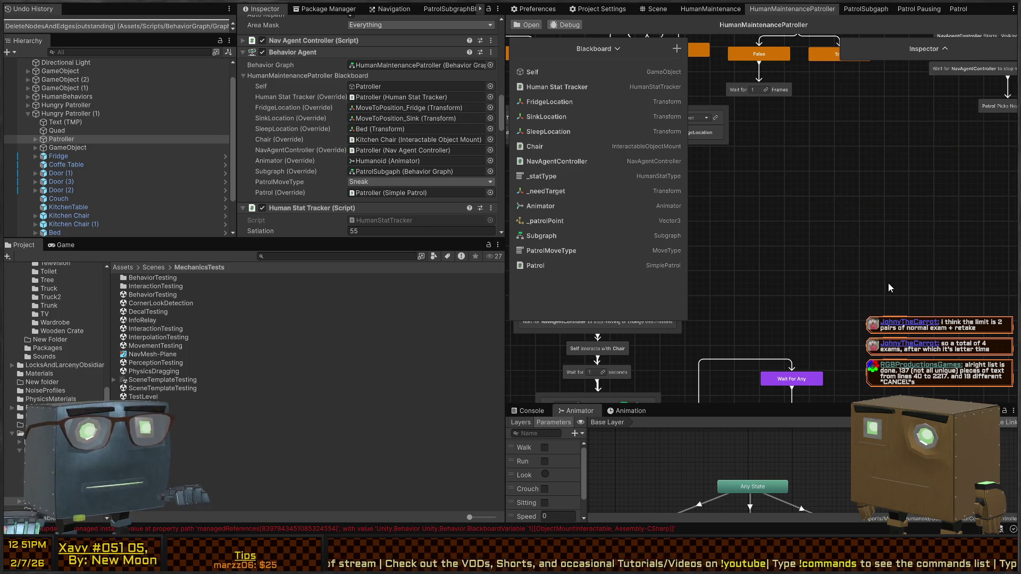
Paste the sleep nodes under the Energy branch and connect True to Set _statType
scroll(831, 174, down, 5)
key(ctrl+v)
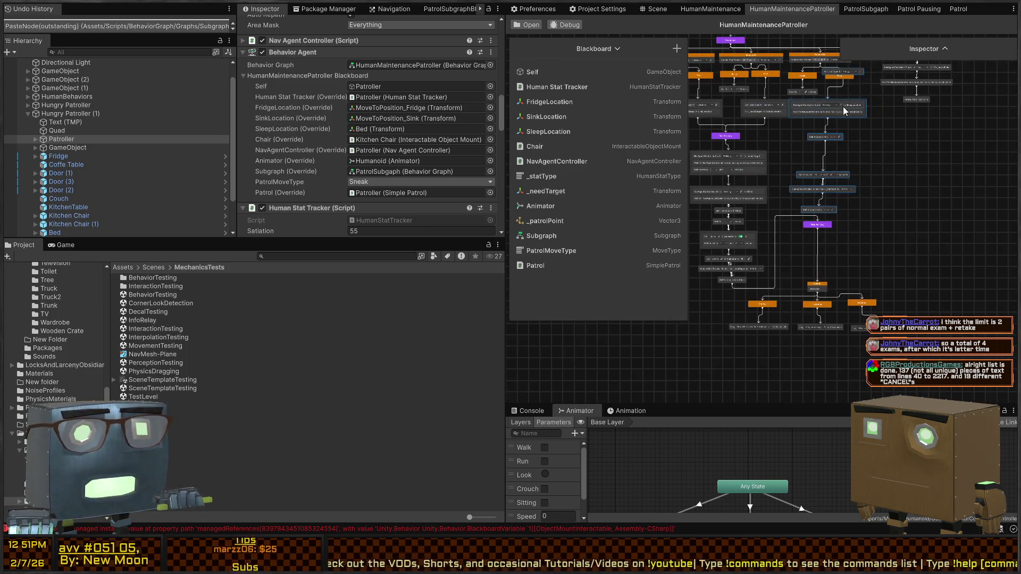
drag(844, 116, 871, 145)
drag(816, 230, 819, 270)
scroll(820, 119, up, 5)
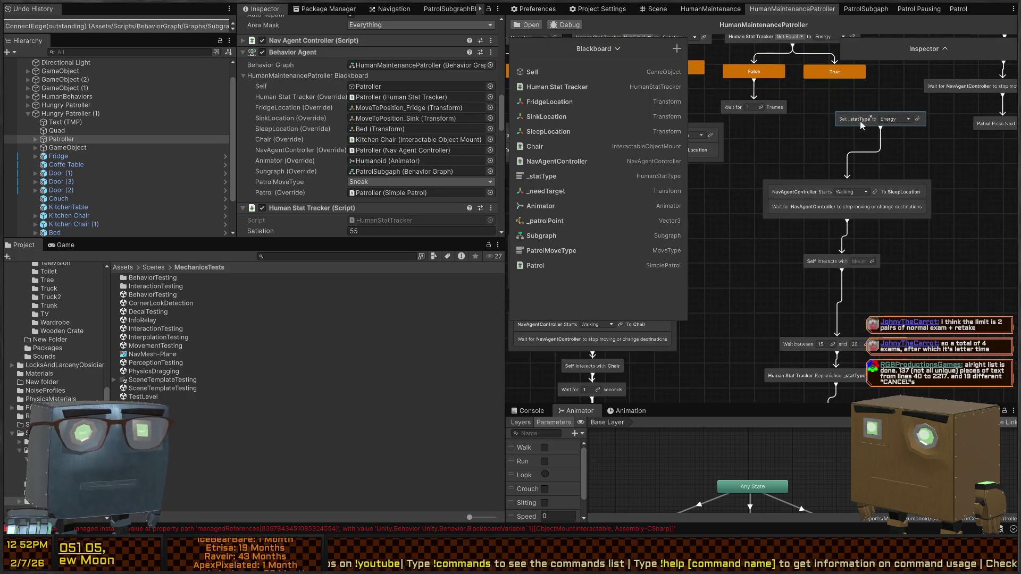
mouse_move(884, 113)
mouse_down()
mouse_move(838, 81)
mouse_move(855, 113)
mouse_up()
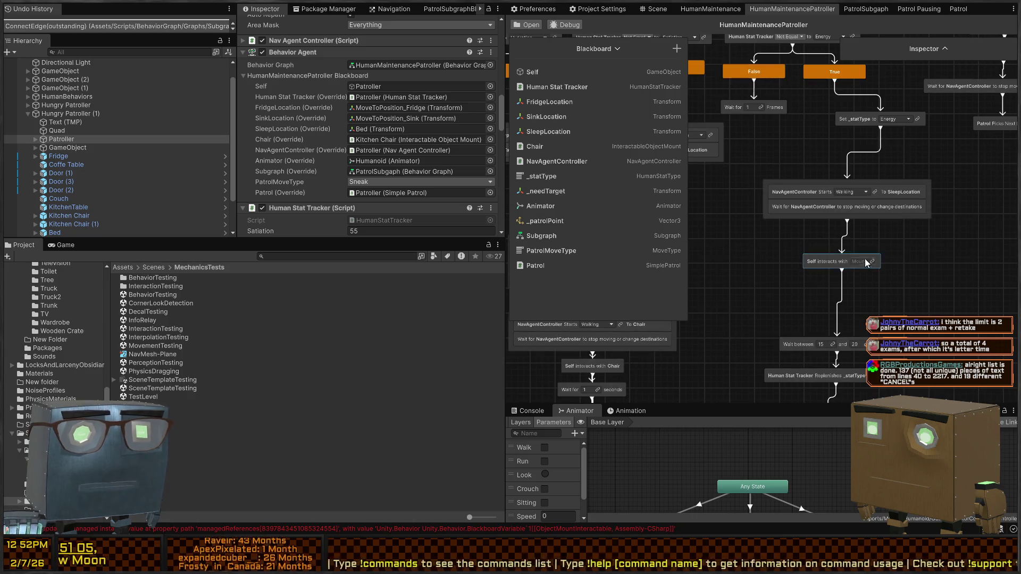
Link both interact nodes' Mount to a new blackboard variable named Bed
click(872, 263)
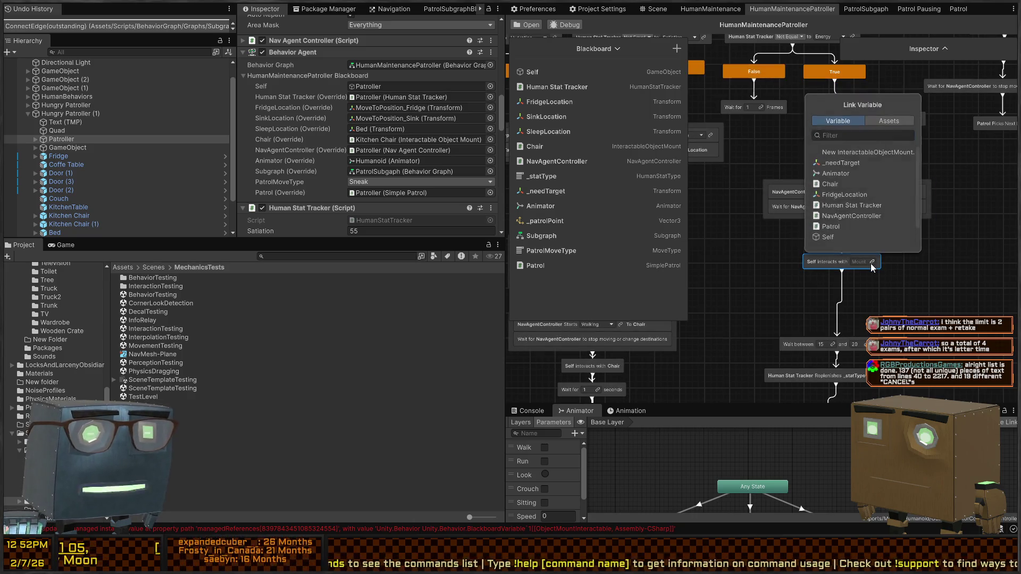
click(849, 152)
text(Bed)
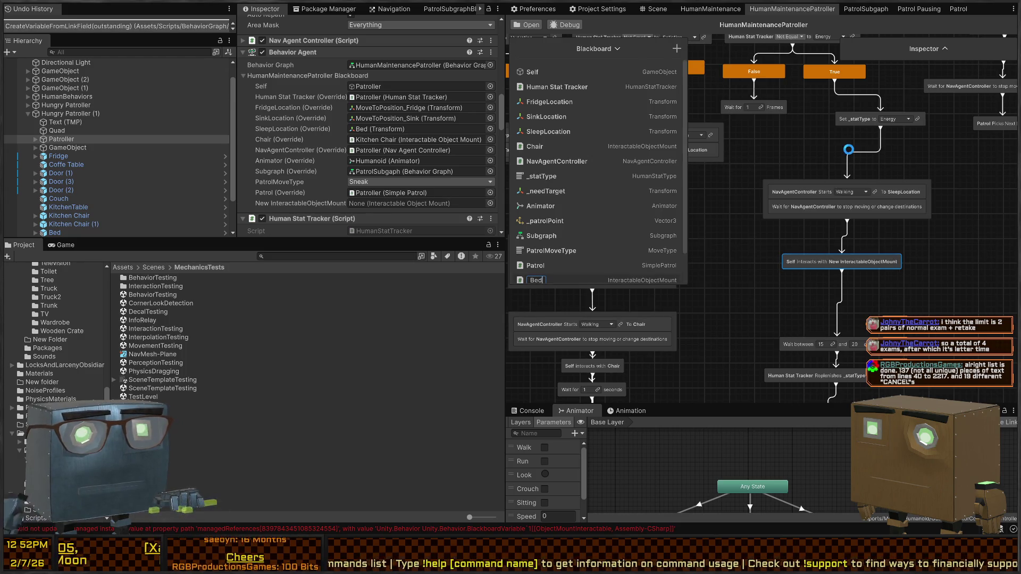
key(Return)
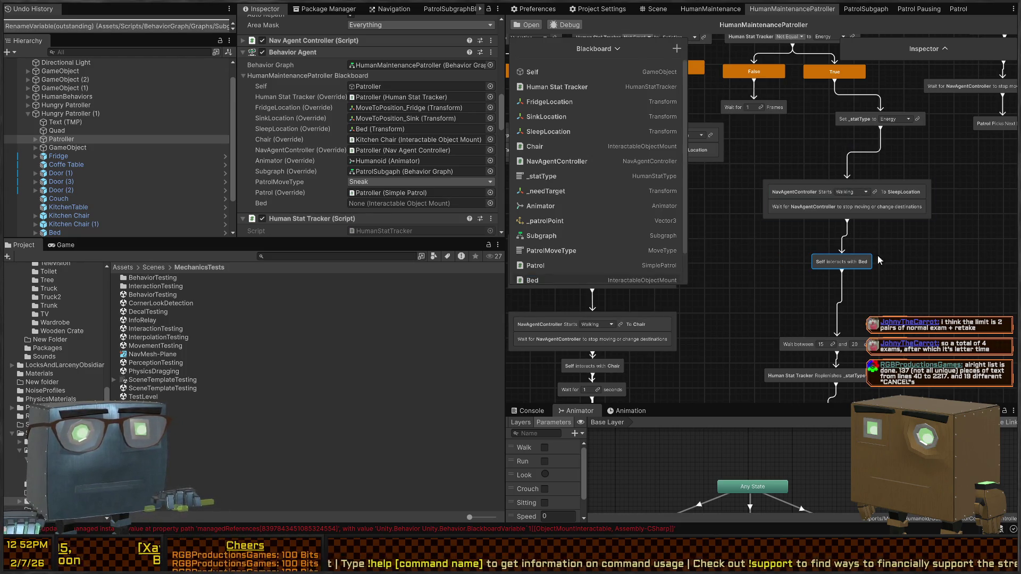
scroll(876, 190, down, 5)
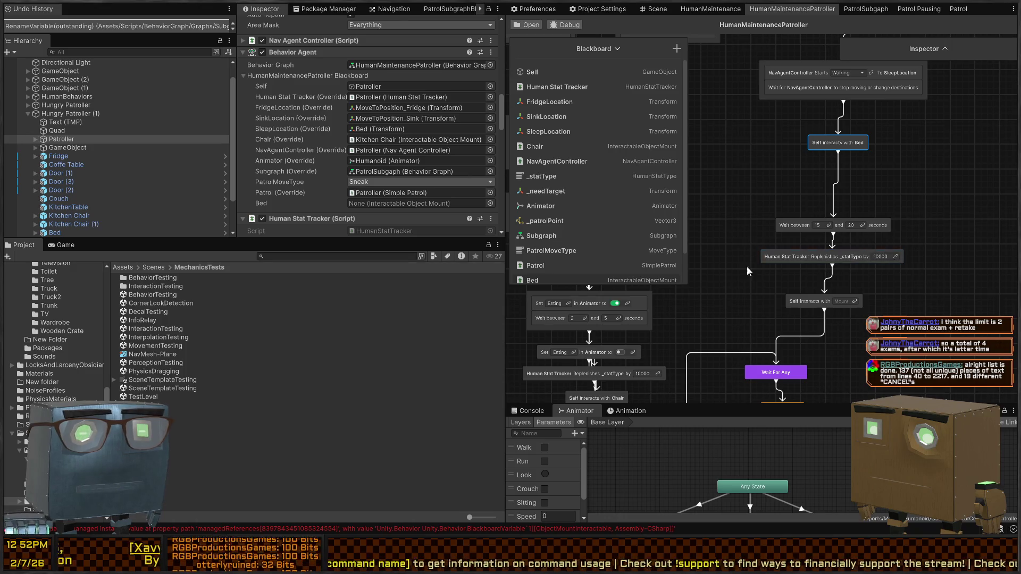
click(855, 302)
text(bed)
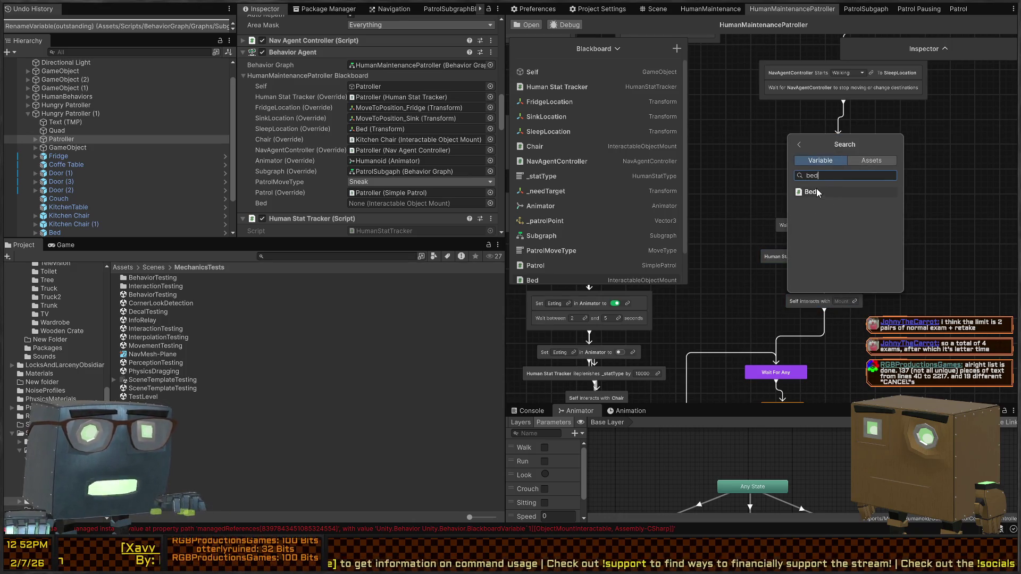
click(815, 191)
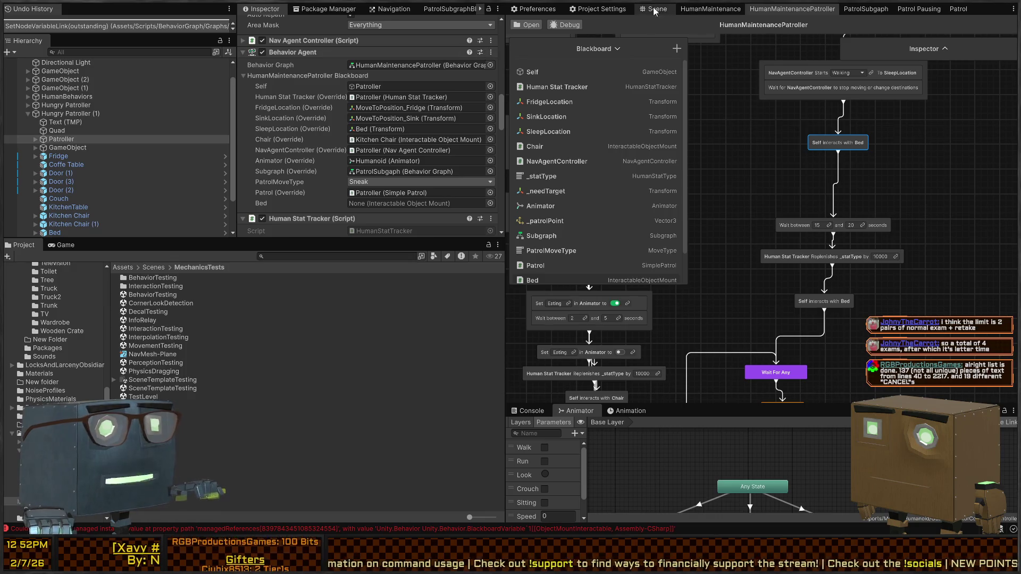
Assign the bed's ObjectMountInteractable to the Patroller's Bed override field
click(655, 10)
scroll(276, 113, down, 2)
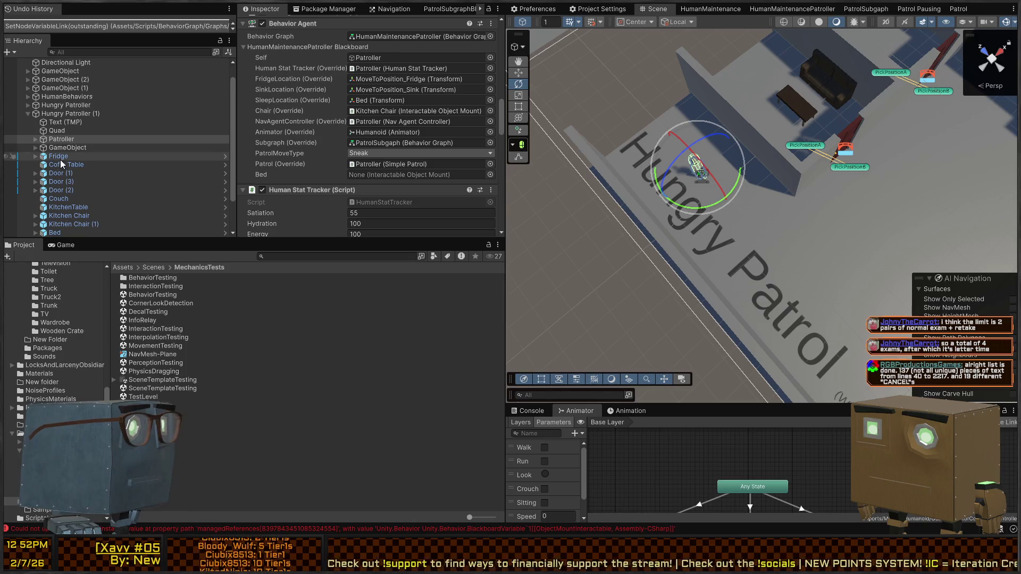
scroll(53, 170, down, 4)
click(36, 190)
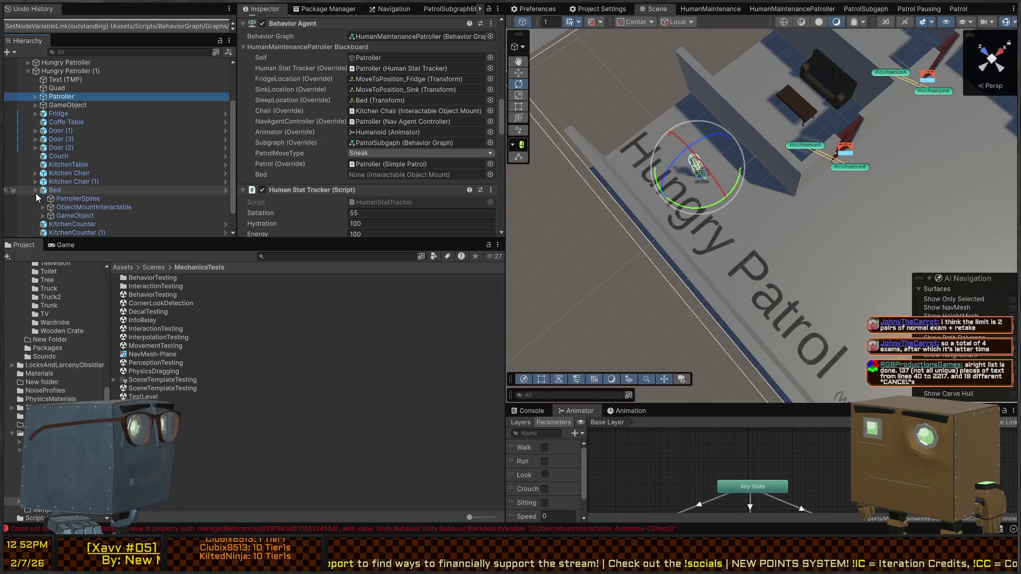
mouse_move(58, 210)
mouse_down()
mouse_move(398, 161)
mouse_move(428, 175)
mouse_up()
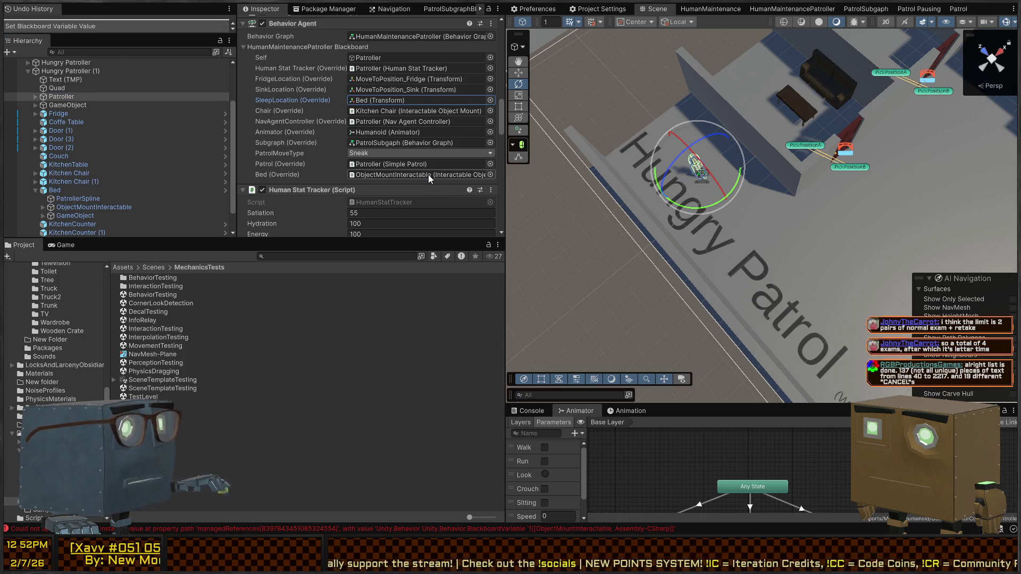
Enter play mode and lower the Patroller's Energy to 20
key(ctrl+p)
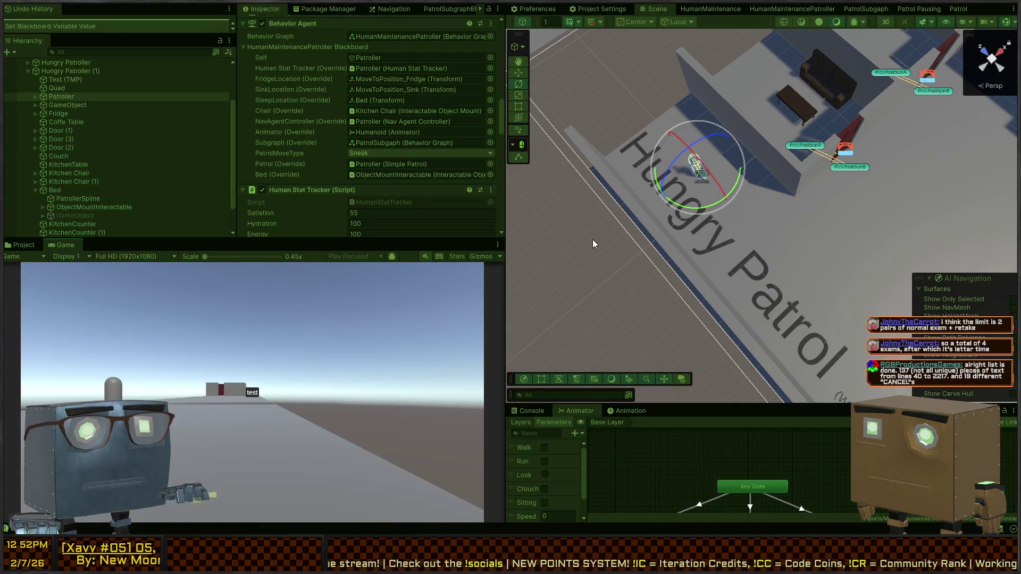
key(d)
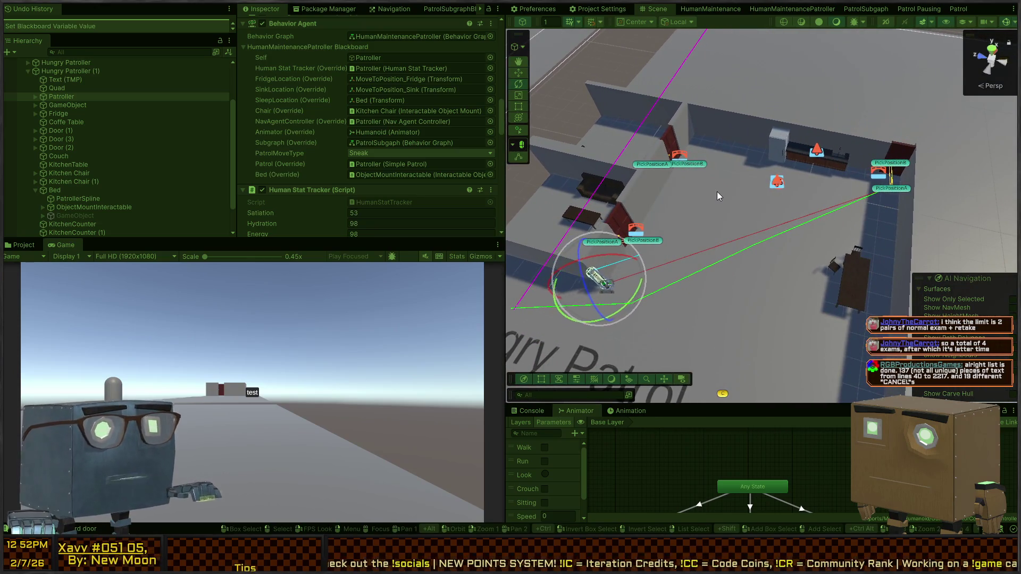
scroll(345, 168, down, 3)
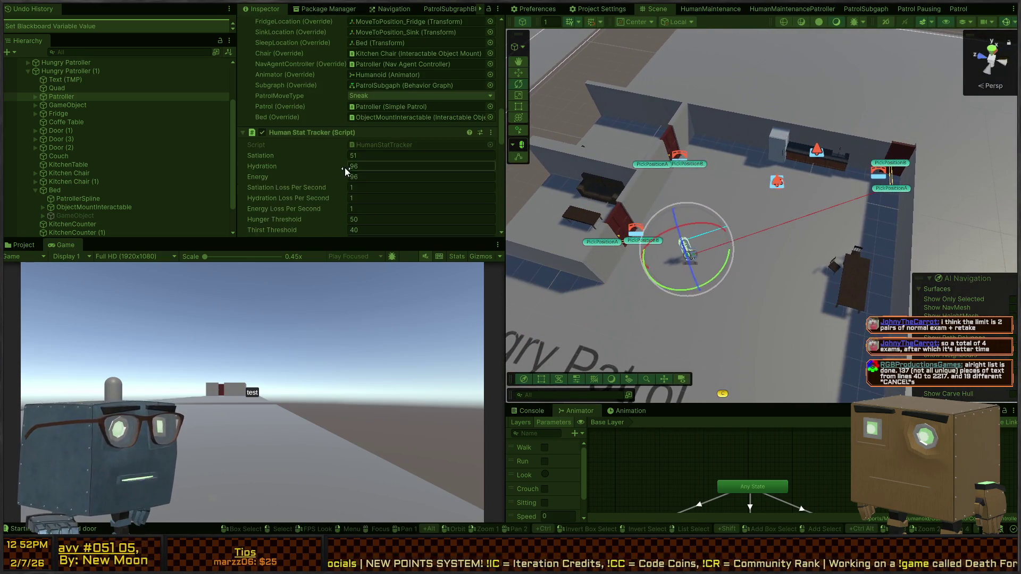
click(382, 177)
text(20)
key(Return)
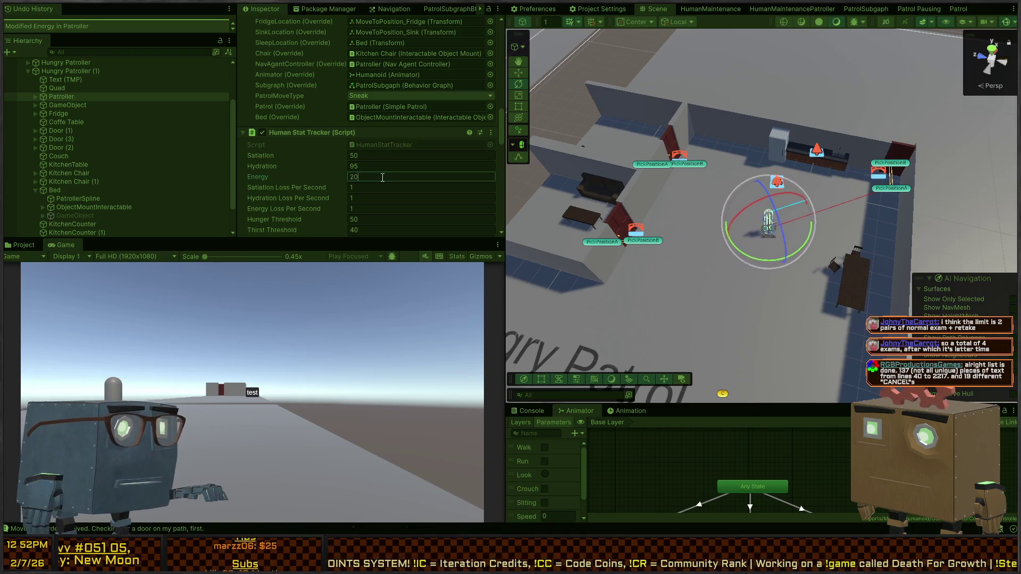
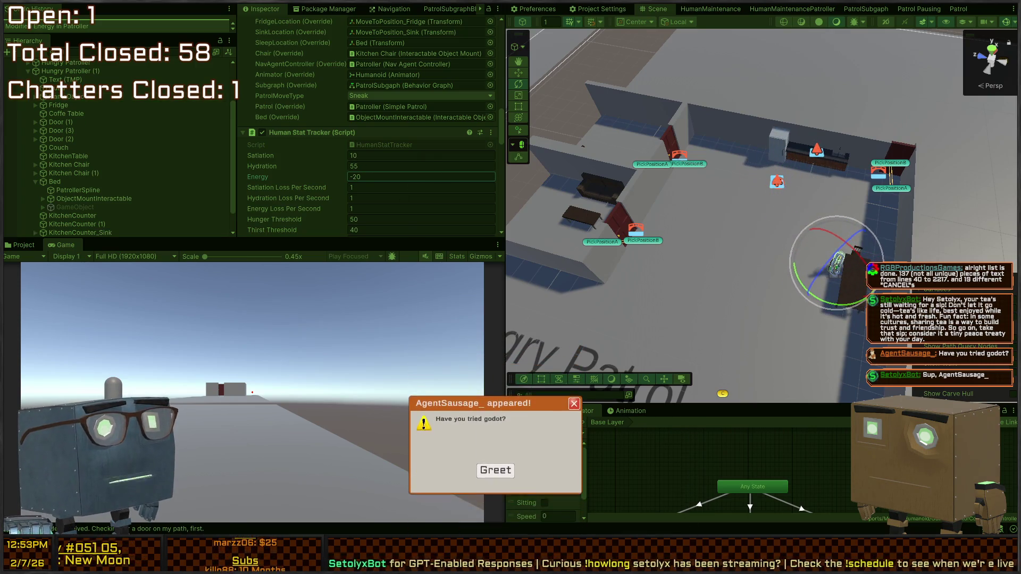
Dismiss the greeting popup, then expand the Hungry Patroller (1) GameObject group to list its Cubes
click(495, 471)
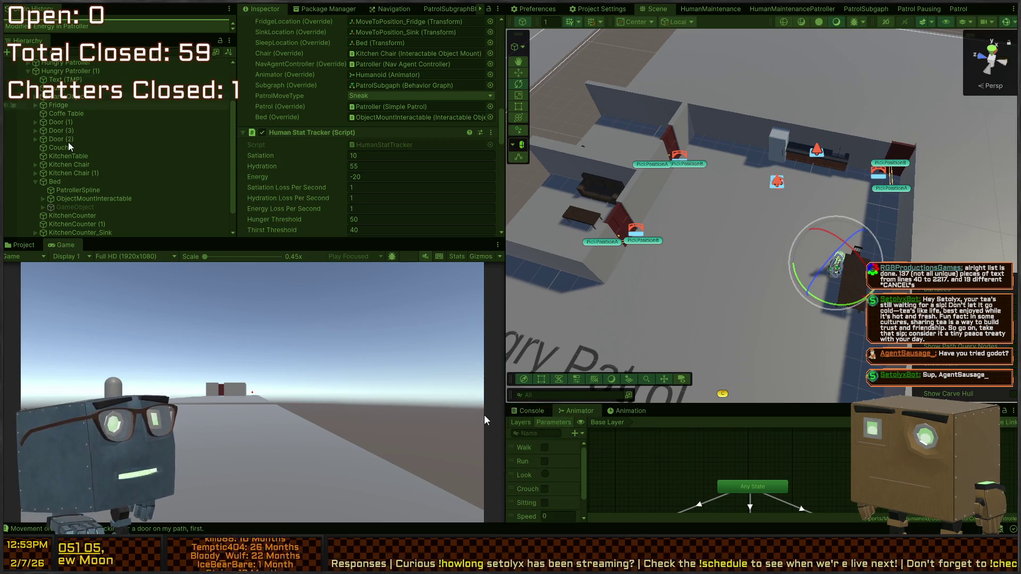
click(60, 72)
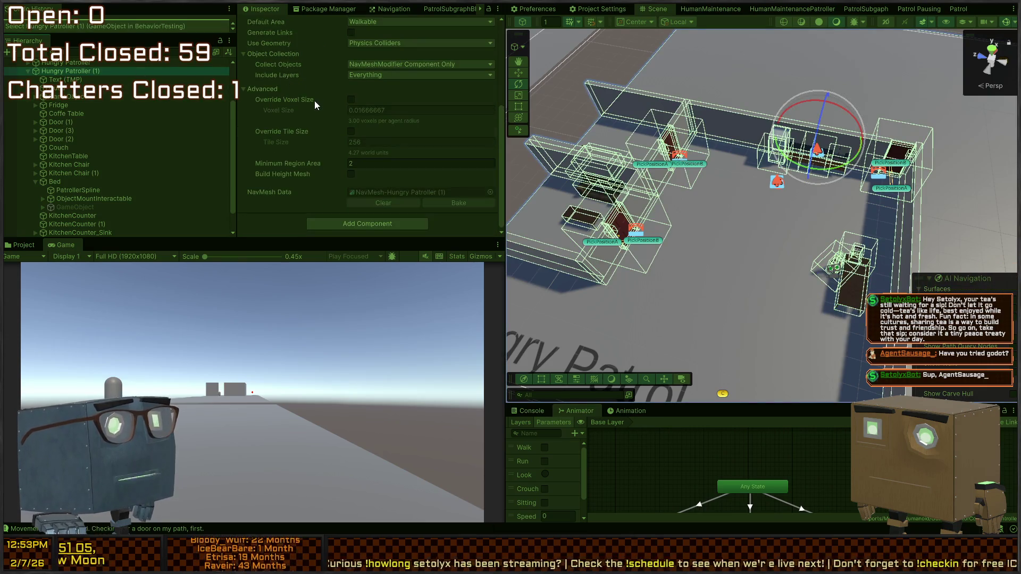
click(51, 78)
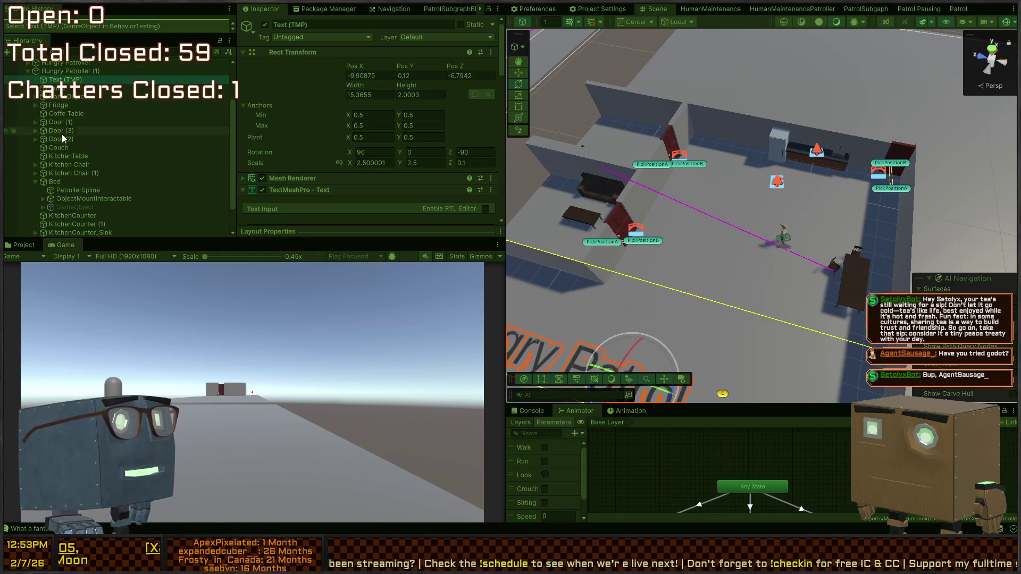
click(34, 98)
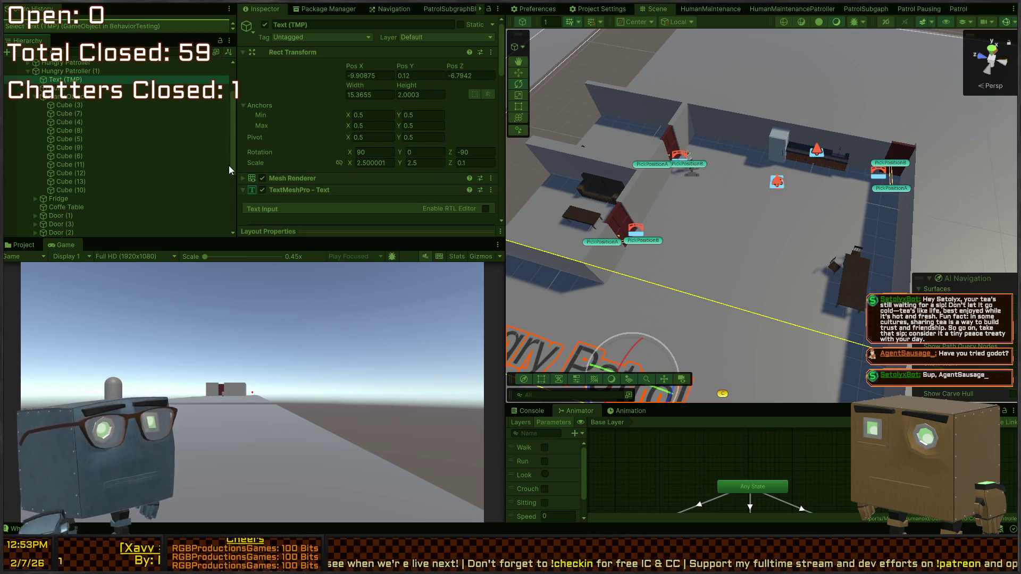
Stop Play mode and fly the Scene view around the Hungry room
right_click(745, 178)
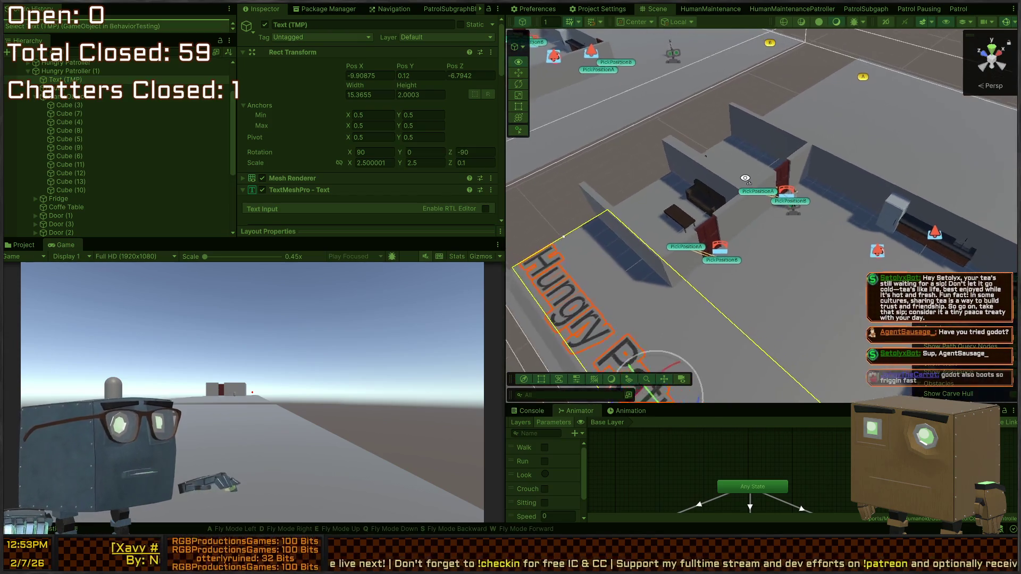
key(ctrl+p)
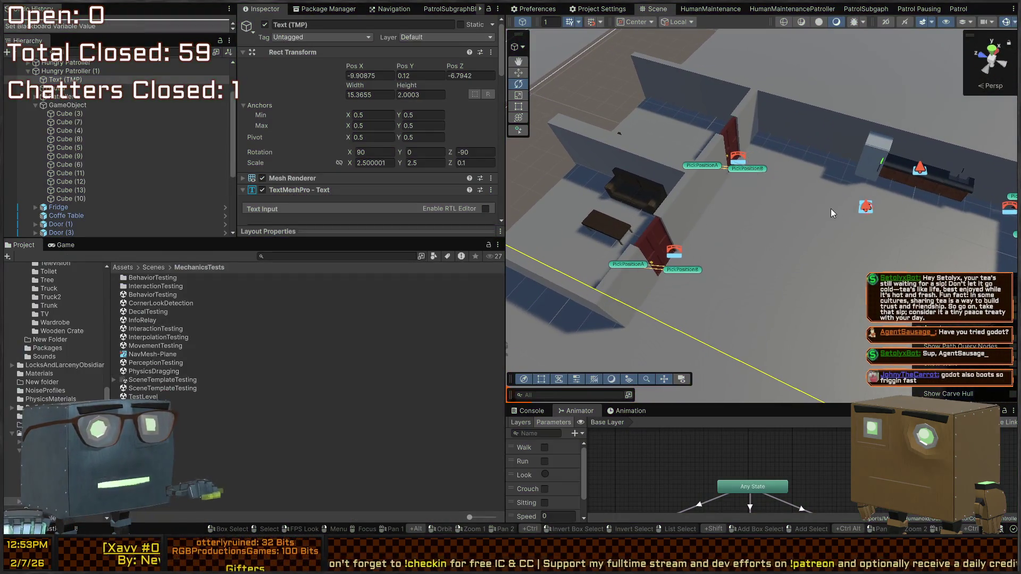
right_click(831, 208)
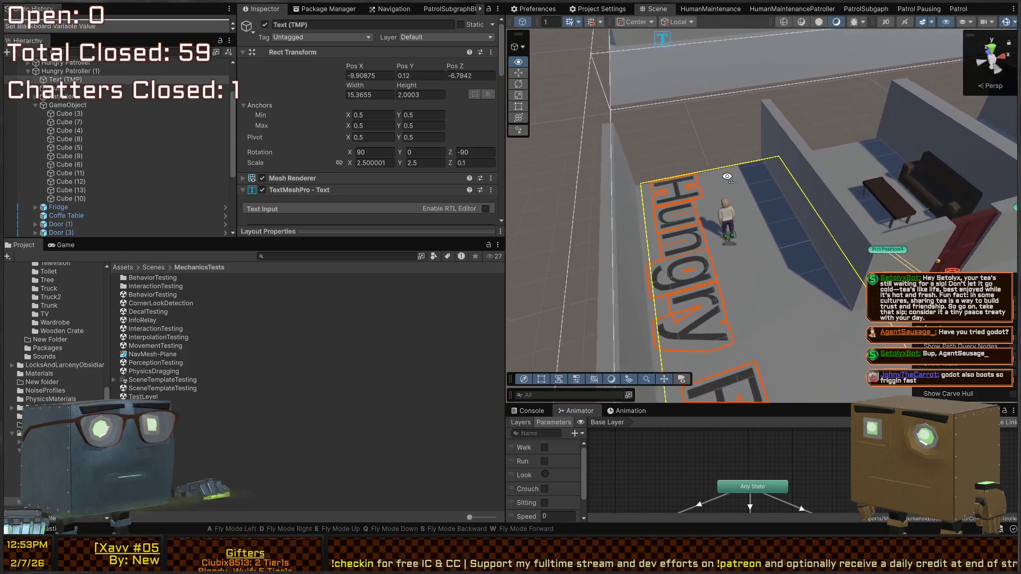
right_click(728, 177)
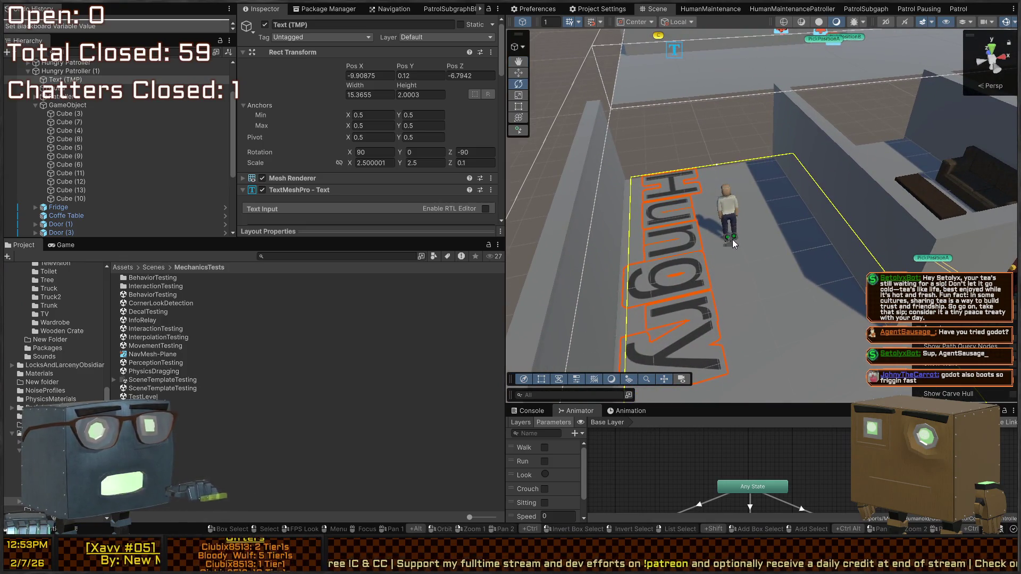
Select the Patroller, Door (2) and the Quad floor, ending with Door (2) selected
click(733, 242)
scroll(287, 122, down, 10)
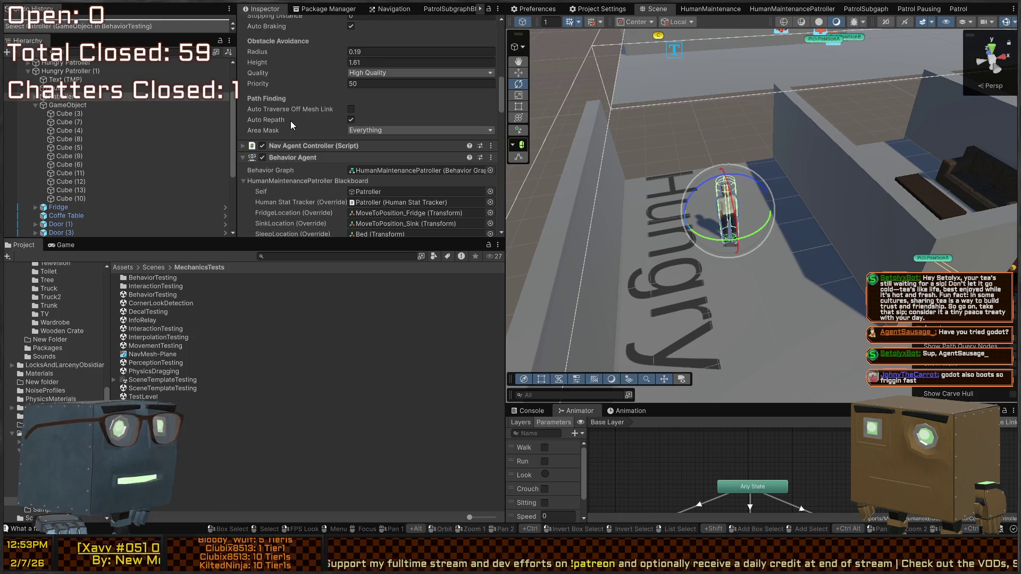
right_click(649, 203)
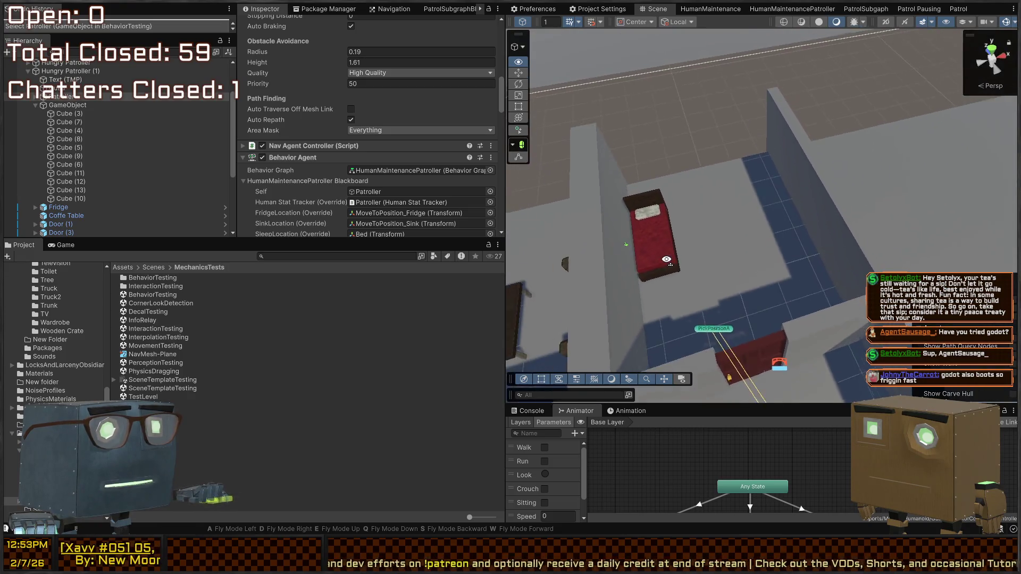
click(748, 278)
right_click(782, 248)
click(775, 255)
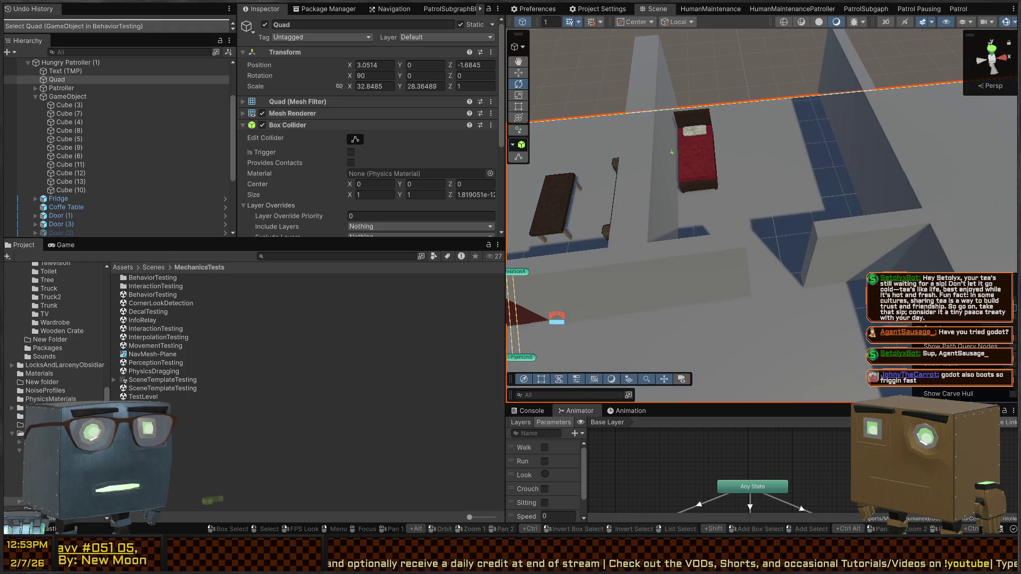
key(ctrl+z)
key(ctrl+z)
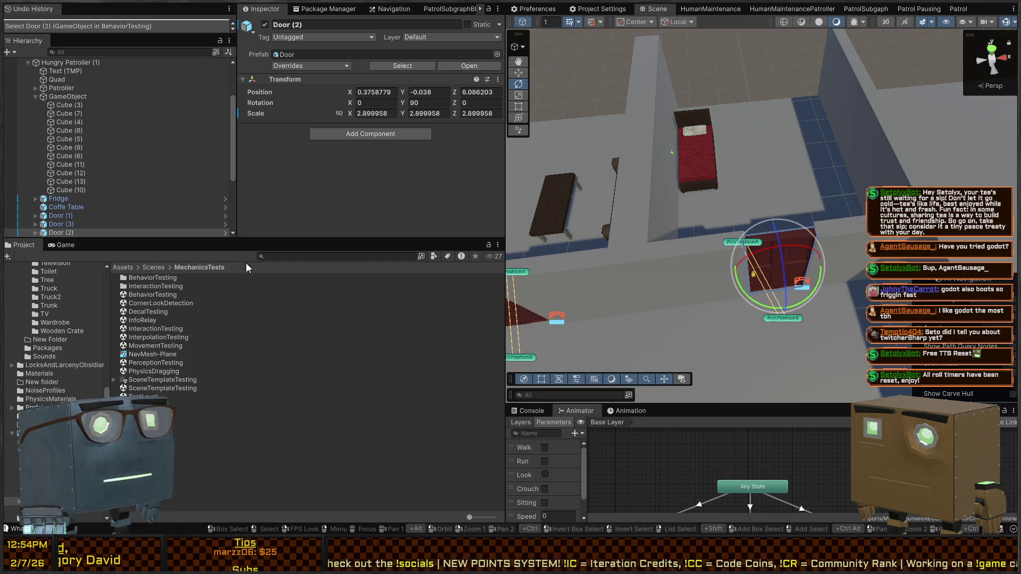
mouse_move(691, 160)
mouse_down()
mouse_move(733, 82)
mouse_move(694, 105)
mouse_up()
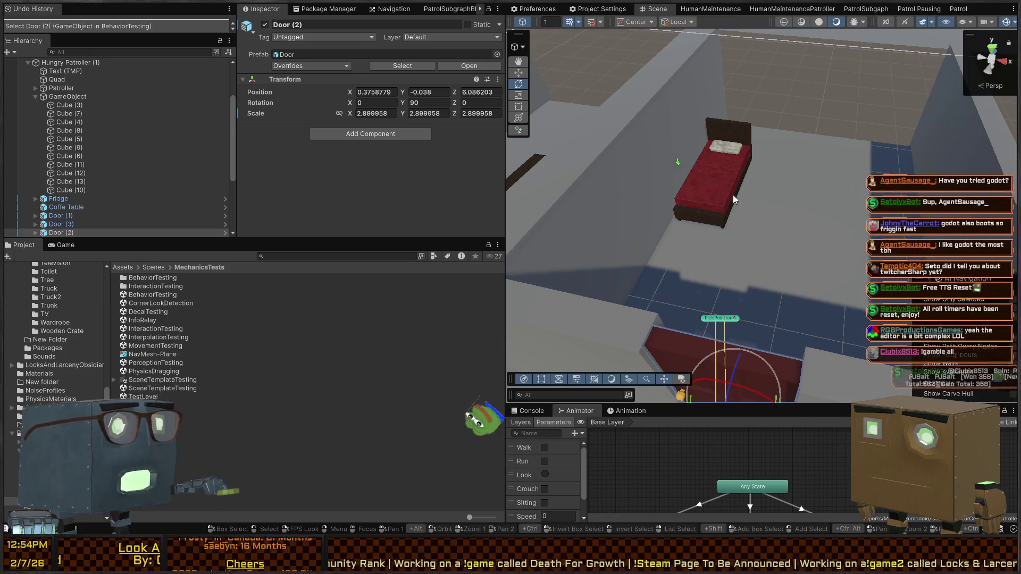
mouse_move(835, 196)
mouse_down()
mouse_move(843, 203)
mouse_move(553, 149)
mouse_move(553, 459)
mouse_move(747, 179)
mouse_up()
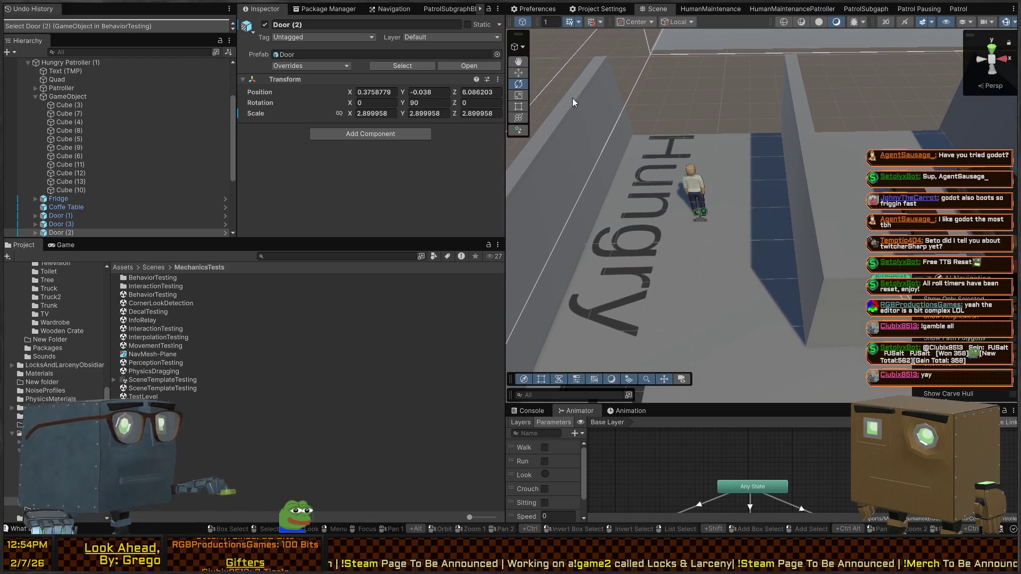
mouse_move(585, 94)
mouse_down()
mouse_move(832, 128)
mouse_move(818, 133)
mouse_up()
key(ctrl+p)
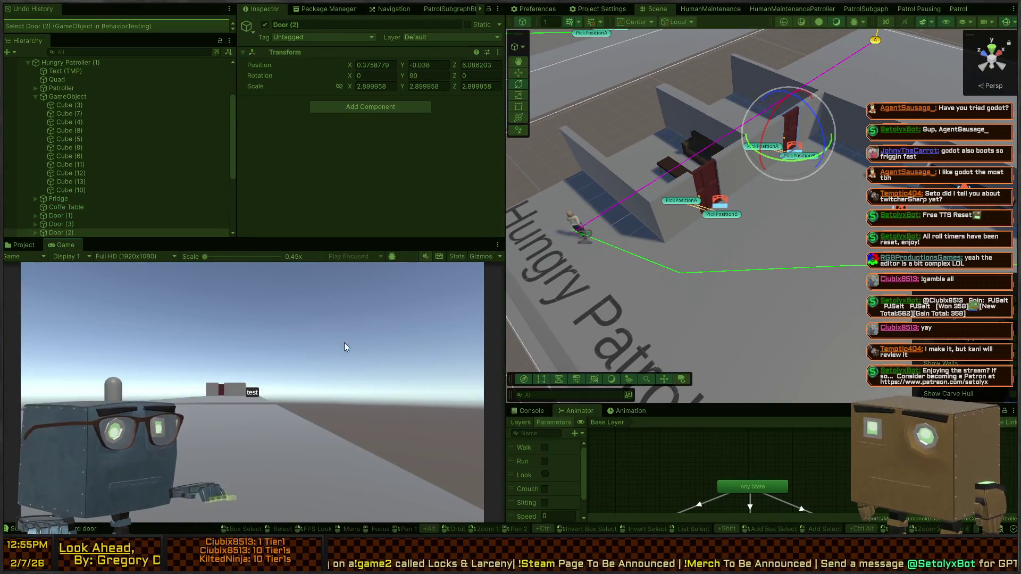
mouse_move(688, 222)
mouse_down()
mouse_move(783, 197)
mouse_move(697, 291)
mouse_up()
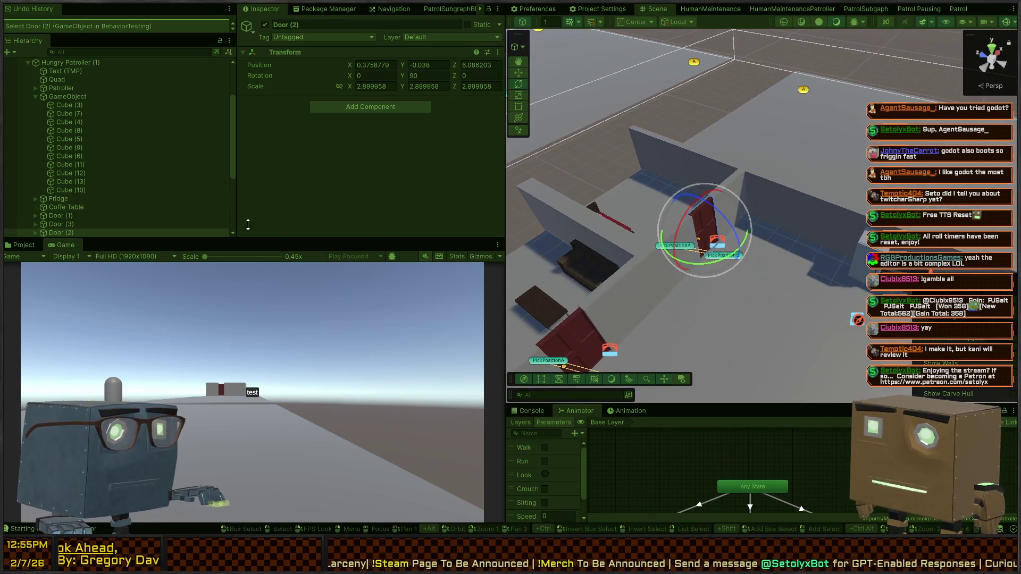
mouse_move(785, 212)
mouse_down()
mouse_move(686, 186)
mouse_move(690, 160)
mouse_move(815, 217)
mouse_up()
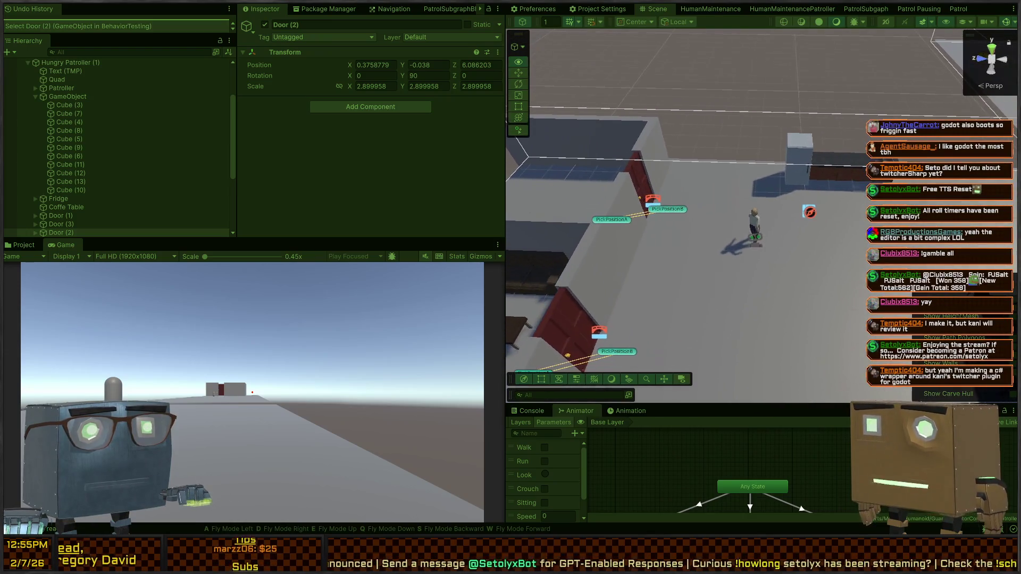
key(ctrl+p)
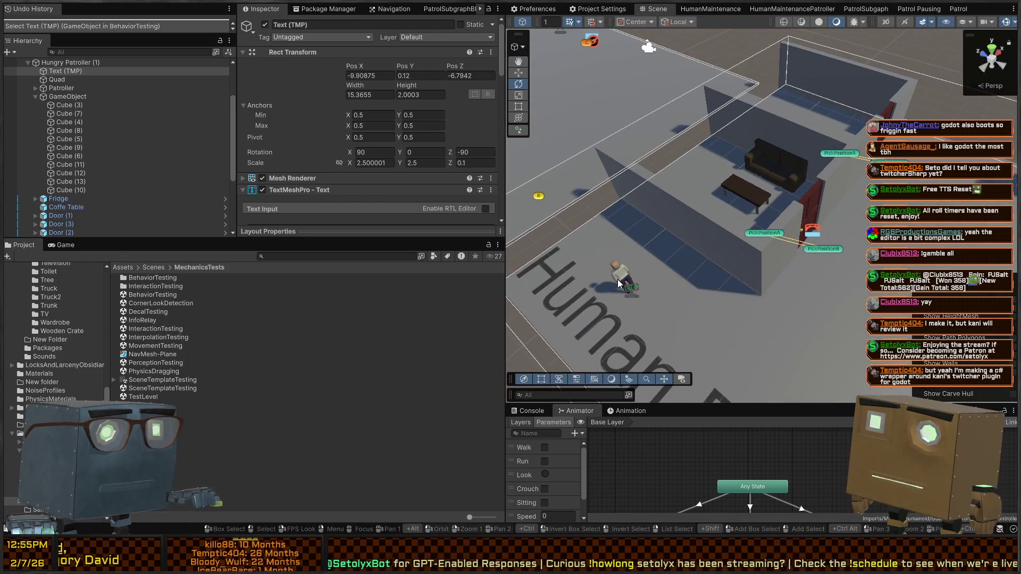
Select the Patroller and set its Energy value to 20
click(626, 276)
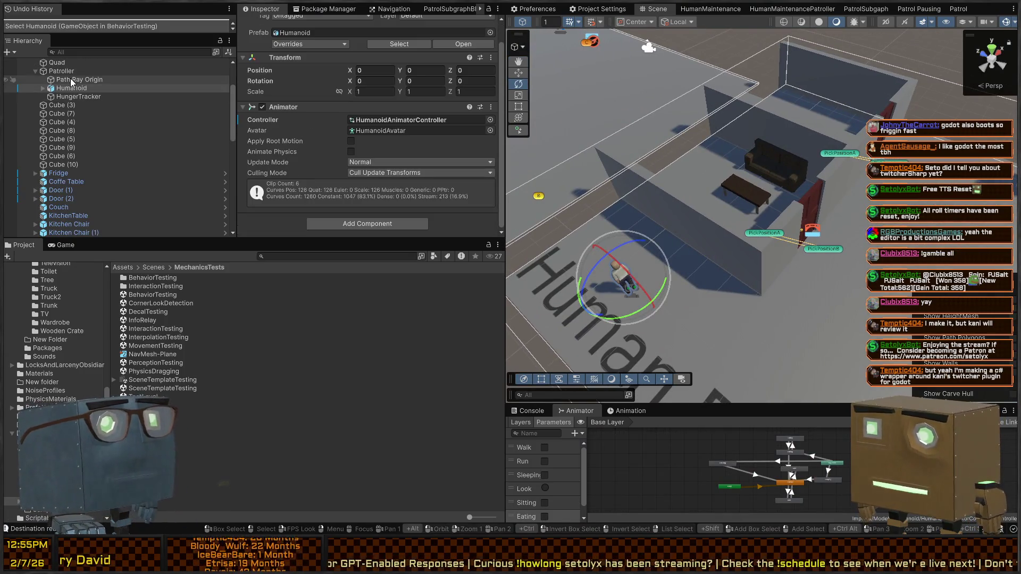
click(62, 71)
scroll(342, 153, down, 5)
scroll(362, 117, down, 4)
scroll(367, 101, down, 5)
scroll(372, 90, up, 5)
click(378, 84)
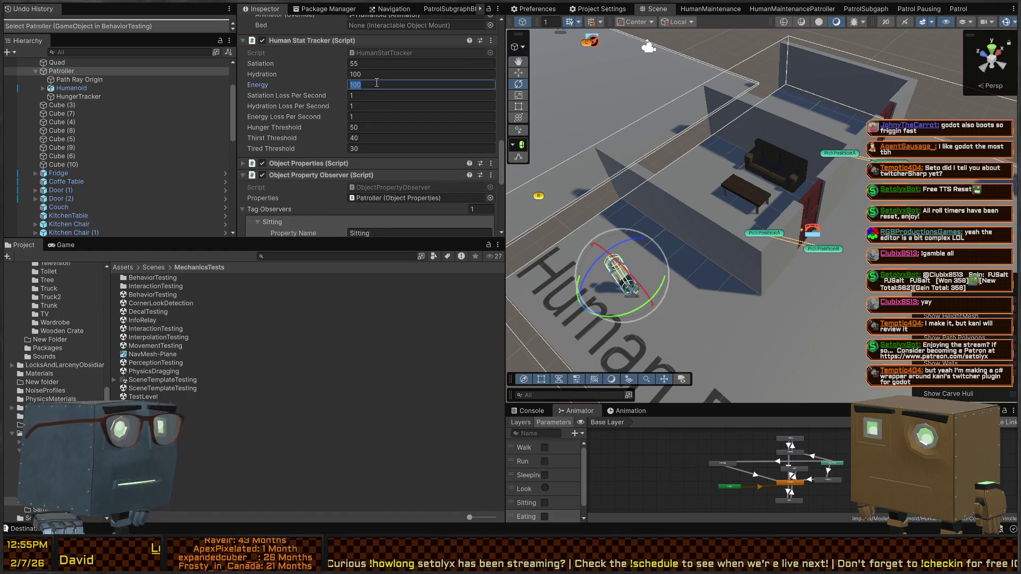
text(20)
key(Return)
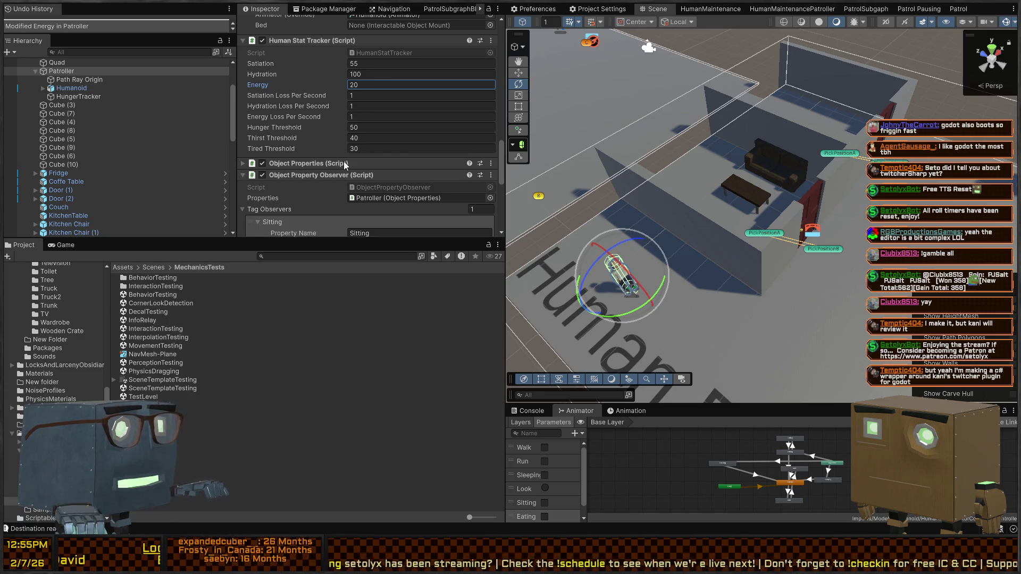
Add a second tag observer entry with Property Name 'Sleeping'
scroll(305, 134, down, 3)
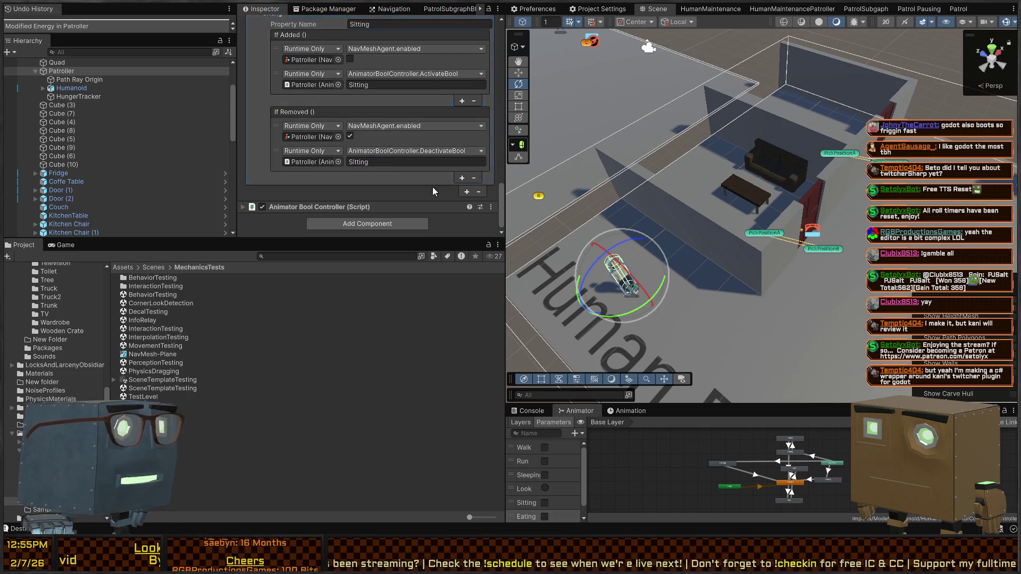
scroll(298, 117, up, 2)
scroll(456, 197, down, 3)
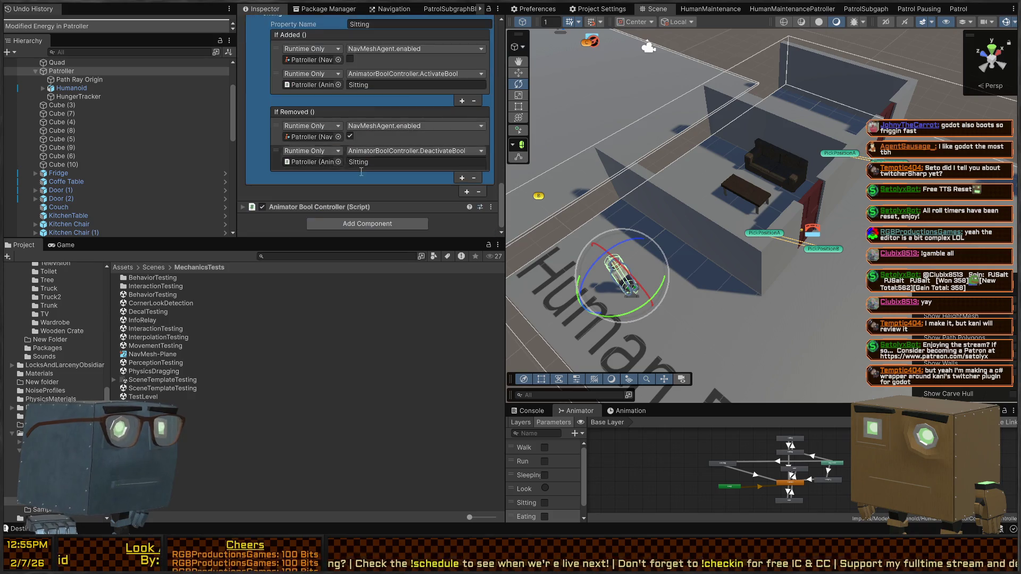
click(467, 192)
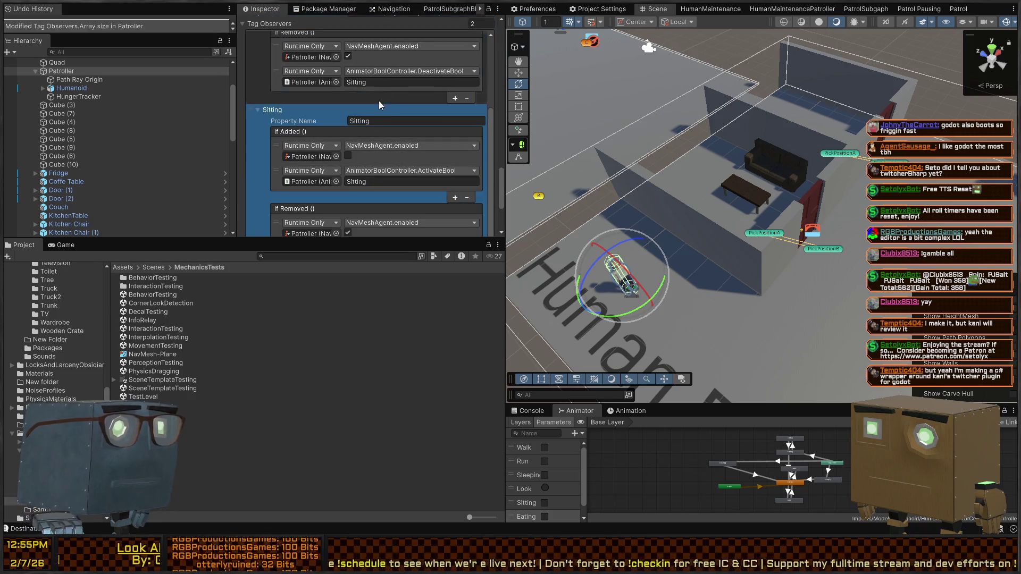
click(378, 121)
key(BackSpace)
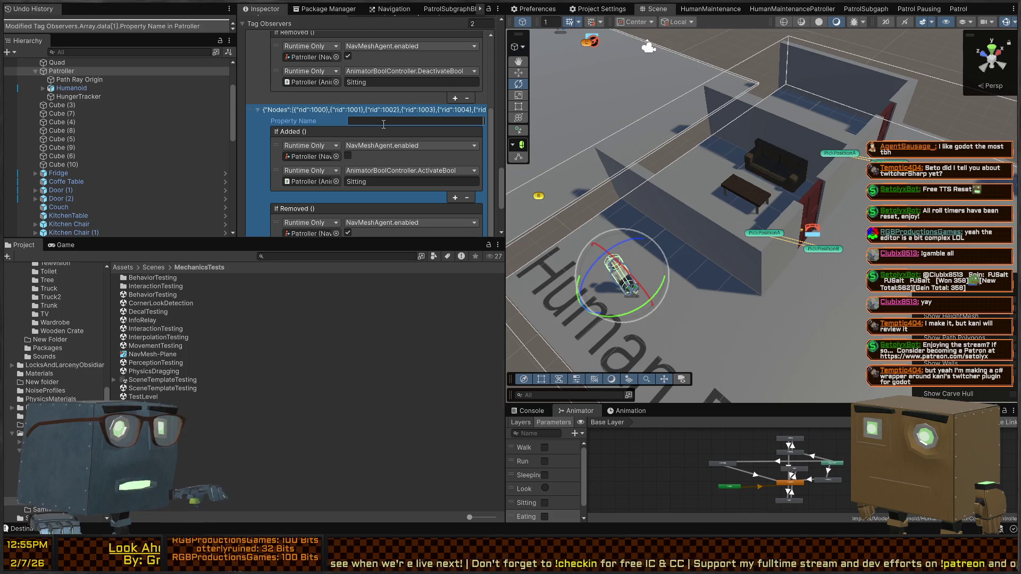
text(sleep)
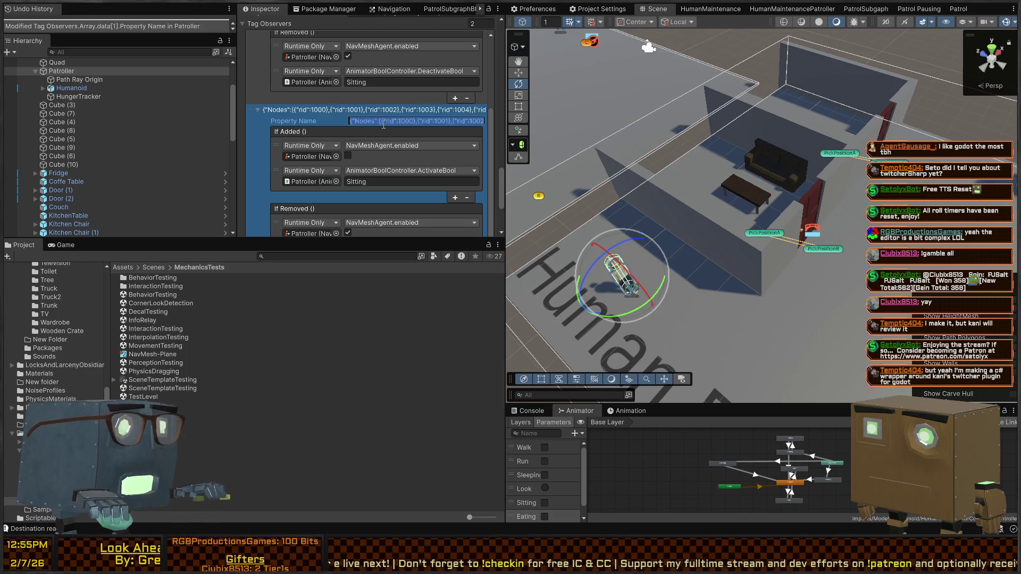
key(ctrl+a)
text(Sleeping)
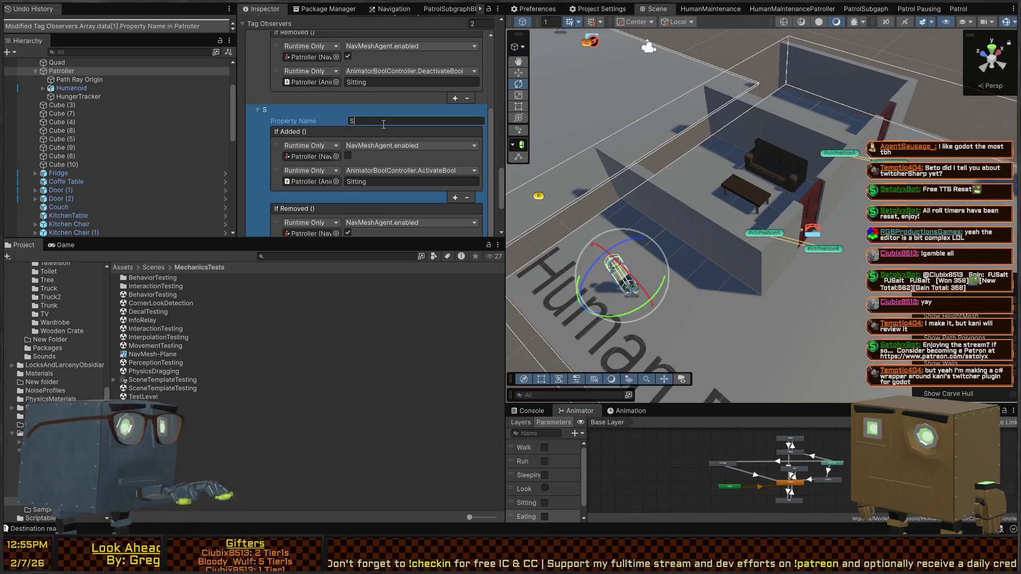
key(ctrl+a)
key(Return)
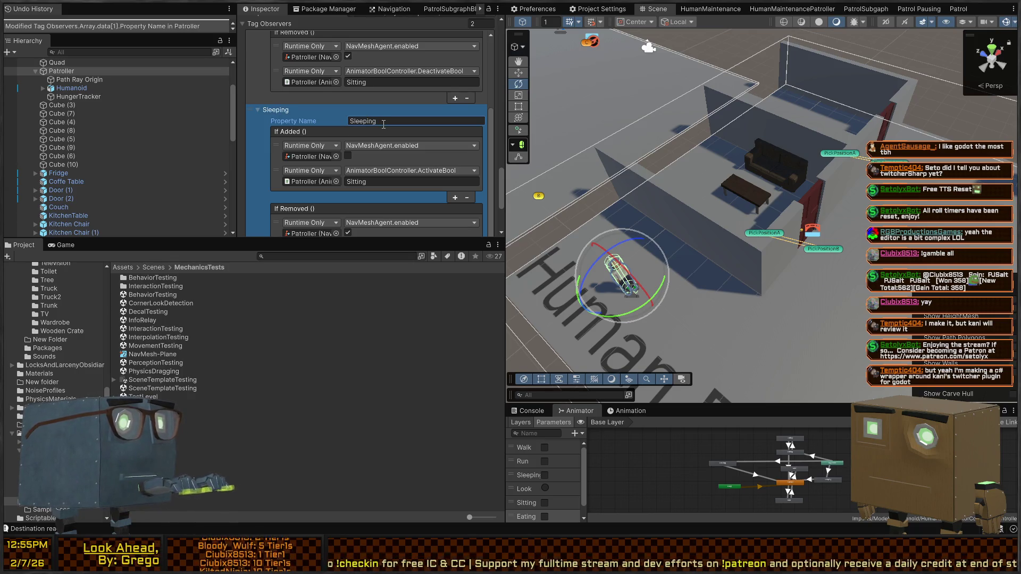
Set the Sleeping observer's If Added and If Removed bool names to Sleeping
click(379, 184)
key(ctrl+a)
text(Sleeping)
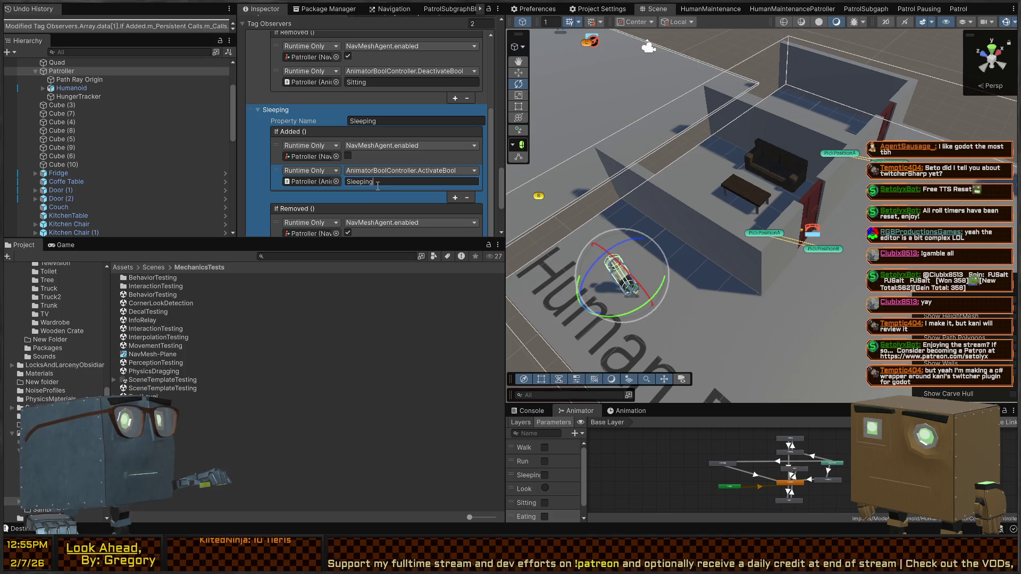
scroll(377, 185, down, 1)
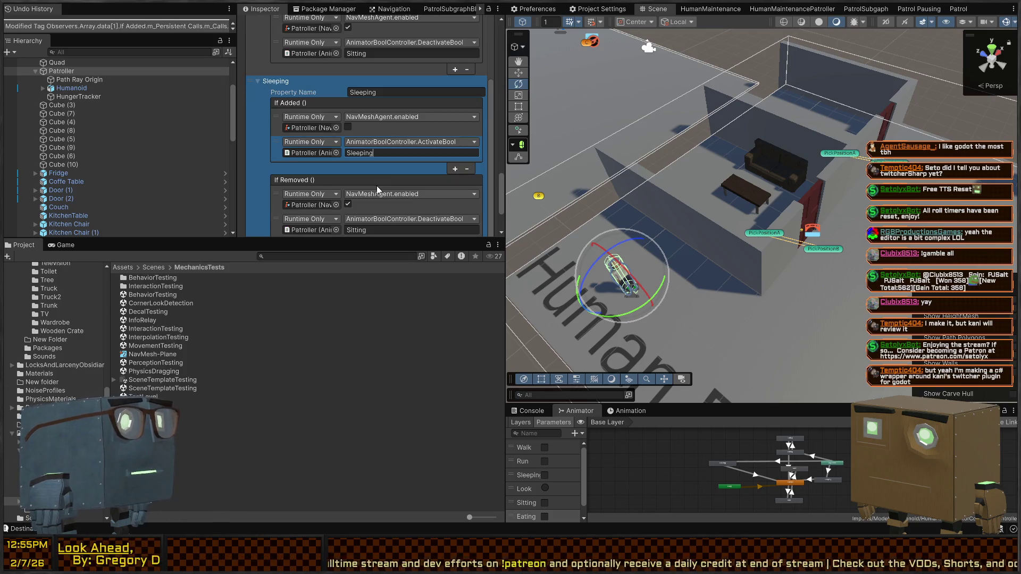
click(370, 230)
text(Sleeping)
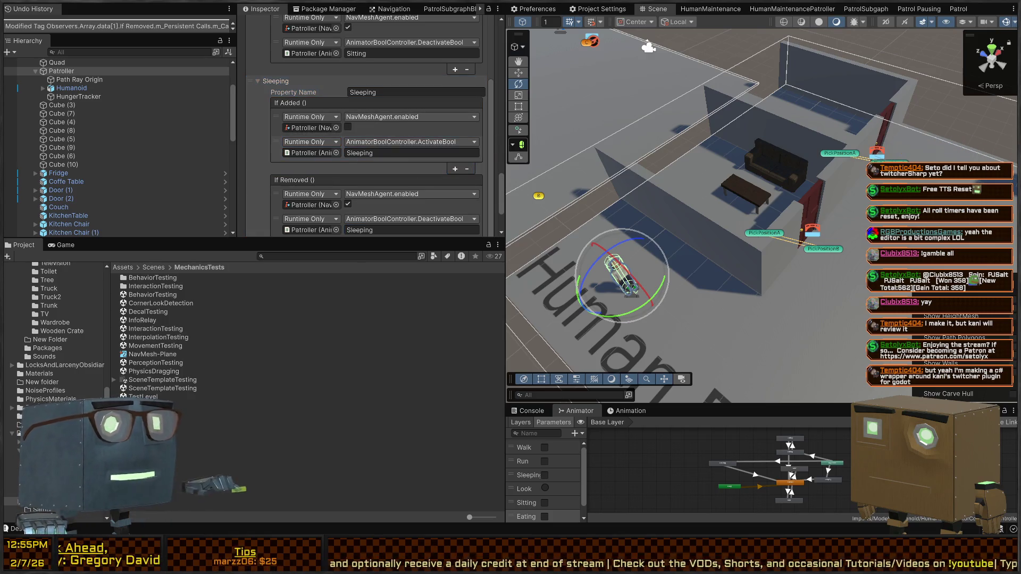
drag(601, 145, 683, 186)
click(291, 93)
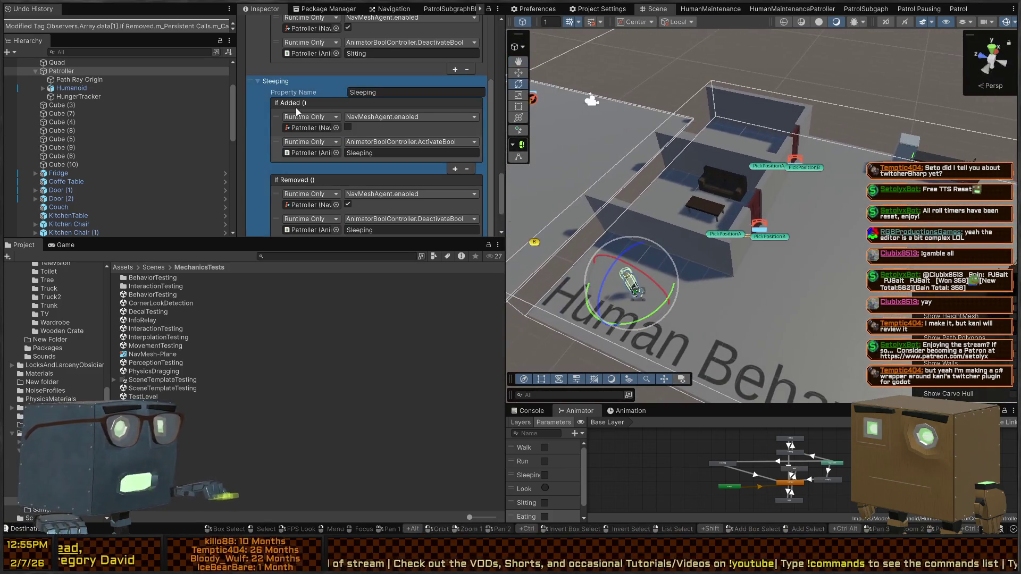
Assign the bed's ObjectMountInteractable to the Patroller's Bed blackboard slot and start Play mode
scroll(263, 116, up, 10)
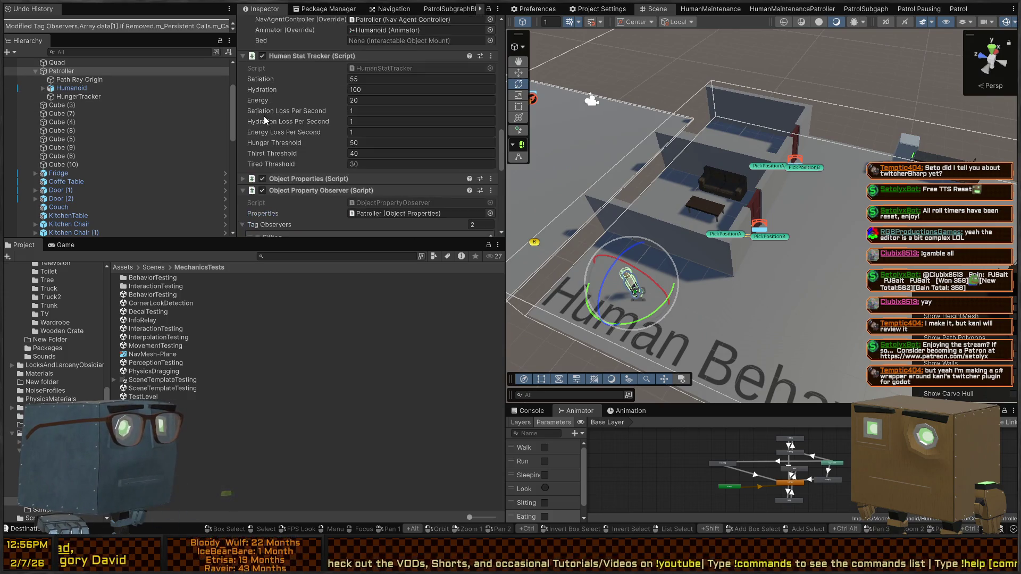
scroll(258, 113, down, 2)
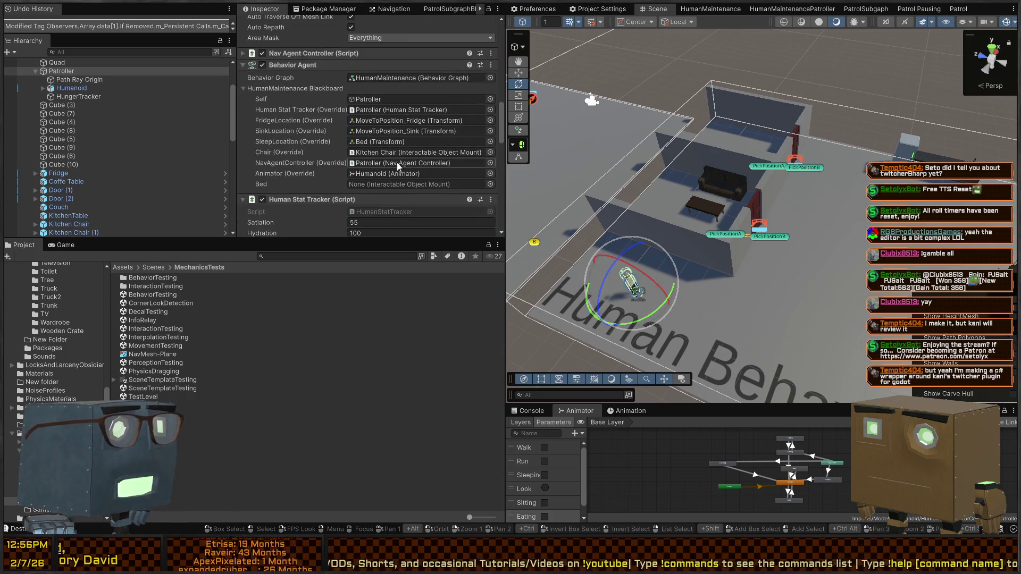
scroll(48, 186, down, 3)
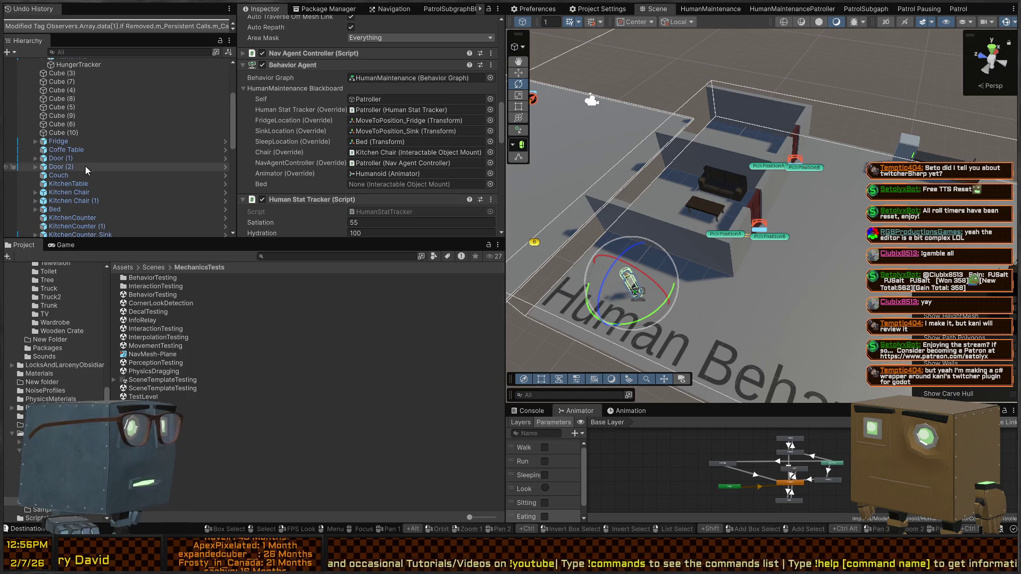
drag(44, 209, 421, 187)
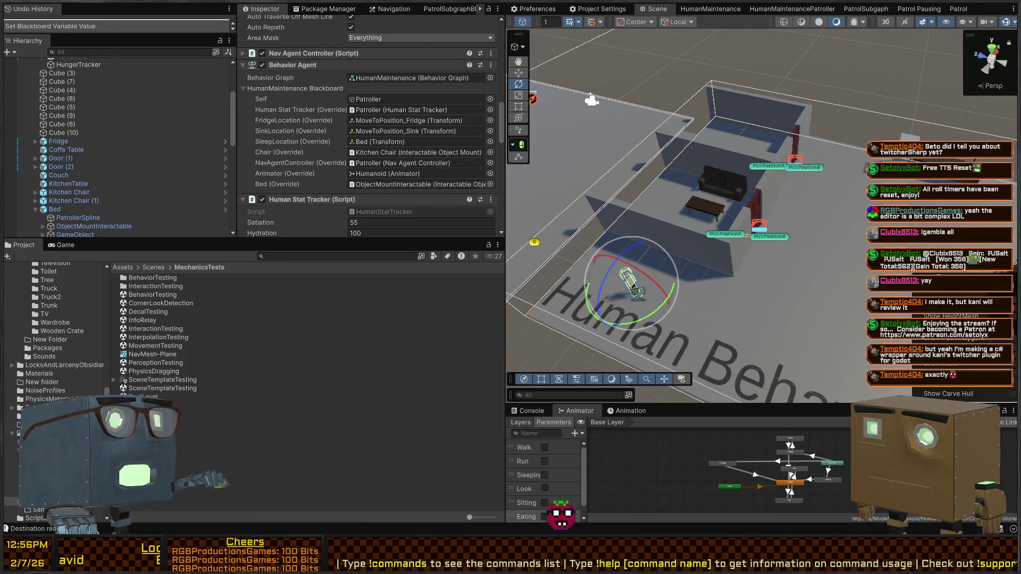
key(ctrl+p)
mouse_move(665, 221)
mouse_down()
mouse_move(785, 199)
mouse_move(806, 264)
mouse_up()
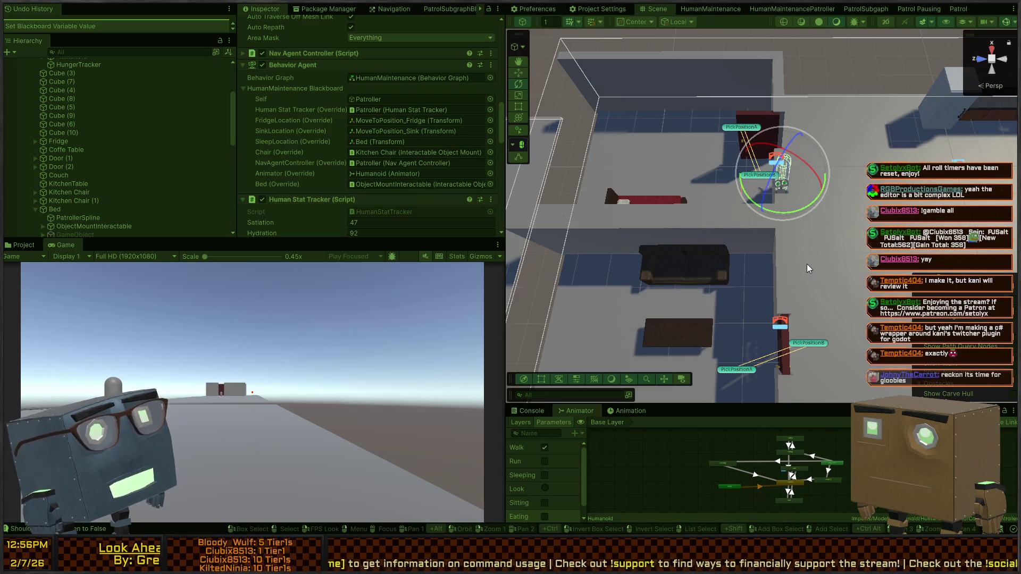
Stop Play mode and select the Text (TMP) object in the scene
key(ctrl+p)
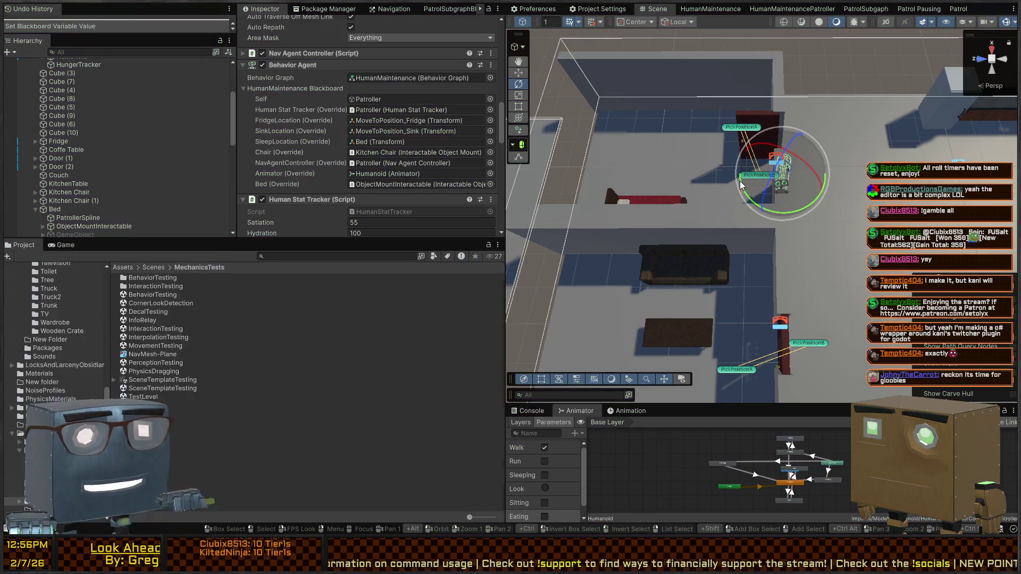
click(741, 186)
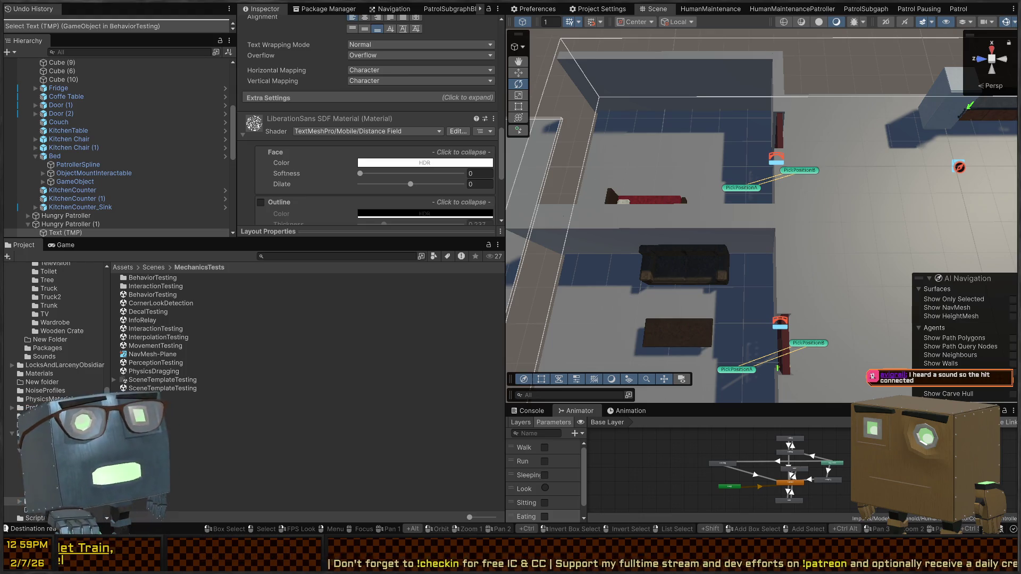
Select Door (2)'s PickPositionA marker and shift it slightly beside the door
mouse_move(787, 139)
mouse_down()
mouse_move(797, 94)
mouse_move(793, 113)
mouse_move(511, 114)
mouse_move(509, 142)
mouse_move(706, 201)
mouse_up()
key(e)
click(707, 201)
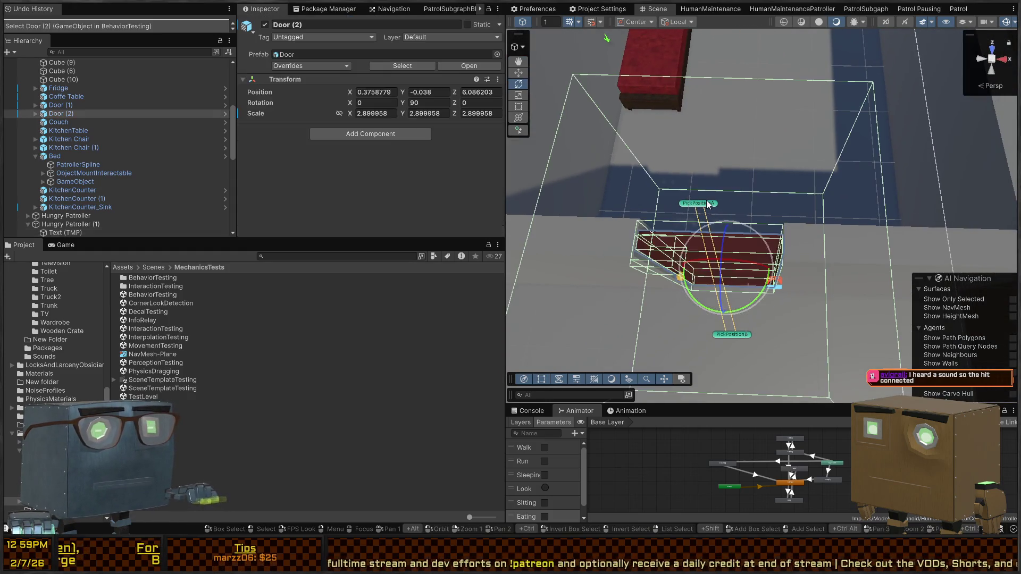
click(706, 201)
click(707, 204)
click(706, 202)
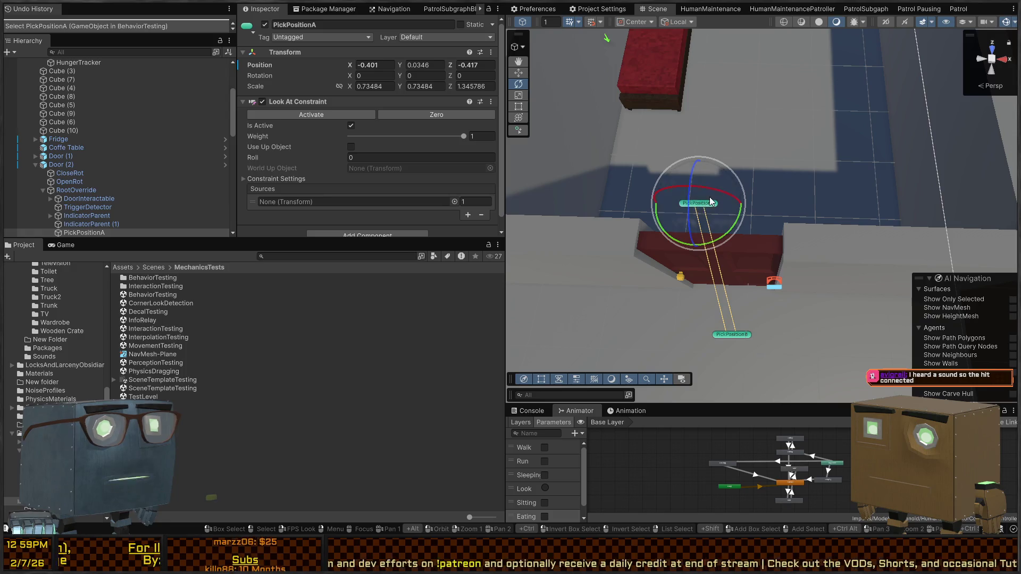
key(w)
drag(710, 205, 730, 200)
scroll(798, 198, down, 6)
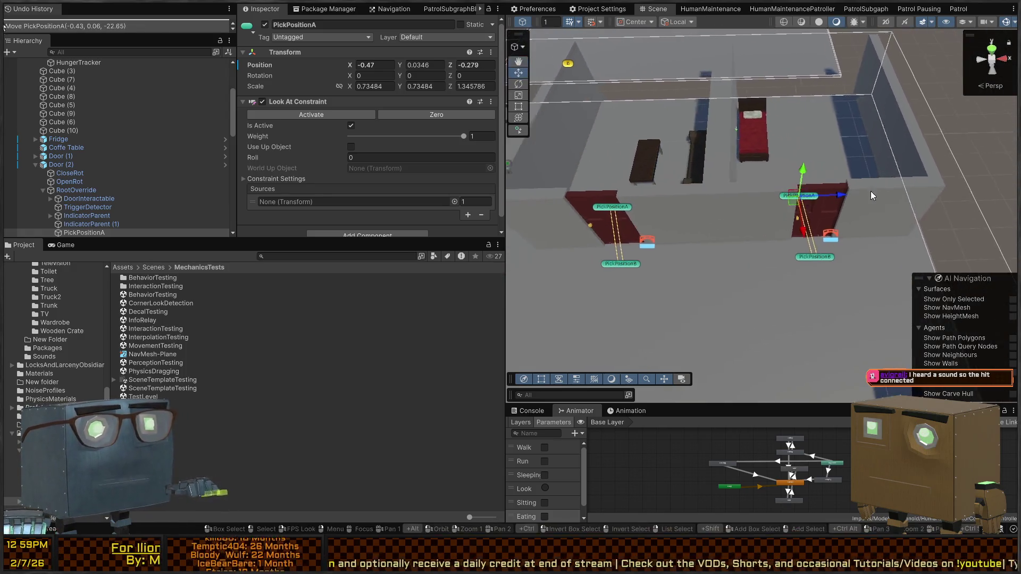
Display the navmesh in the scene and start Play mode
click(770, 223)
mouse_move(770, 224)
mouse_down()
mouse_move(718, 212)
mouse_move(660, 179)
mouse_move(652, 186)
mouse_up()
click(686, 197)
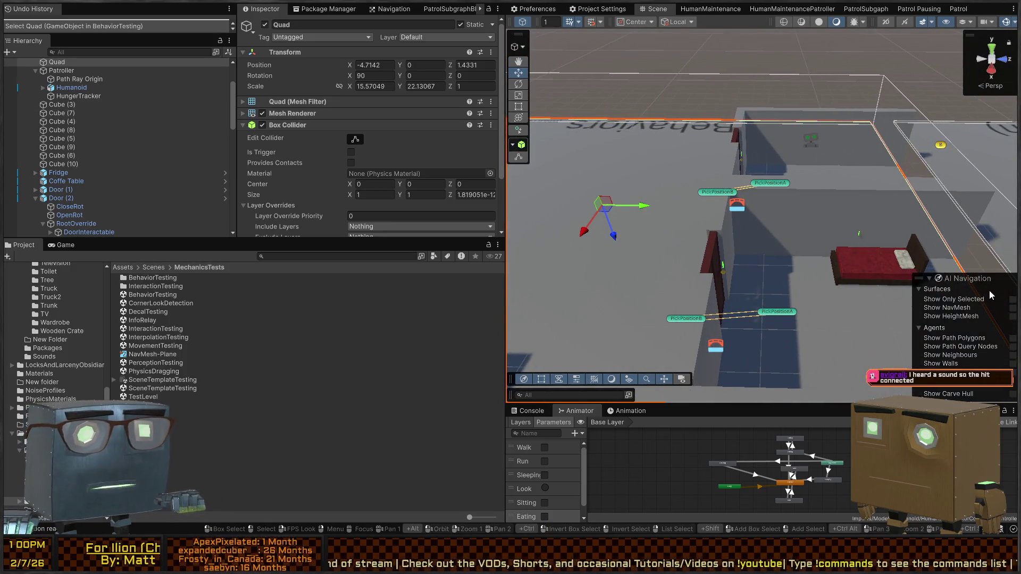
click(1013, 307)
mouse_move(691, 223)
mouse_down()
mouse_move(671, 212)
mouse_move(865, 256)
mouse_move(842, 225)
mouse_move(815, 240)
mouse_up()
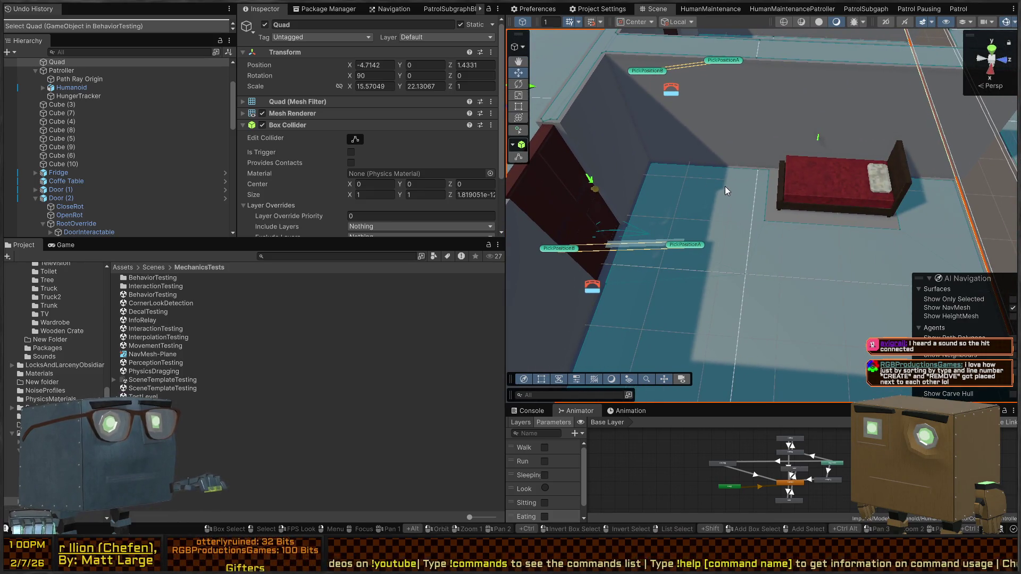
key(ctrl+p)
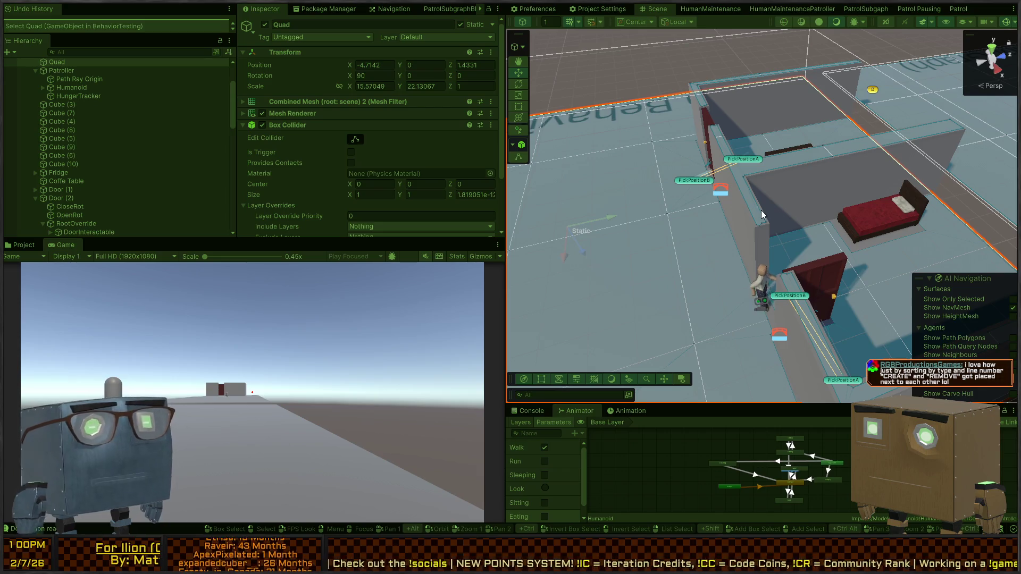
Stop Play mode and select HumanBehaviors to show its NavMesh Surface settings
mouse_move(774, 185)
mouse_down()
mouse_move(548, 182)
mouse_move(433, 158)
mouse_move(430, 186)
mouse_up()
click(23, 244)
mouse_move(808, 160)
mouse_down()
mouse_move(816, 244)
mouse_move(723, 180)
mouse_up()
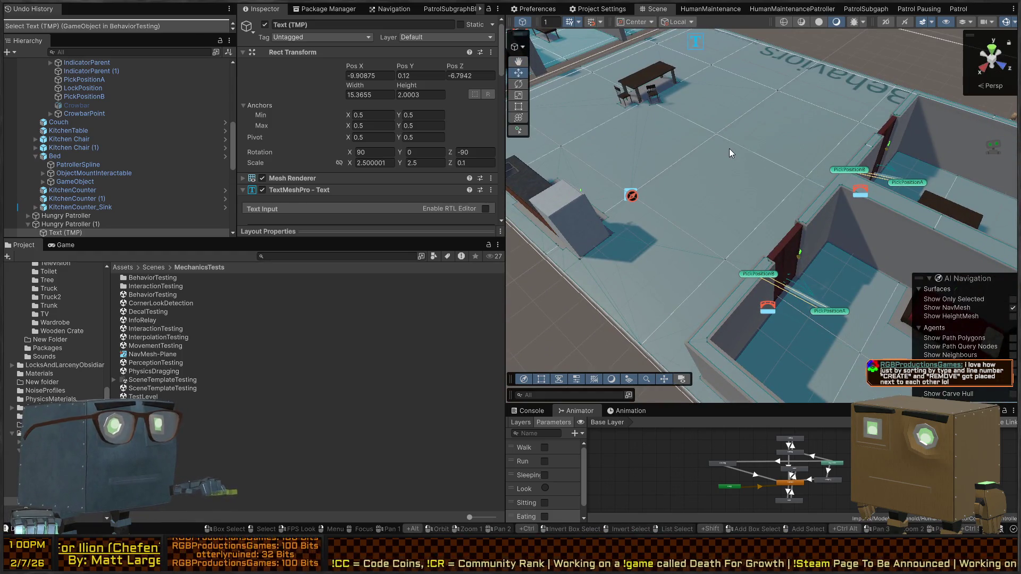
click(555, 177)
scroll(268, 79, down, 3)
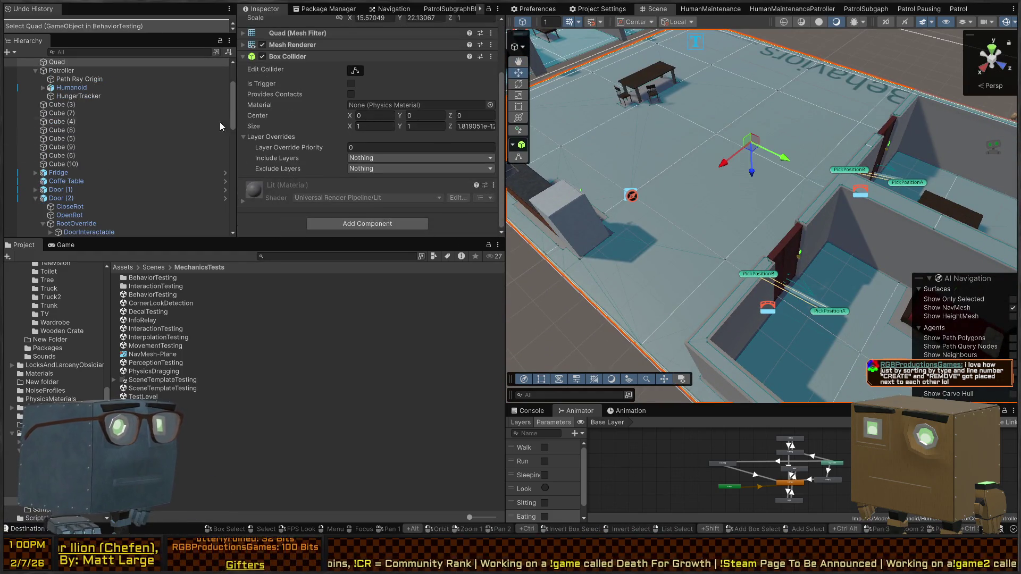
scroll(61, 98, up, 3)
click(64, 109)
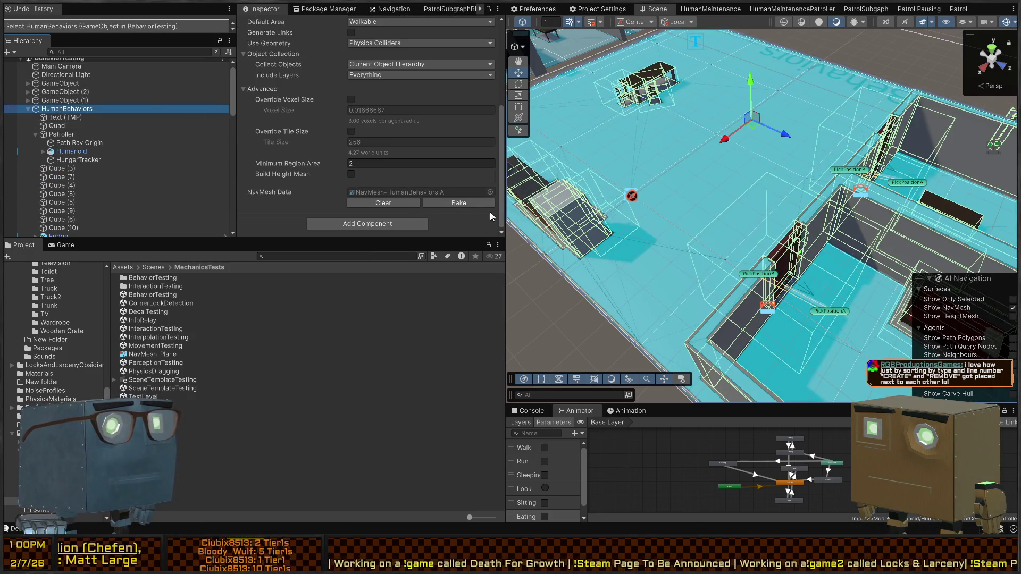
Set the HumanBehaviors navmesh Collect Objects to NavMeshModifier Component Only
scroll(371, 151, up, 3)
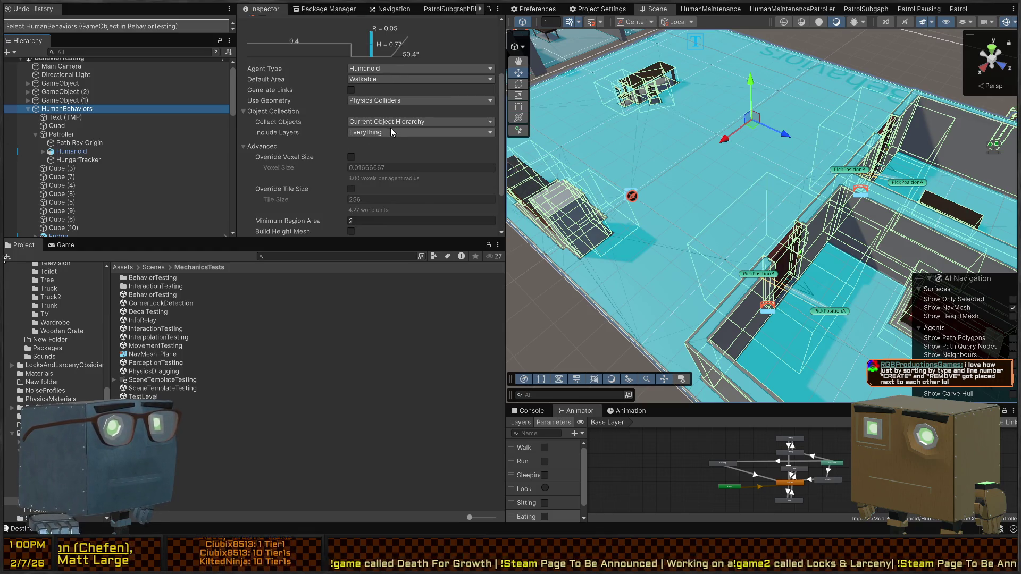
click(391, 172)
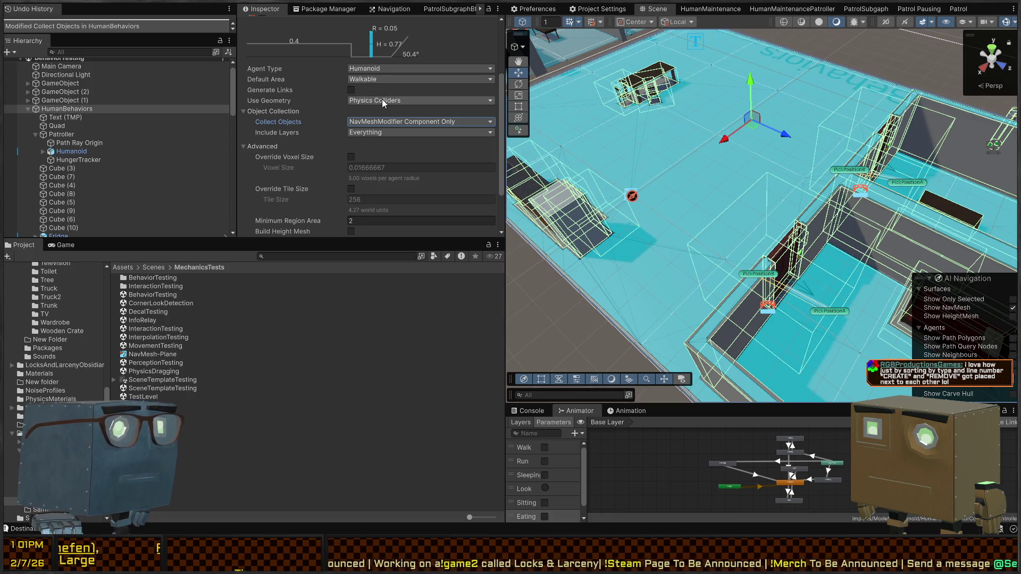
mouse_move(766, 202)
mouse_down()
mouse_move(841, 203)
mouse_move(766, 319)
mouse_up()
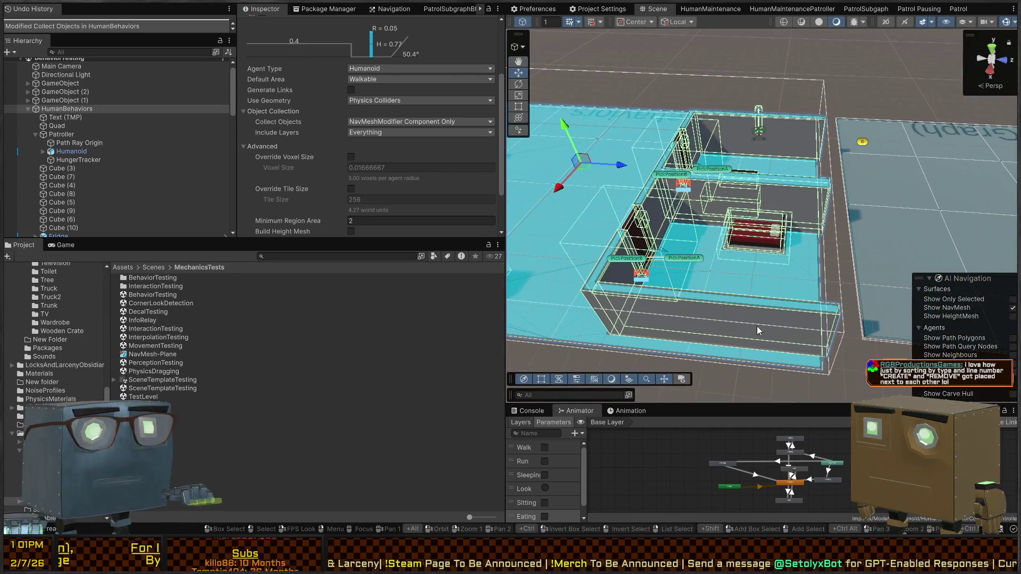
Group wall Cubes 3, 4, 6, 7, 8, 9 and 10 under a new parent object
click(757, 326)
shift+click(662, 246)
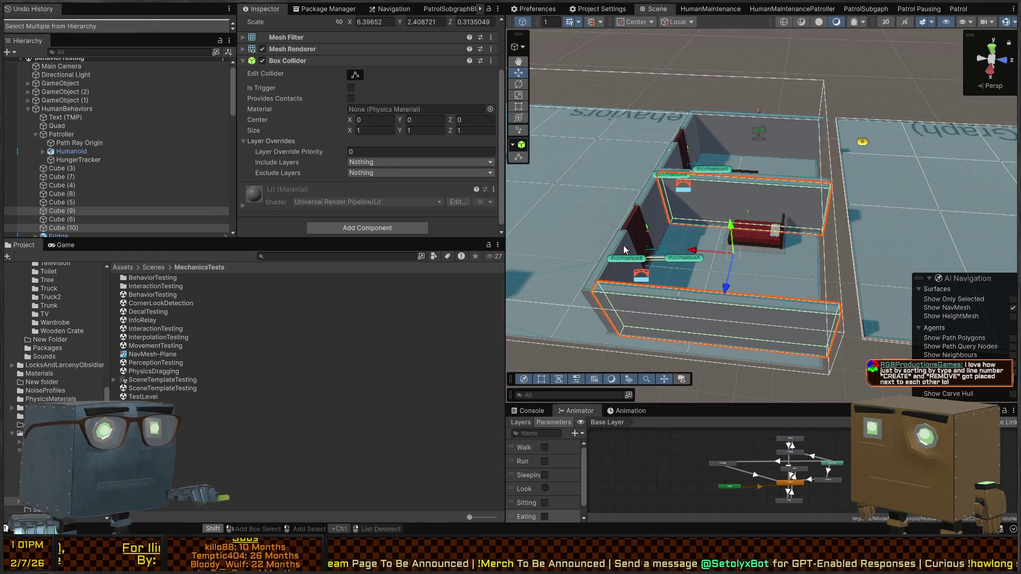
shift+click(658, 196)
shift+click(657, 211)
shift+click(675, 162)
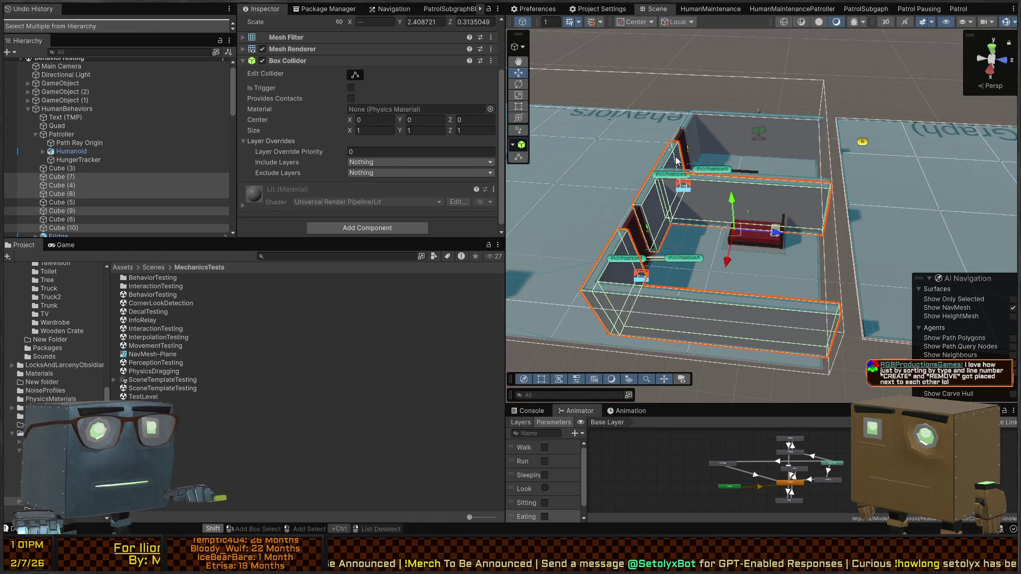
shift+click(694, 134)
shift+click(721, 129)
shift+click(665, 114)
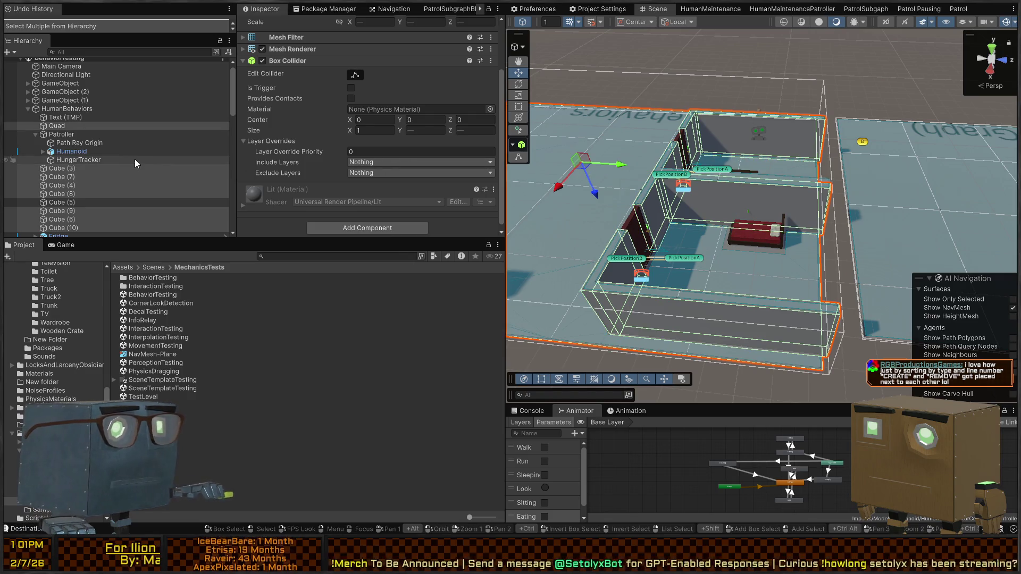
click(75, 168)
key(ctrl+z)
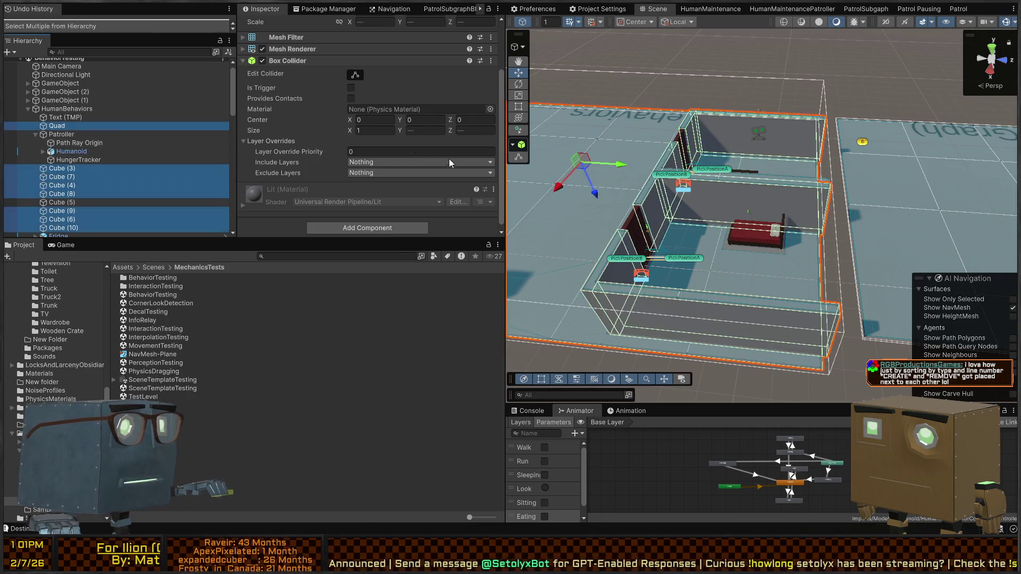
ctrl+click(93, 126)
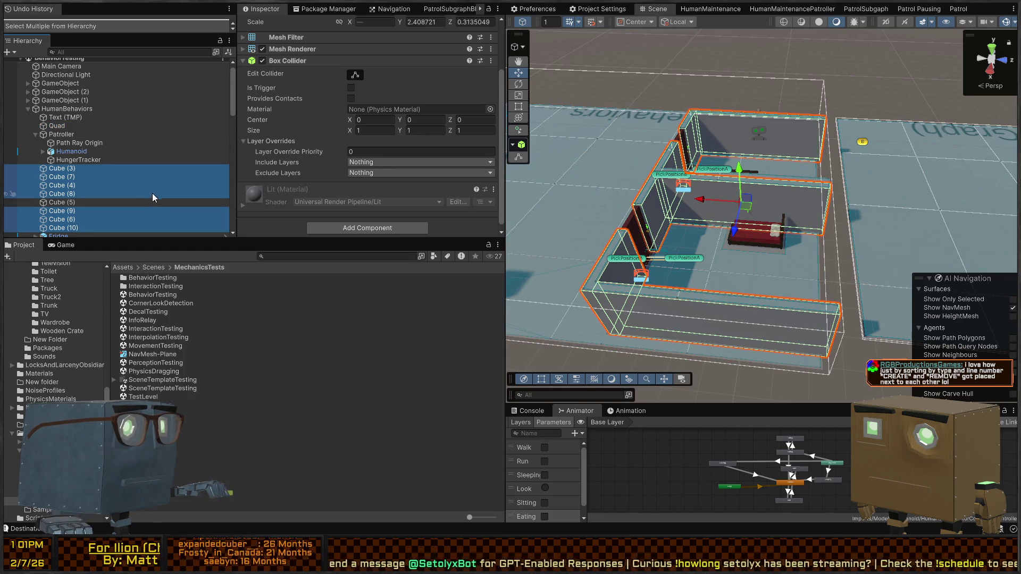
key(ctrl+shift+g)
Name the new group 'Walls' and move the remaining wall cube into it
text(Walls)
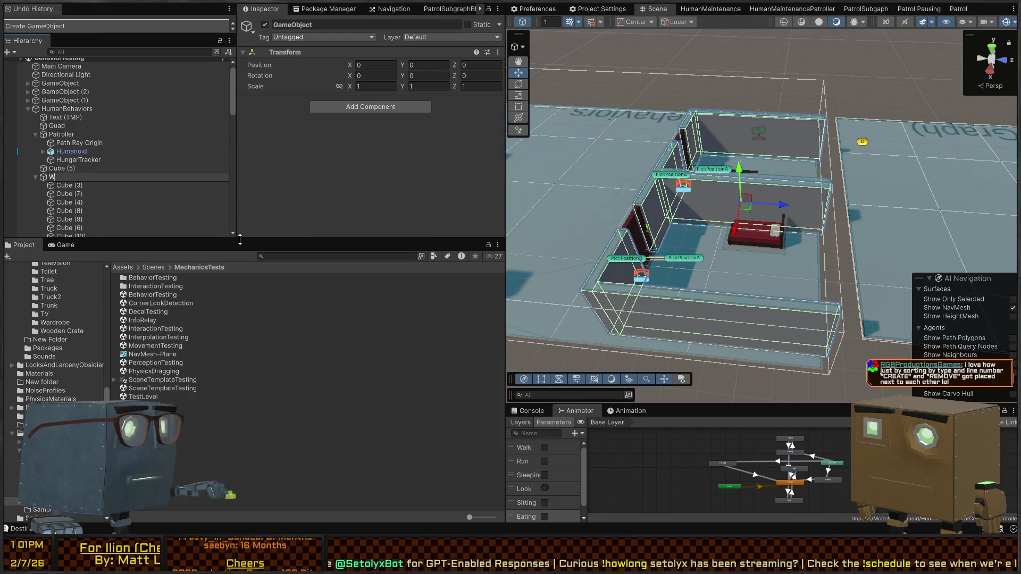
key(Return)
click(388, 123)
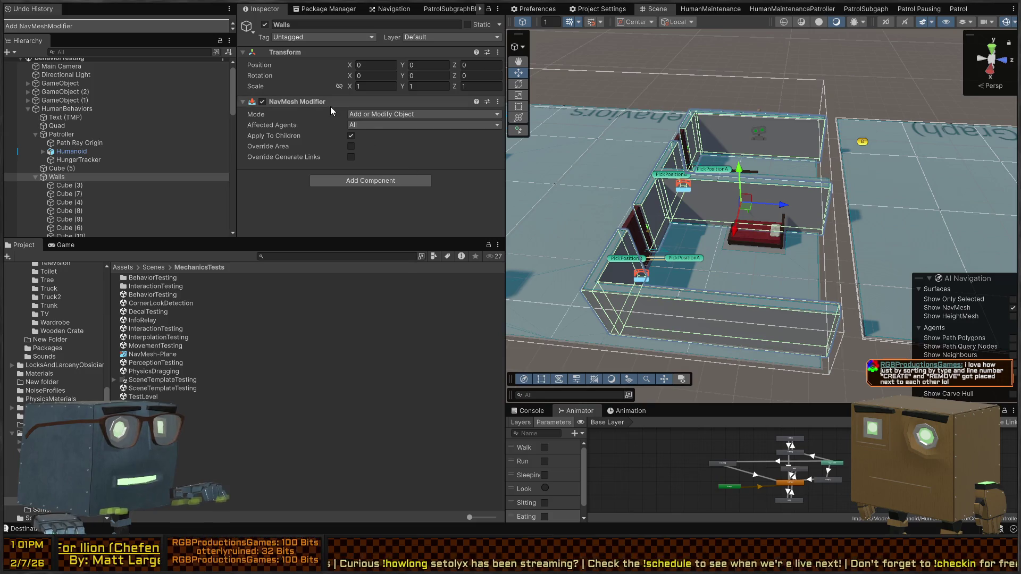
click(58, 169)
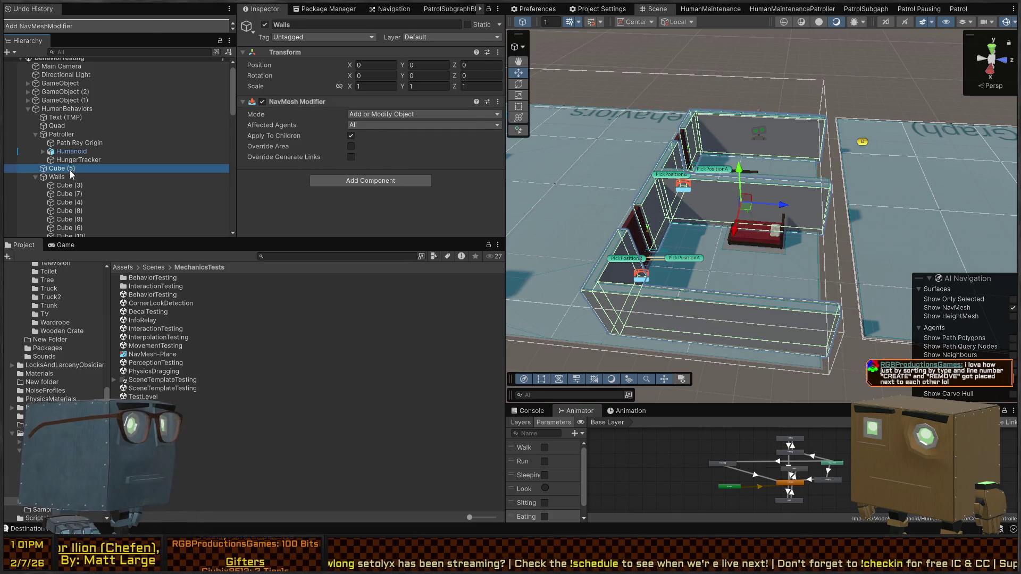
click(602, 177)
click(750, 203)
mouse_move(64, 232)
mouse_down()
mouse_move(52, 202)
mouse_move(75, 164)
mouse_move(73, 182)
mouse_move(64, 173)
mouse_up()
Add a NavMesh Modifier to the floor Quad and rebake the HumanBehaviors navmesh
click(605, 155)
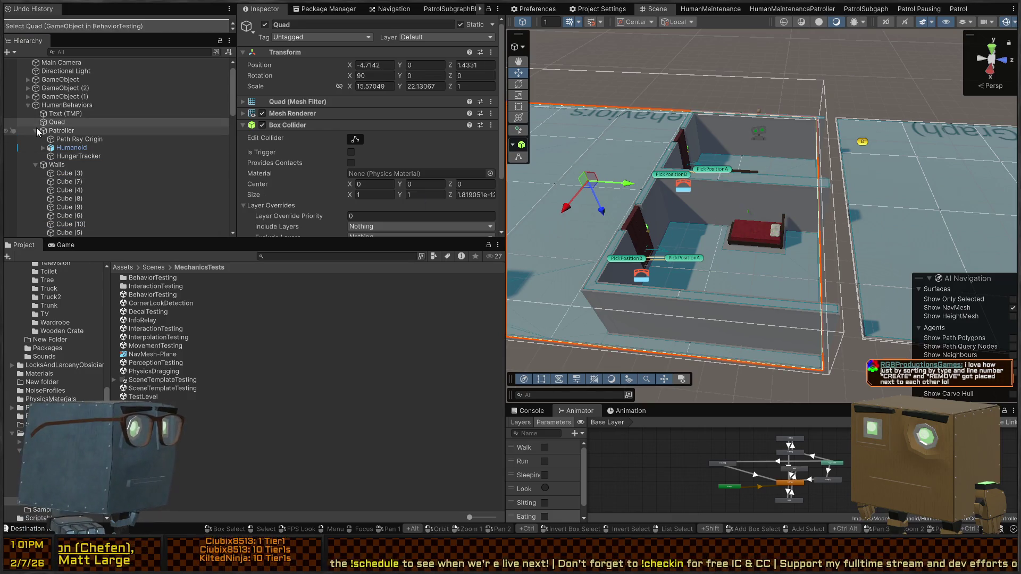
scroll(400, 207, down, 3)
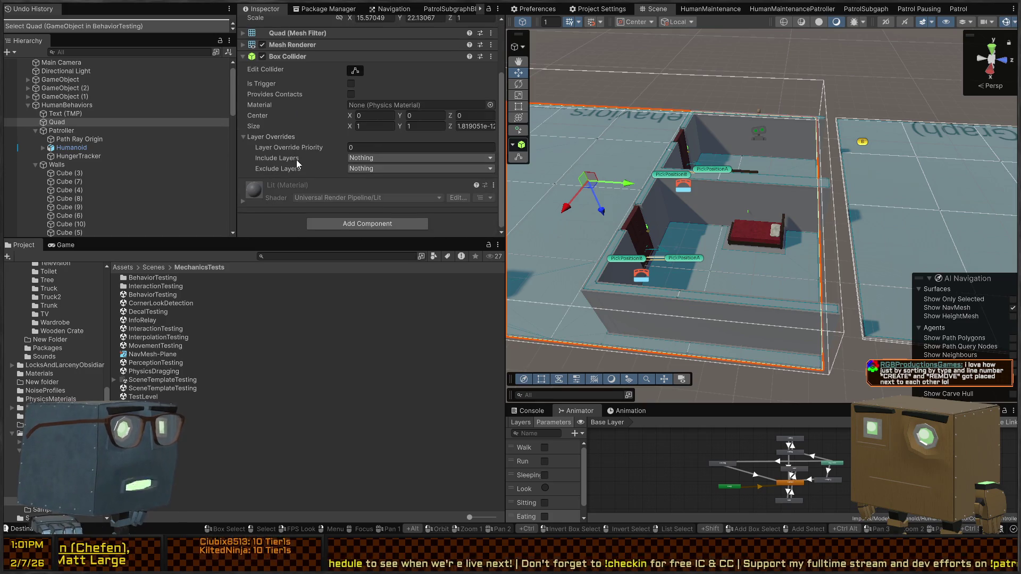
click(334, 224)
click(66, 105)
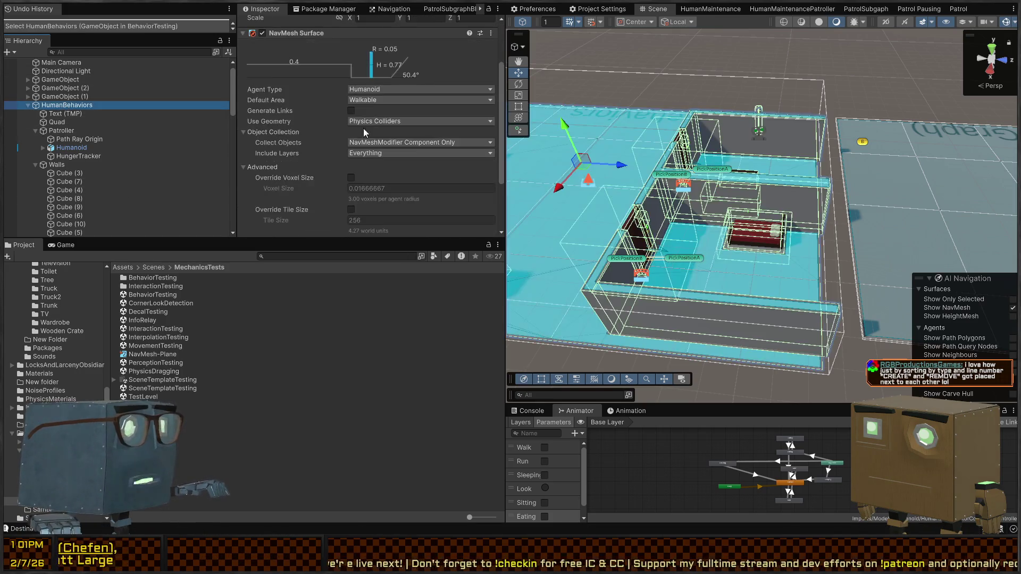
scroll(364, 133, down, 3)
click(476, 206)
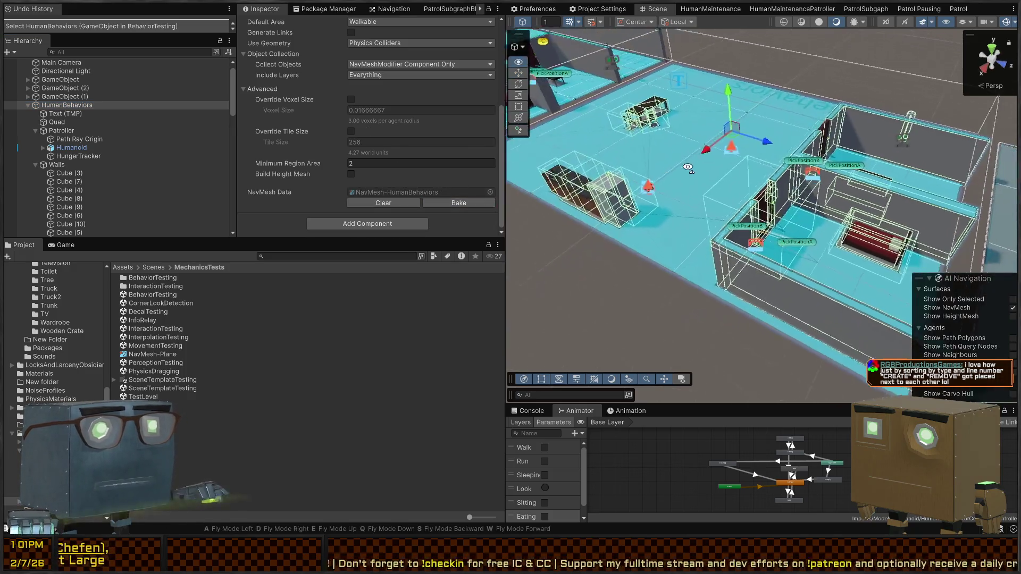
Start Play mode and hide the navmesh overlay in the scene
key(ctrl+p)
drag(694, 181, 873, 200)
click(1014, 307)
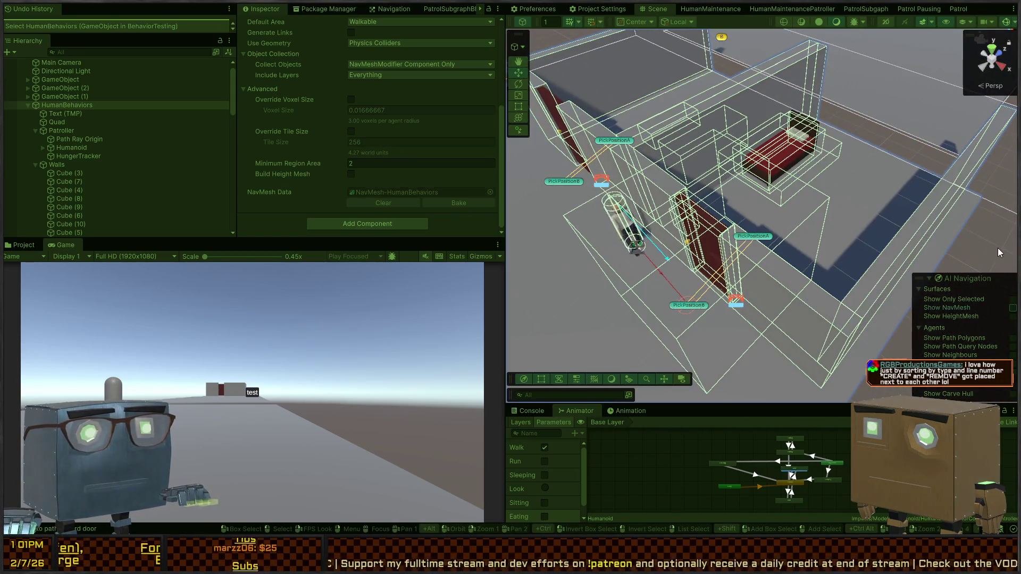
click(999, 253)
mouse_move(999, 253)
mouse_down()
mouse_move(793, 223)
mouse_move(676, 226)
mouse_move(762, 228)
mouse_move(857, 212)
mouse_move(888, 222)
mouse_move(873, 231)
mouse_move(675, 207)
mouse_move(638, 186)
mouse_up()
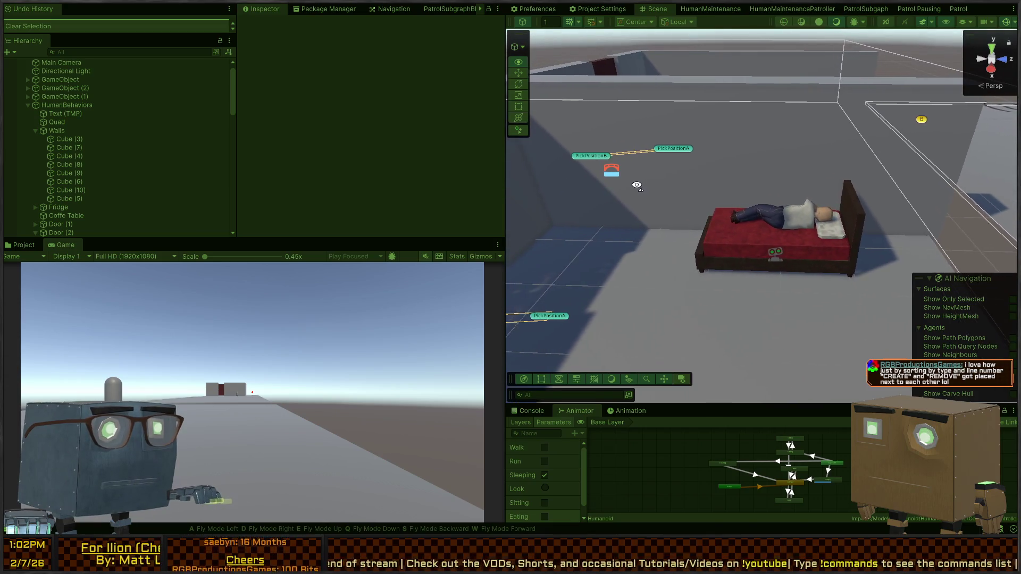
click(787, 214)
scroll(266, 122, down, 3)
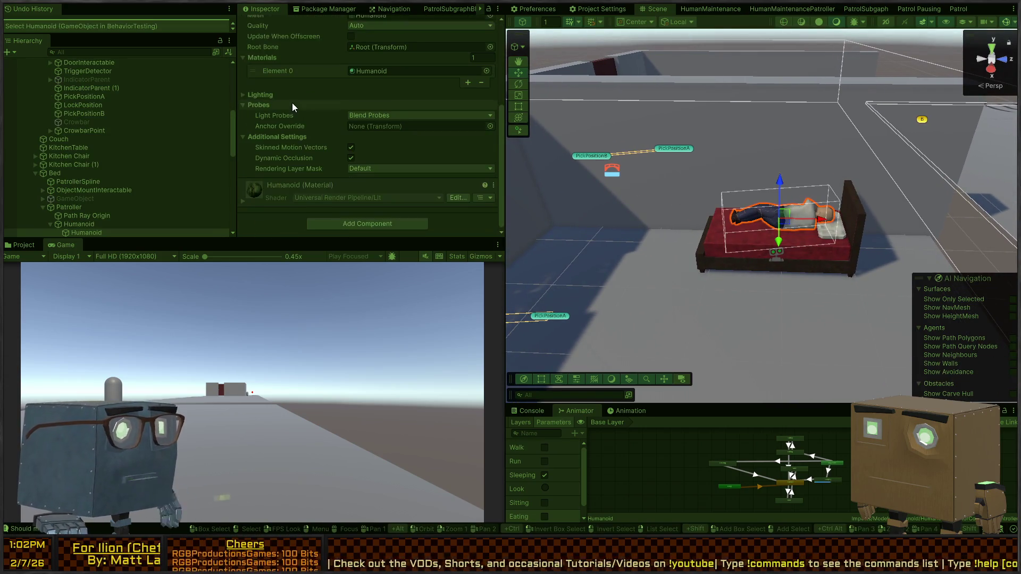
click(55, 223)
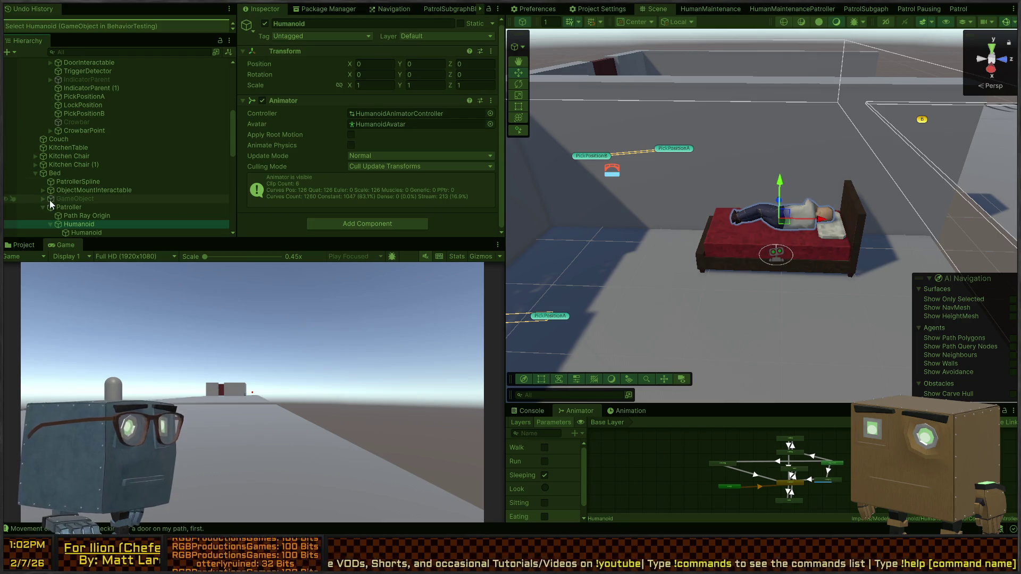
click(77, 208)
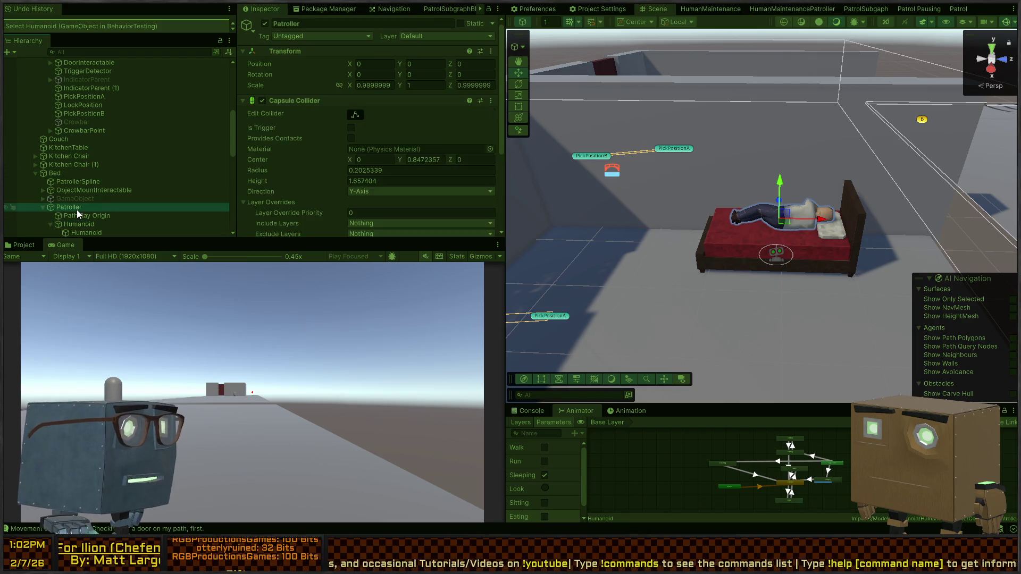
scroll(309, 138, down, 10)
scroll(307, 139, up, 3)
mouse_move(532, 133)
mouse_down()
mouse_move(543, 122)
mouse_move(549, 167)
mouse_move(445, 167)
mouse_up()
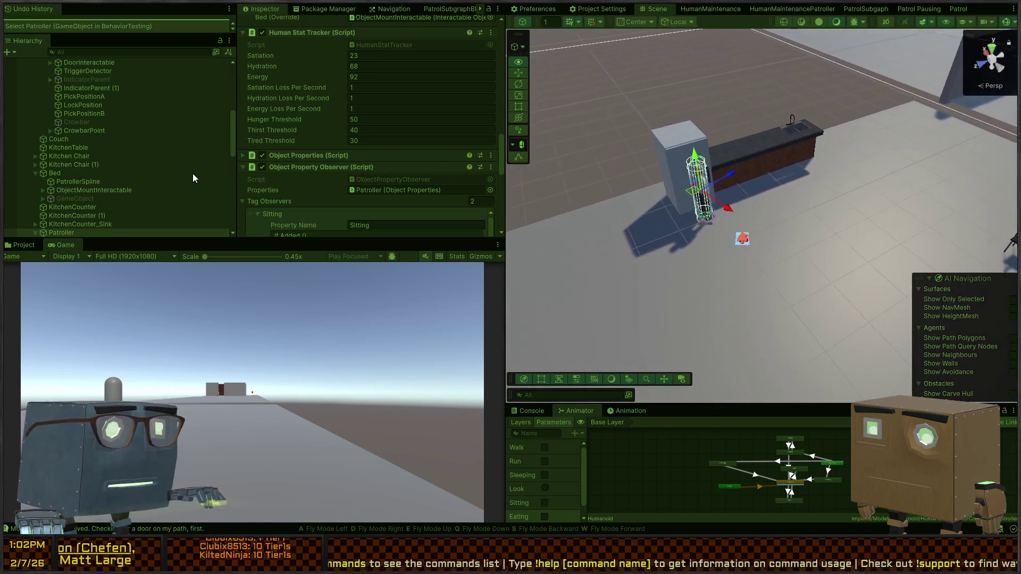
Fly the scene camera around the room toward the table, counter and Patroller
key(d)
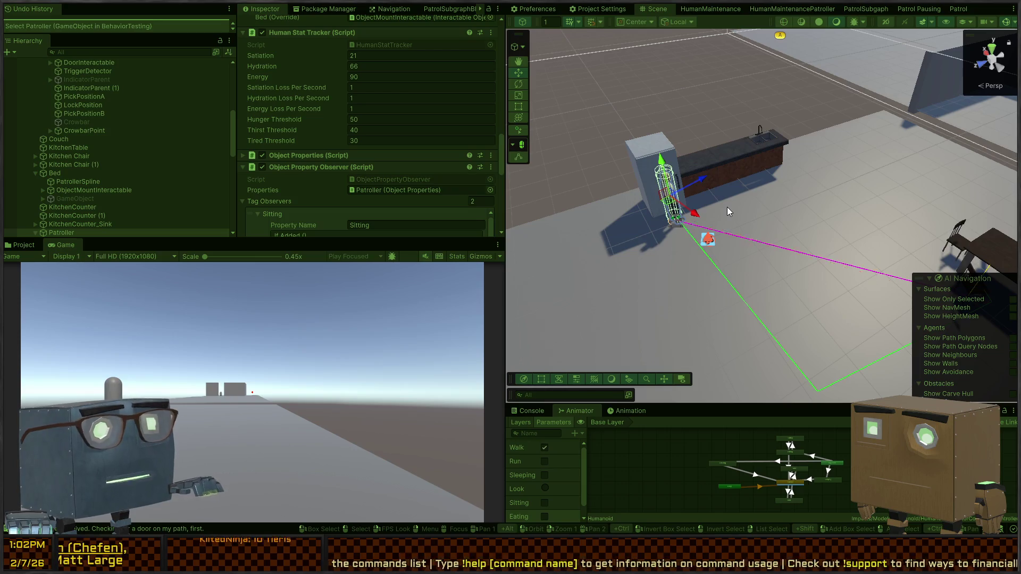
key(d)
drag(765, 194, 742, 185)
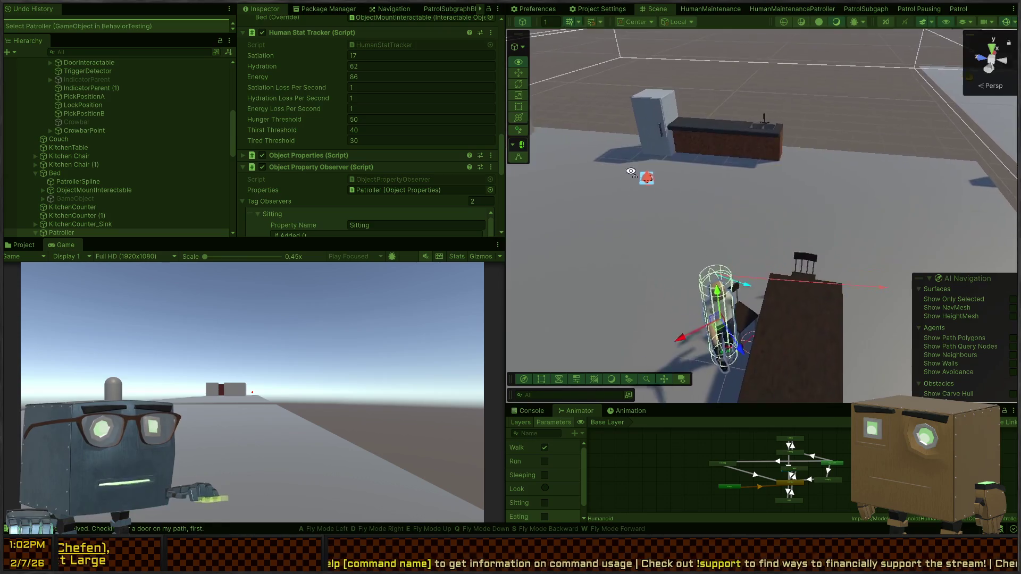
drag(629, 207, 732, 223)
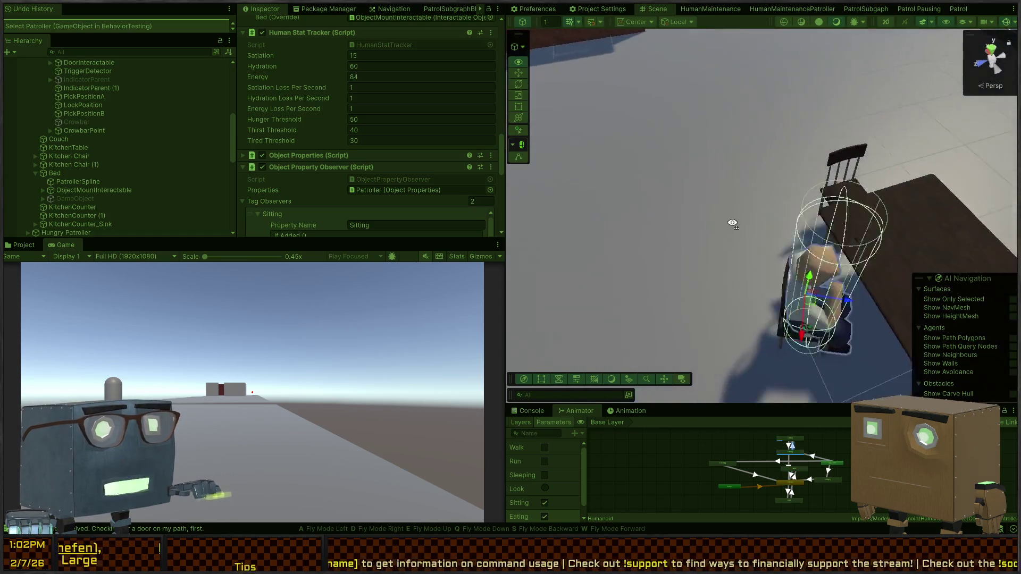
key(s)
mouse_move(775, 154)
mouse_down()
mouse_move(750, 155)
mouse_move(704, 209)
mouse_move(770, 186)
mouse_move(750, 189)
mouse_move(945, 189)
mouse_move(631, 158)
mouse_move(902, 139)
mouse_move(665, 164)
mouse_move(660, 218)
mouse_move(765, 215)
mouse_move(712, 209)
mouse_move(730, 150)
mouse_up()
key(w)
key(s)
key(s)
key(w)
key(s)
key(w)
key(s)
key(w)
mouse_move(718, 229)
mouse_down()
mouse_move(739, 251)
mouse_move(810, 246)
mouse_move(742, 285)
mouse_move(750, 199)
mouse_move(737, 205)
mouse_up()
Inspect PickPositionA, the door, Humanoid and Patroller, then stop Play mode
click(728, 282)
click(736, 205)
click(646, 159)
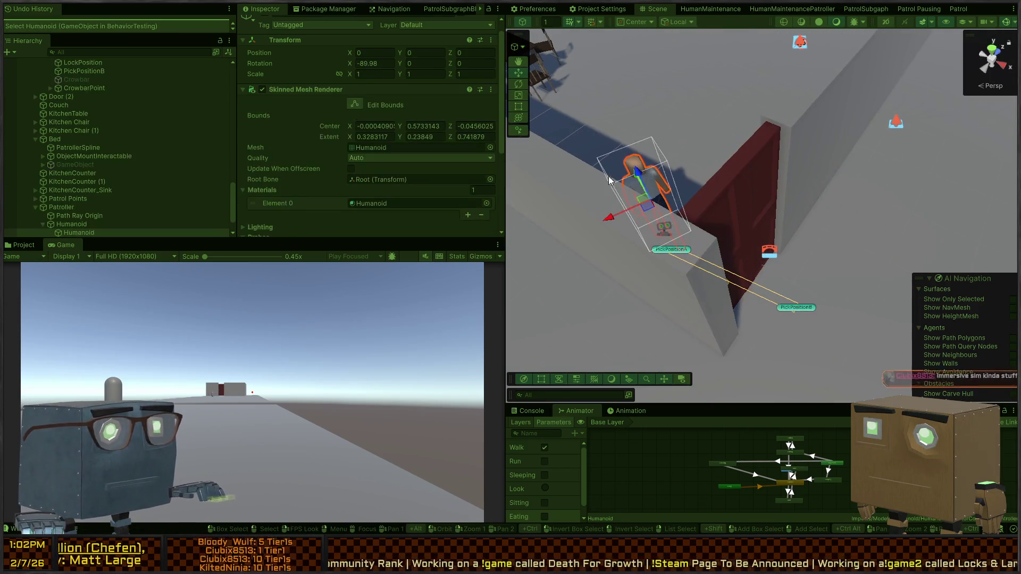
scroll(88, 120, down, 2)
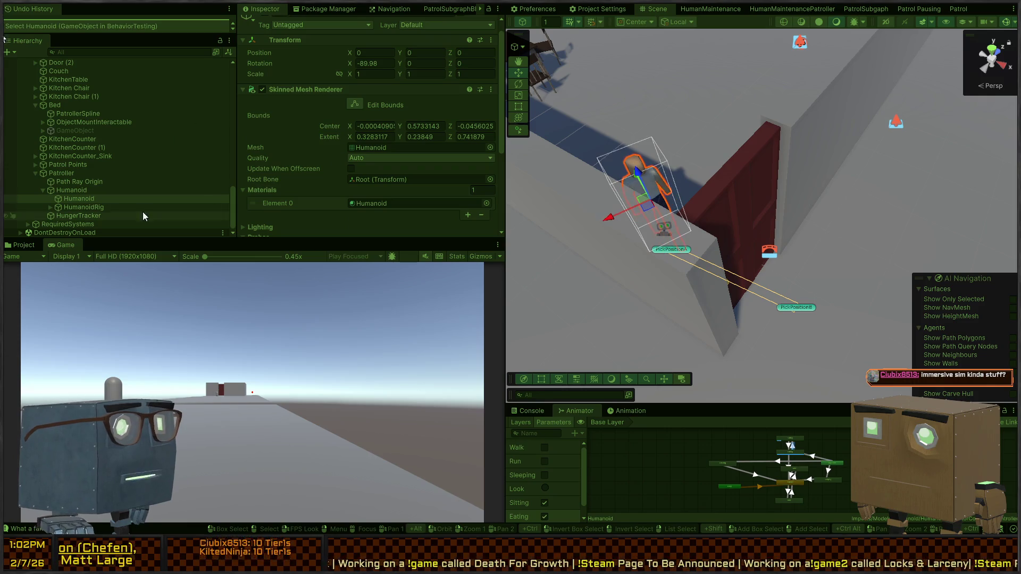
click(85, 190)
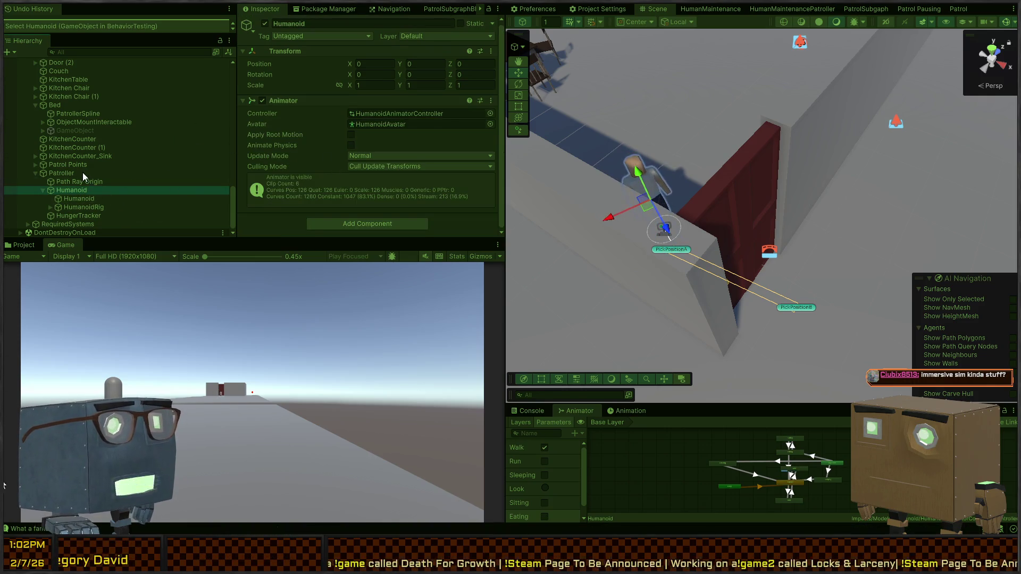
click(80, 172)
scroll(301, 119, down, 5)
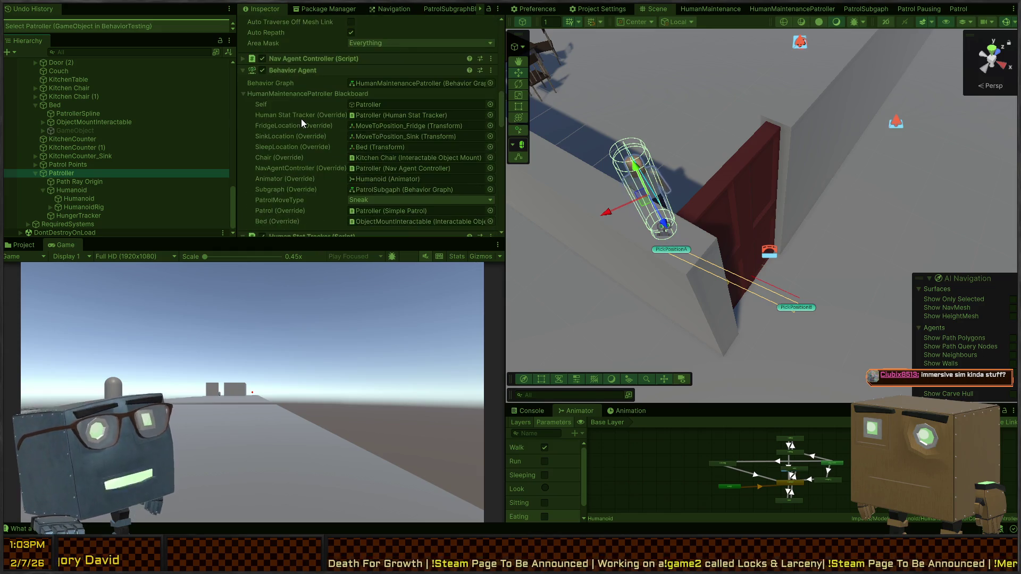
scroll(301, 120, up, 5)
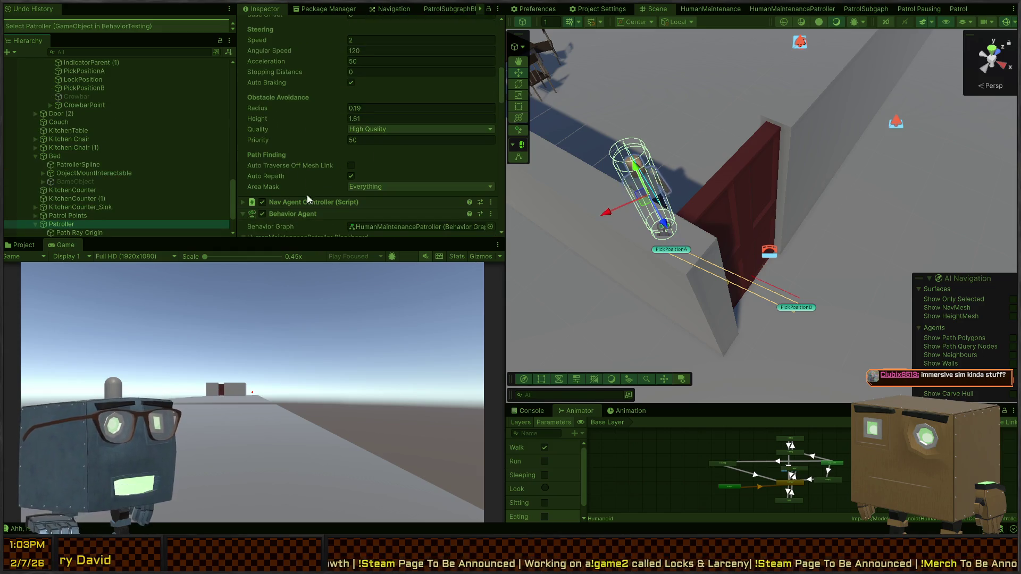
scroll(314, 189, up, 2)
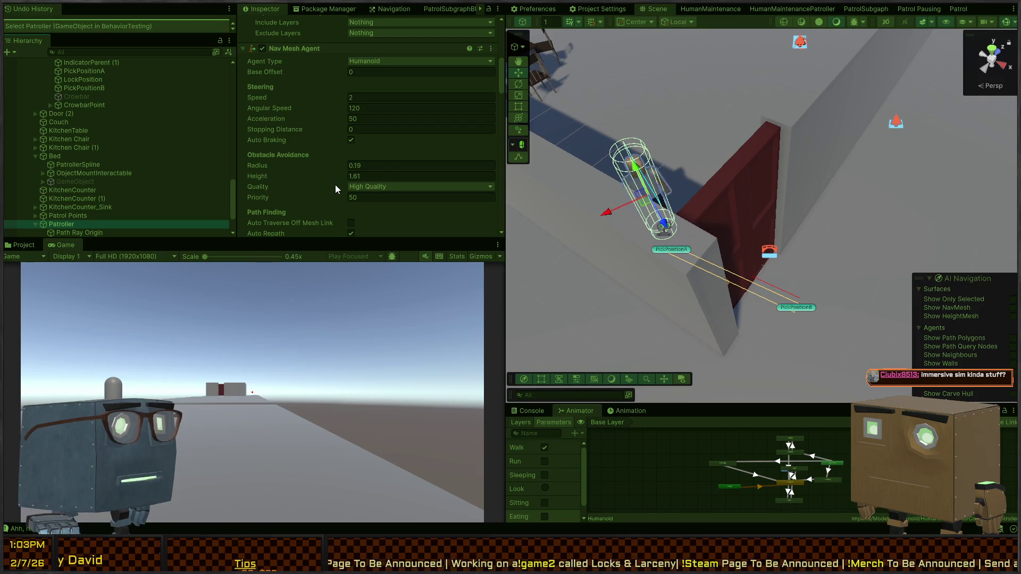
key(ctrl+p)
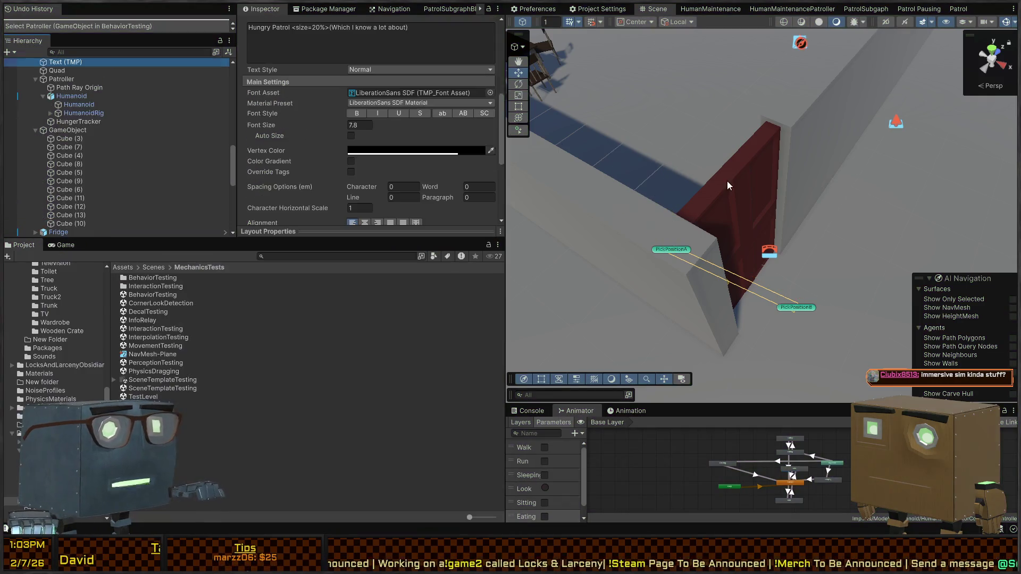
key(w)
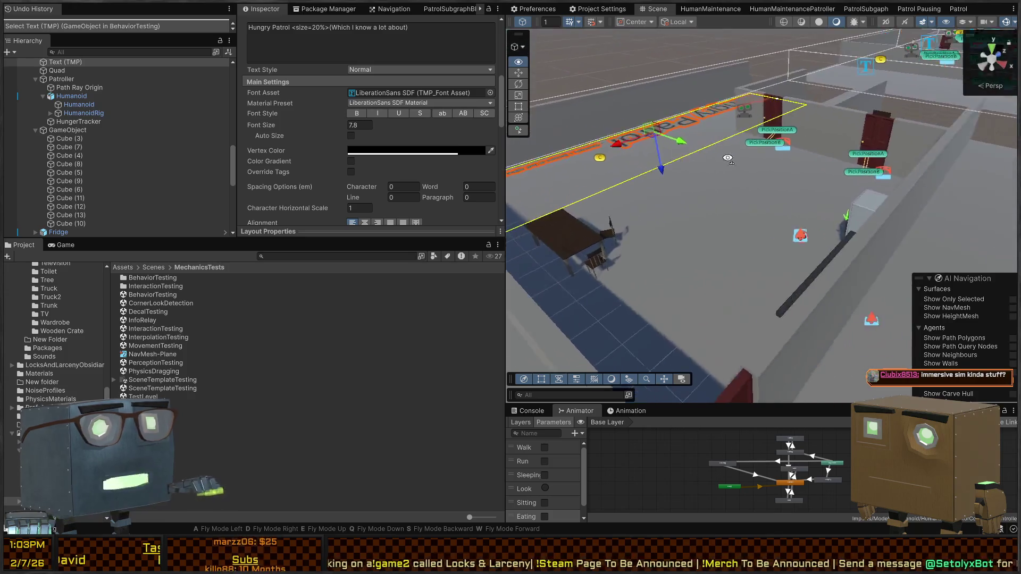
key(w)
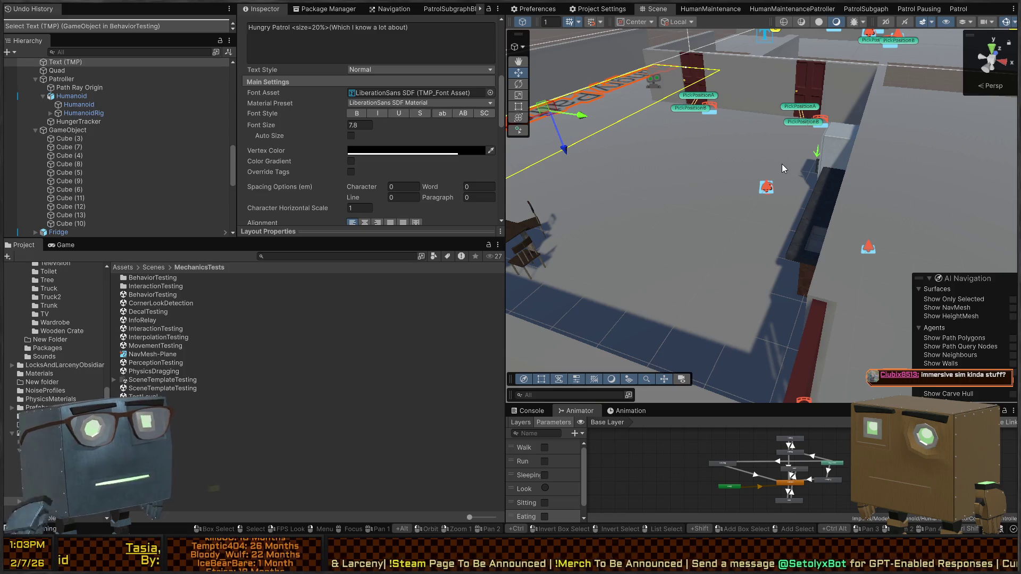
mouse_move(878, 124)
mouse_down()
mouse_move(797, 155)
mouse_move(887, 169)
mouse_up()
key(w)
key(a)
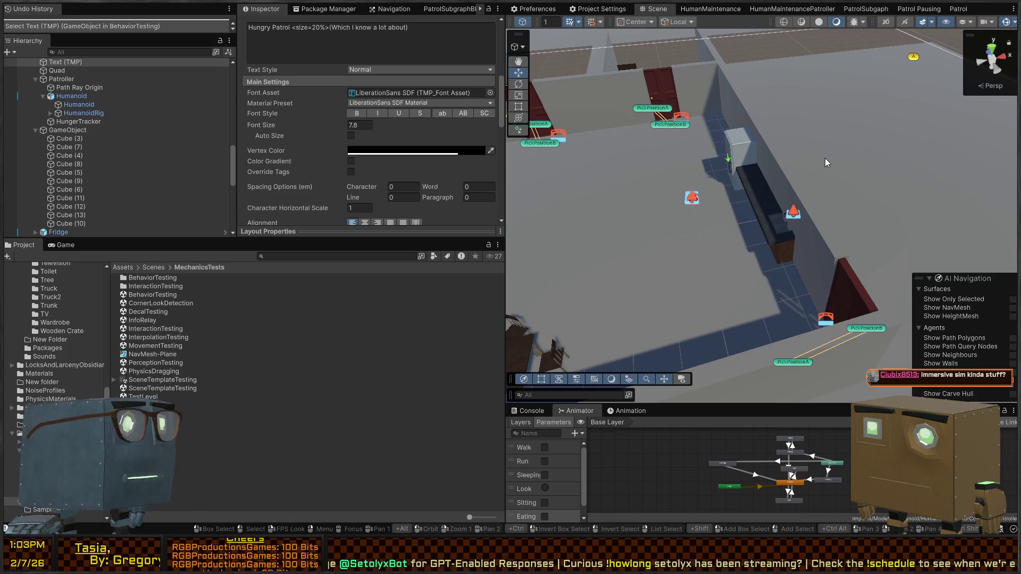
mouse_move(804, 151)
mouse_down()
mouse_move(589, 129)
mouse_move(914, 149)
mouse_move(839, 152)
mouse_move(879, 160)
mouse_up()
drag(771, 161, 672, 142)
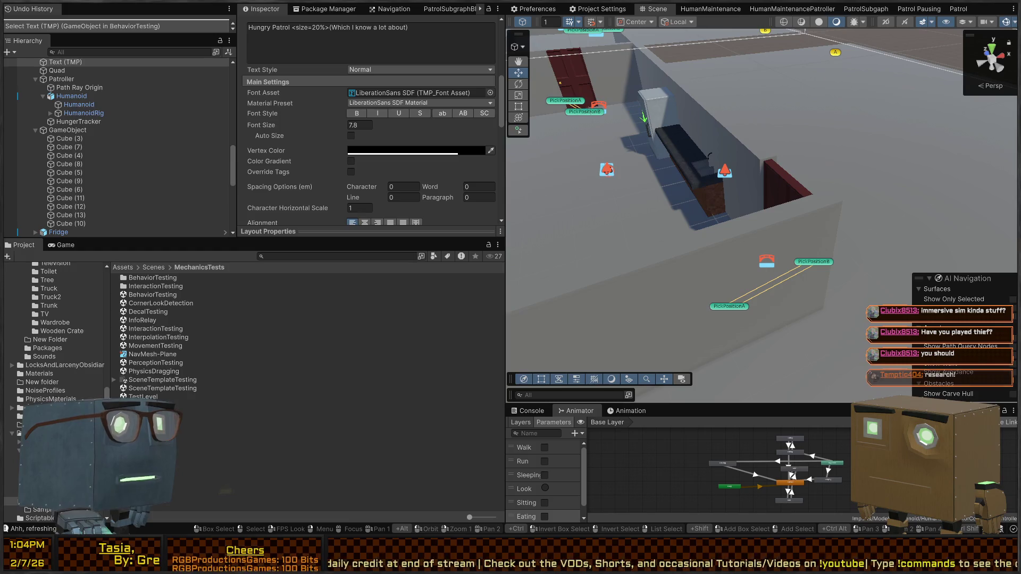
key(f)
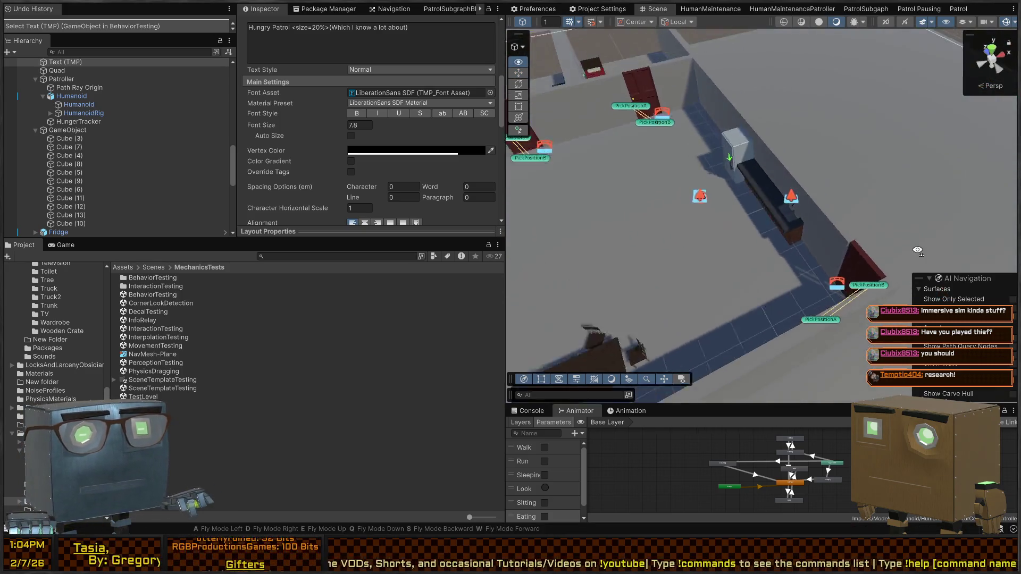
Fly the view over the rooms around the Hungry Patrol text box, then deselect it
mouse_move(885, 245)
mouse_down()
mouse_move(993, 199)
mouse_move(11, 199)
mouse_move(27, 196)
mouse_move(14, 190)
mouse_move(8, 199)
mouse_move(750, 173)
mouse_move(721, 196)
mouse_move(772, 168)
mouse_up()
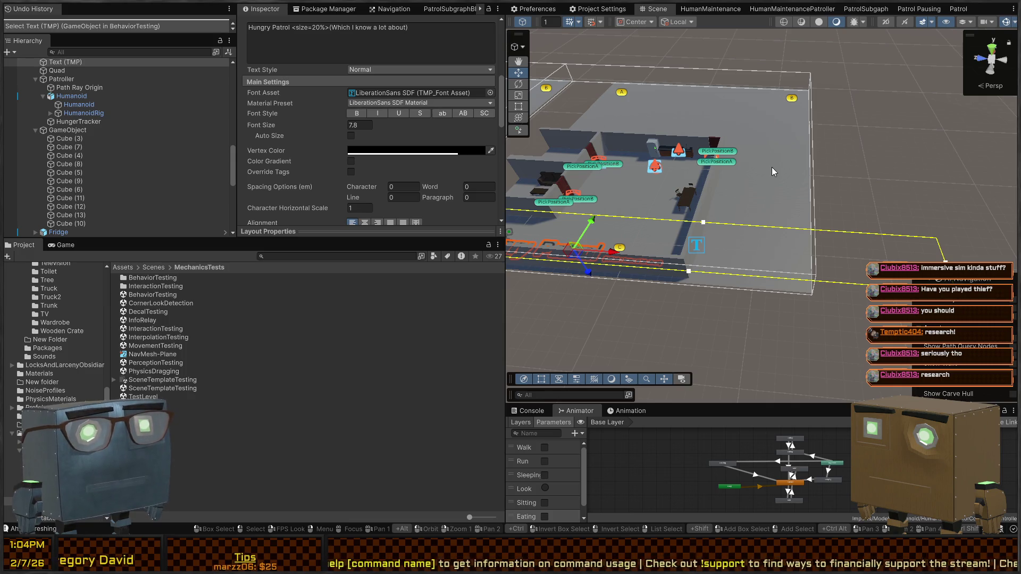
mouse_move(771, 167)
mouse_down()
mouse_move(883, 129)
mouse_move(743, 114)
mouse_move(933, 136)
mouse_move(921, 138)
mouse_up()
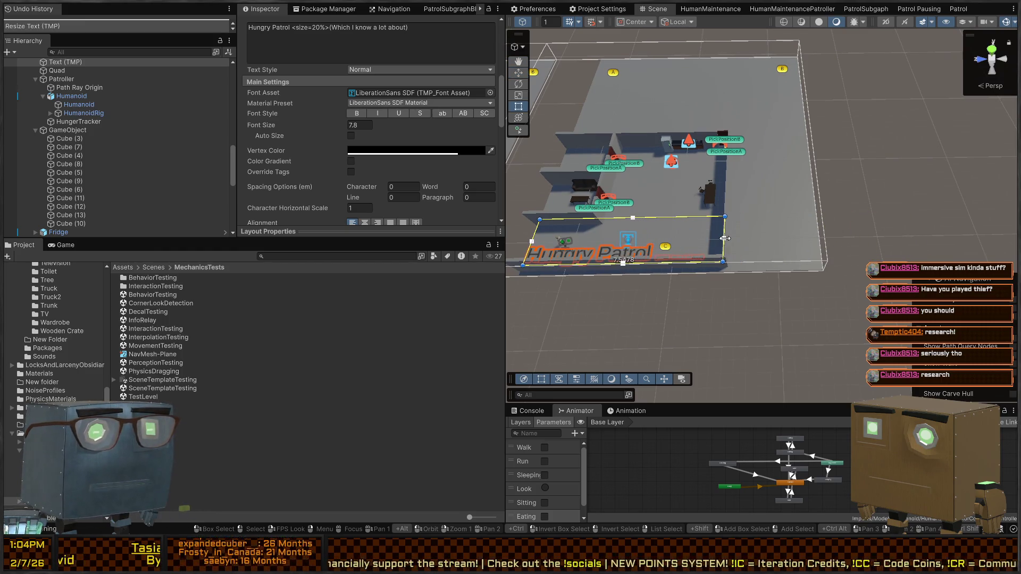
mouse_move(757, 265)
mouse_down()
mouse_move(794, 215)
mouse_move(835, 318)
mouse_move(764, 223)
mouse_up()
click(836, 318)
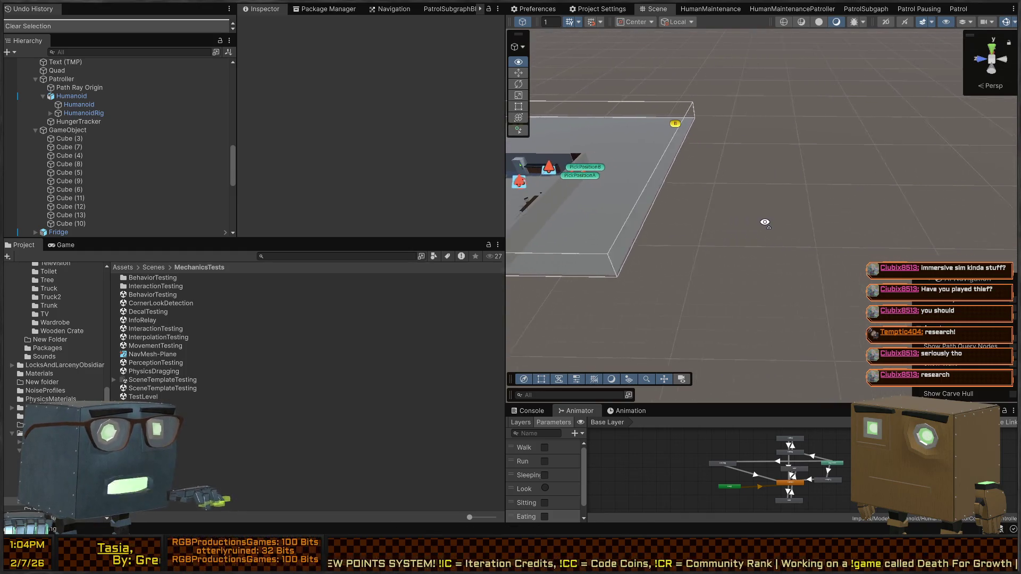
click(636, 210)
scroll(69, 85, up, 5)
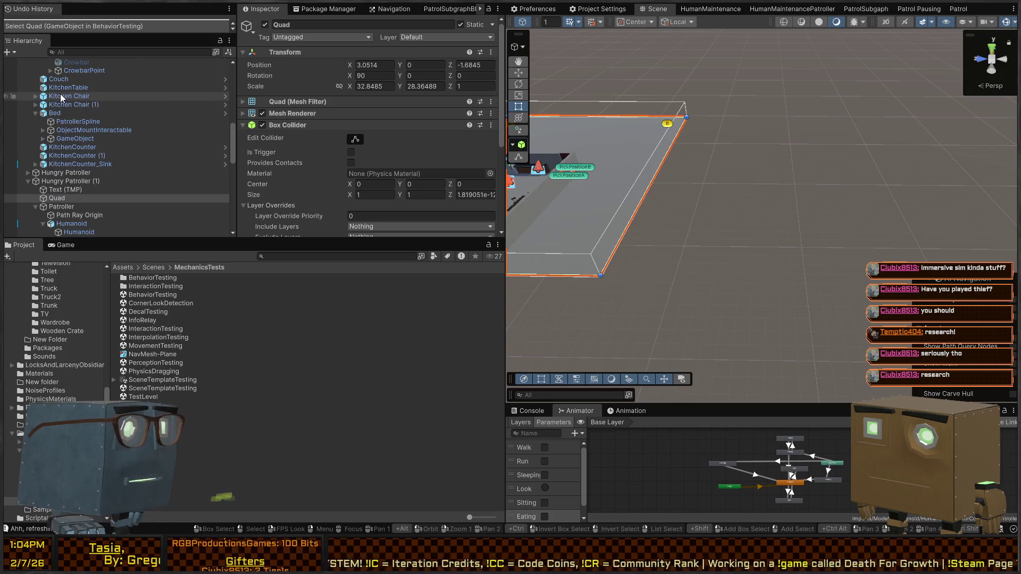
click(43, 182)
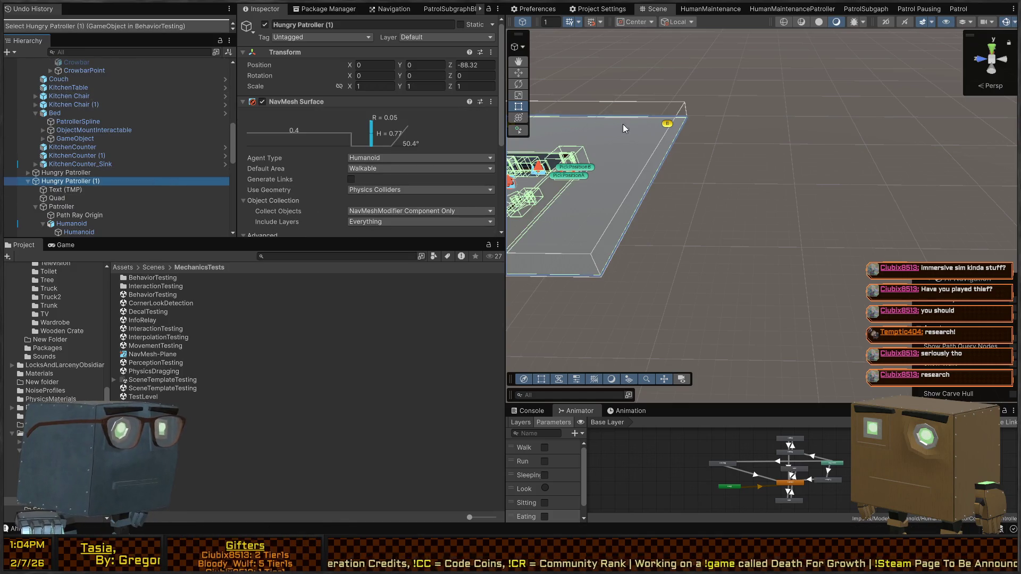
key(ctrl+v)
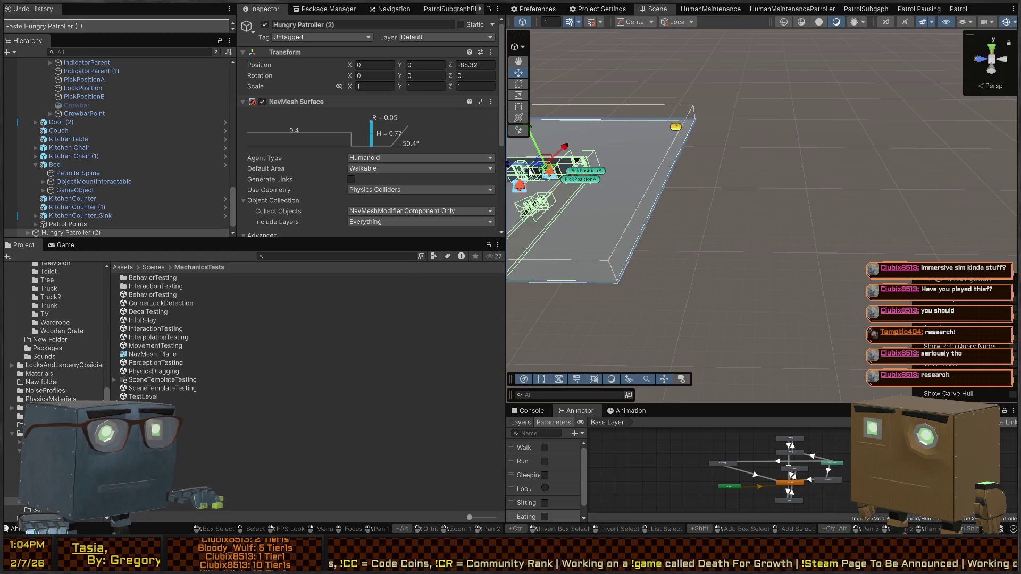
key(ctrl+z)
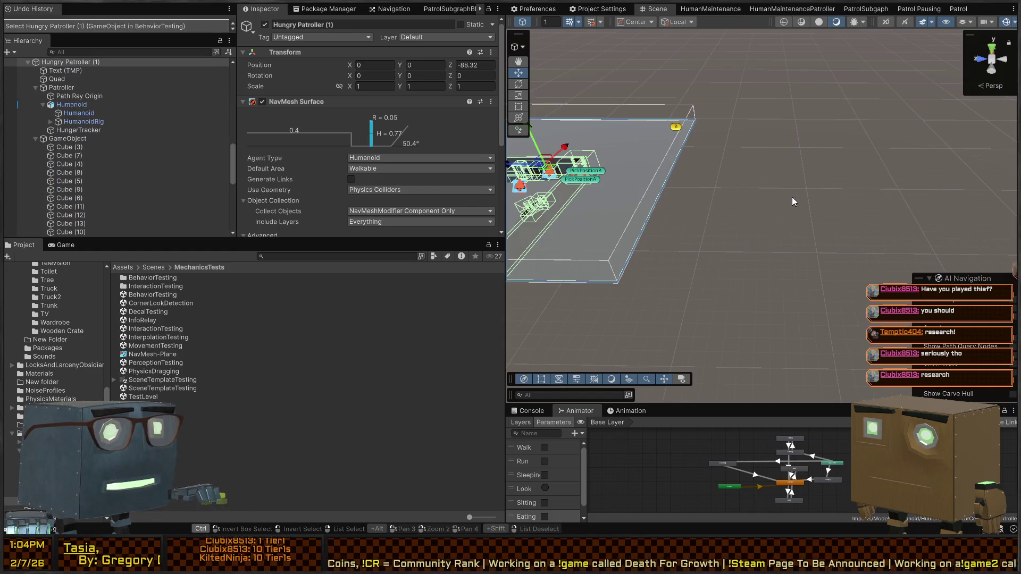
mouse_move(793, 197)
mouse_down()
mouse_move(669, 166)
mouse_move(607, 190)
mouse_move(817, 211)
mouse_move(801, 246)
mouse_move(797, 235)
mouse_up()
Delete the Patroller character inside the Hungry Patroller (1) group
click(579, 268)
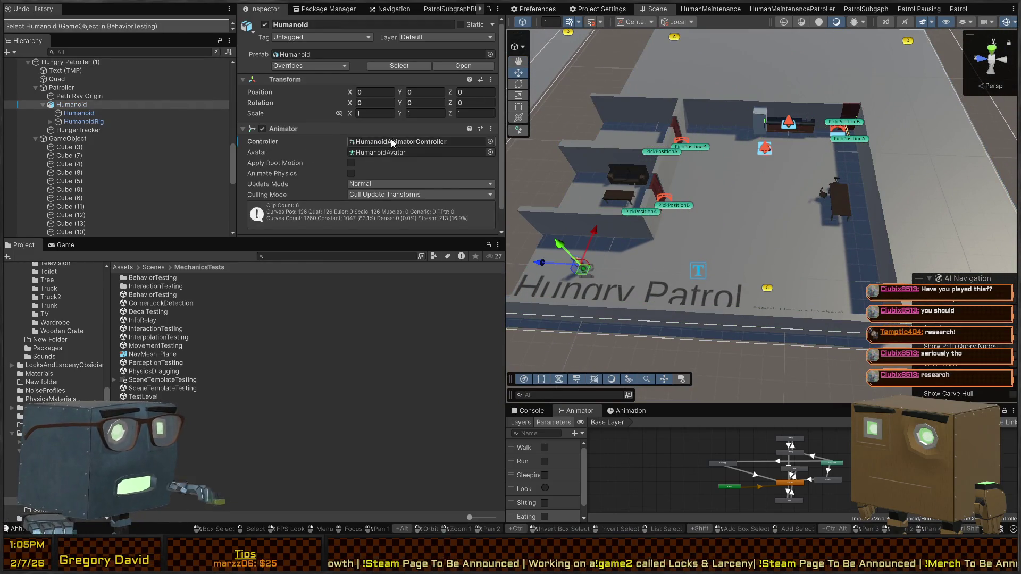
scroll(364, 153, down, 2)
click(64, 89)
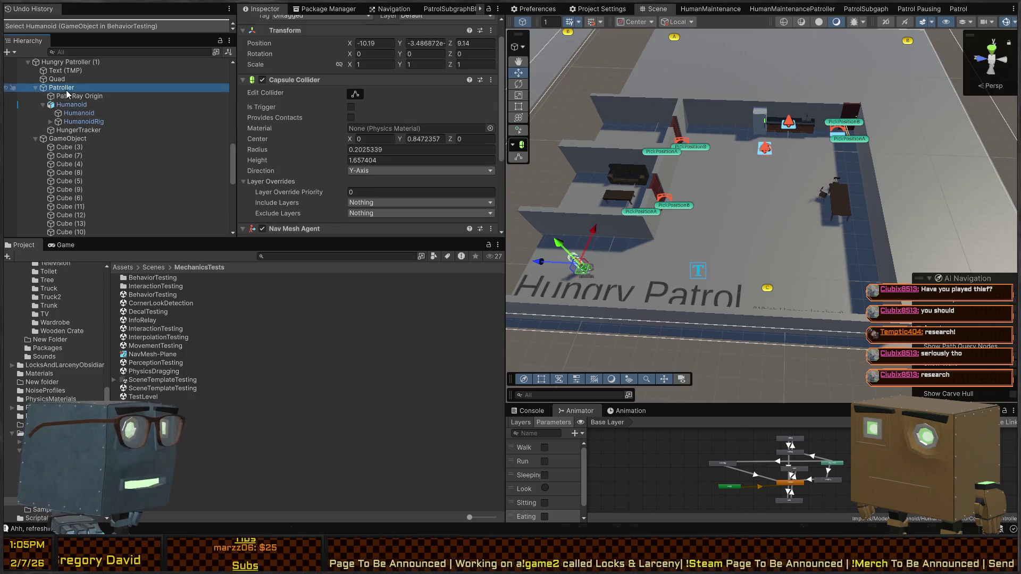
scroll(359, 132, down, 10)
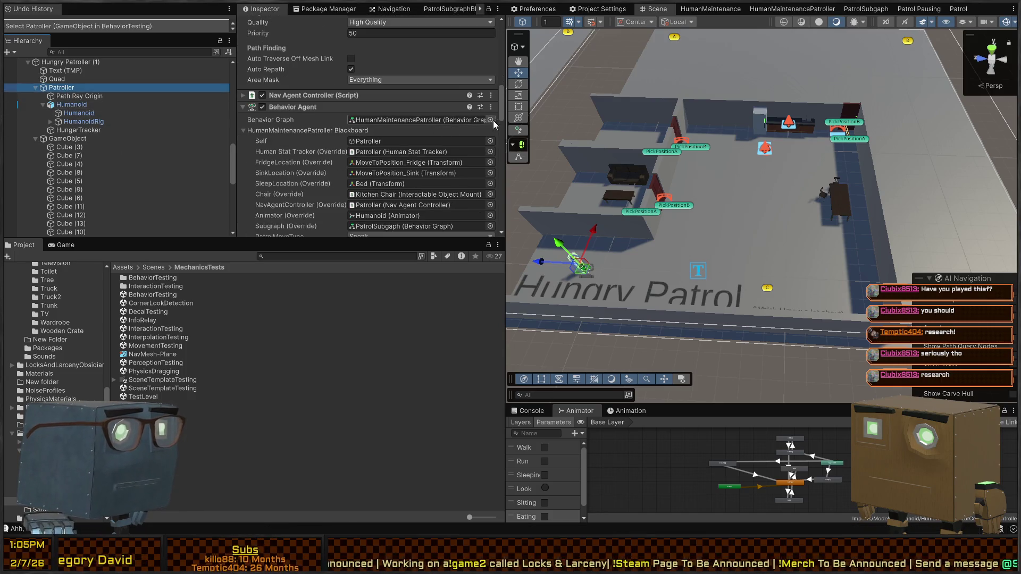
mouse_move(638, 176)
mouse_down()
mouse_move(691, 204)
mouse_move(863, 233)
mouse_move(840, 263)
mouse_up()
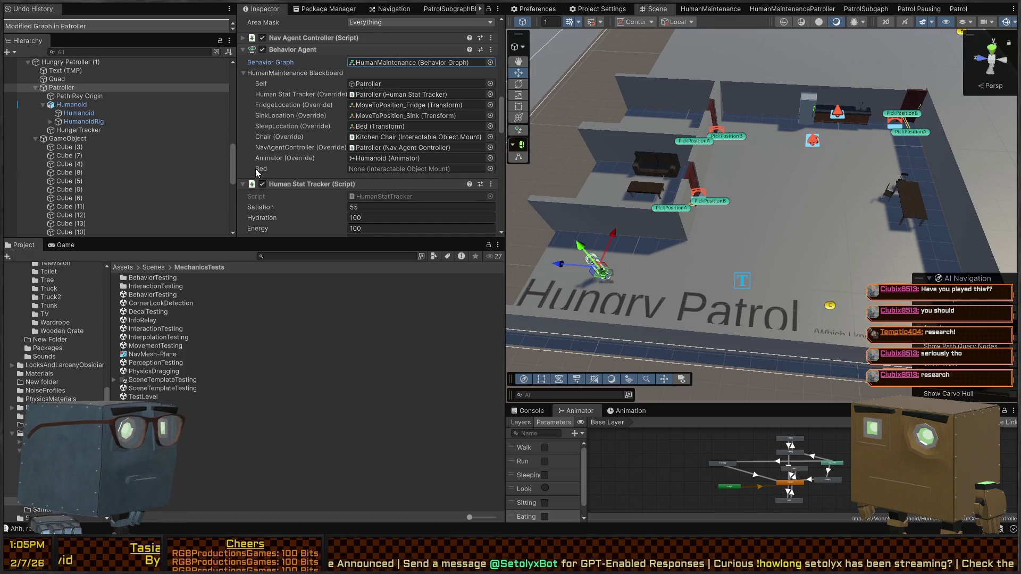
mouse_move(609, 175)
mouse_down()
mouse_move(595, 147)
mouse_move(665, 294)
mouse_up()
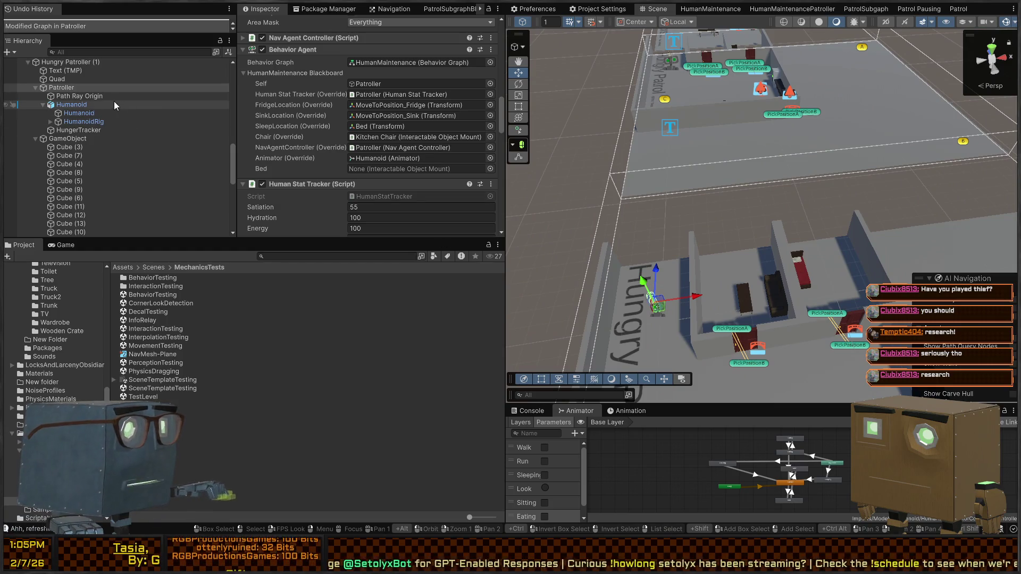
click(79, 80)
key(Delete)
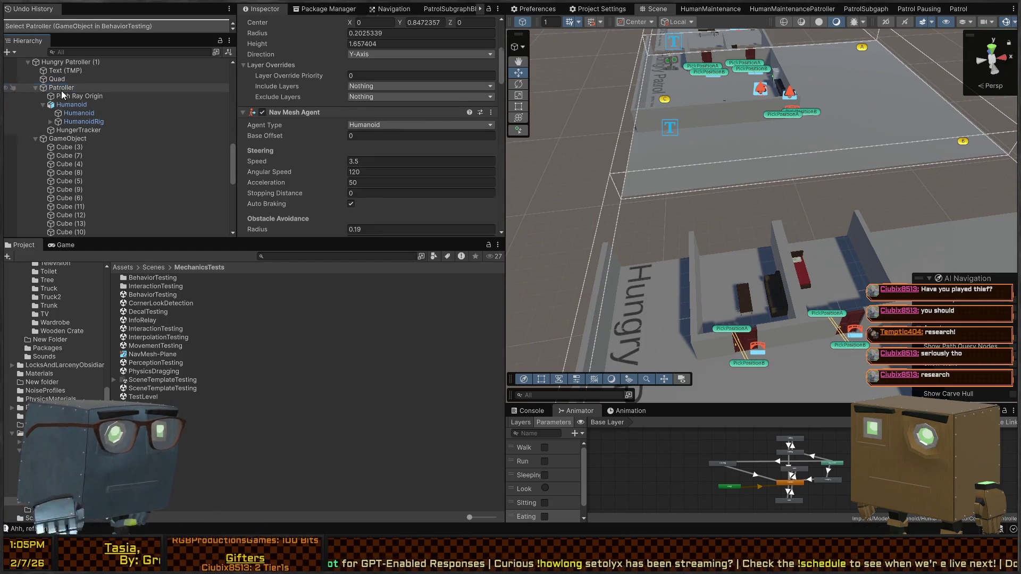
scroll(692, 106, up, 5)
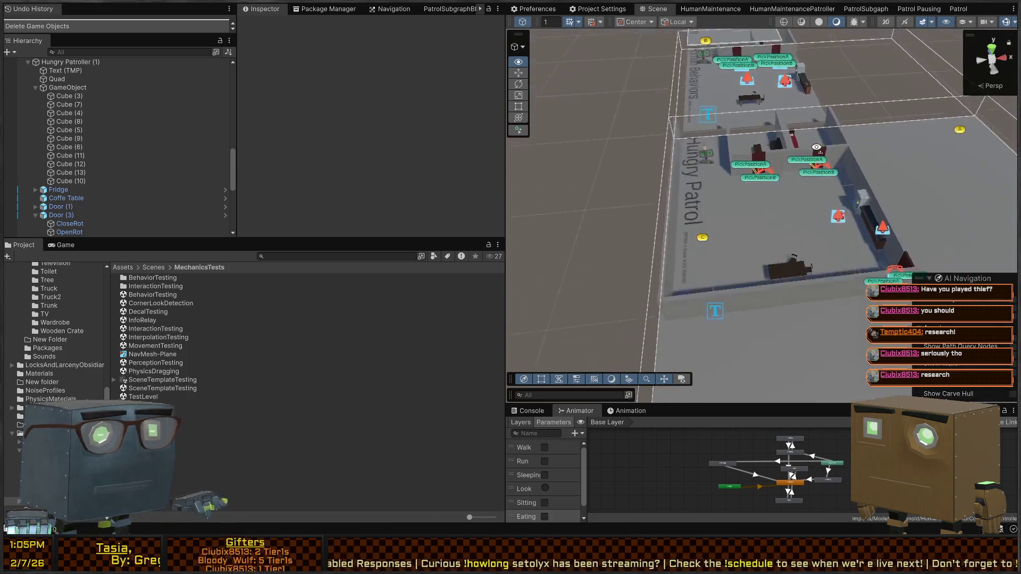
Select the Patroller under the HumanBehaviors group
click(673, 180)
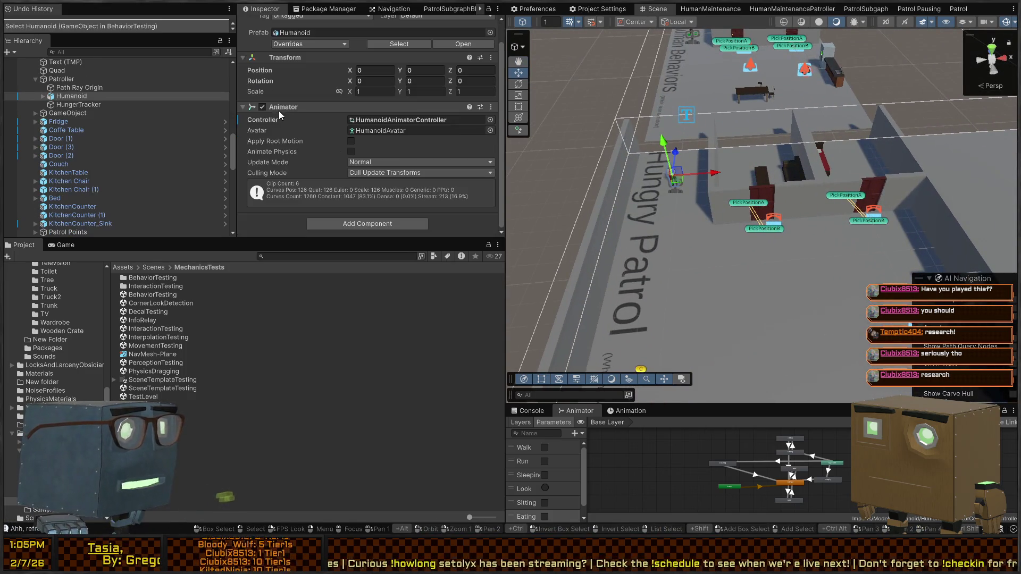
click(61, 79)
scroll(313, 125, down, 10)
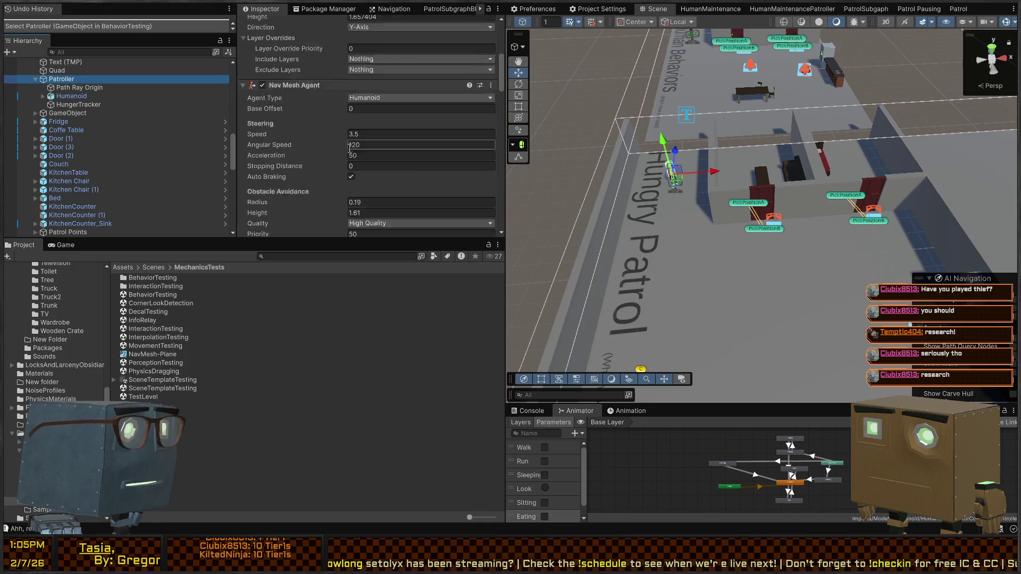
scroll(308, 124, down, 10)
scroll(309, 140, up, 7)
mouse_move(665, 176)
mouse_down()
mouse_move(736, 204)
mouse_move(703, 228)
mouse_move(862, 235)
mouse_move(968, 282)
mouse_up()
click(704, 228)
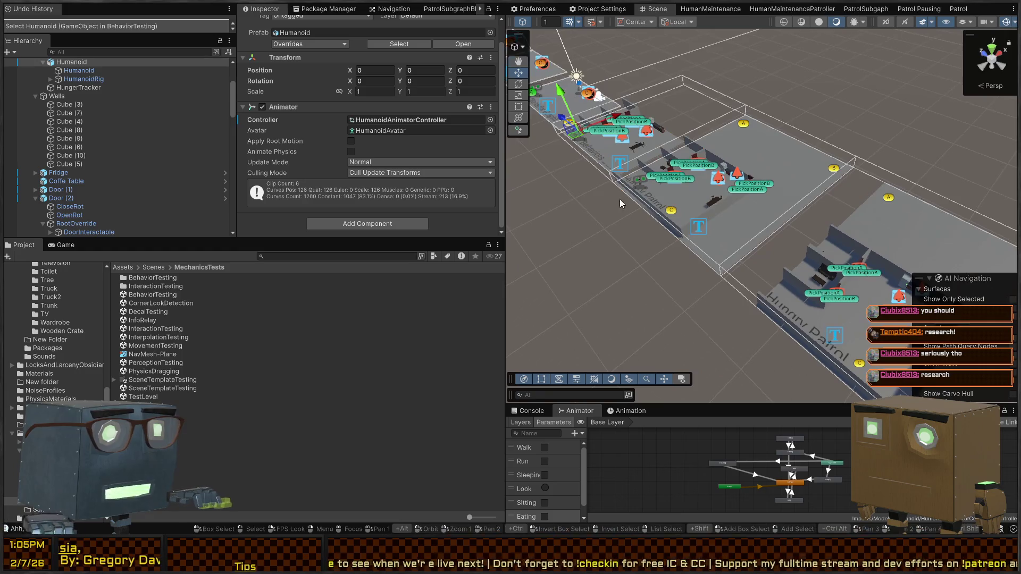
scroll(94, 106, up, 4)
click(59, 139)
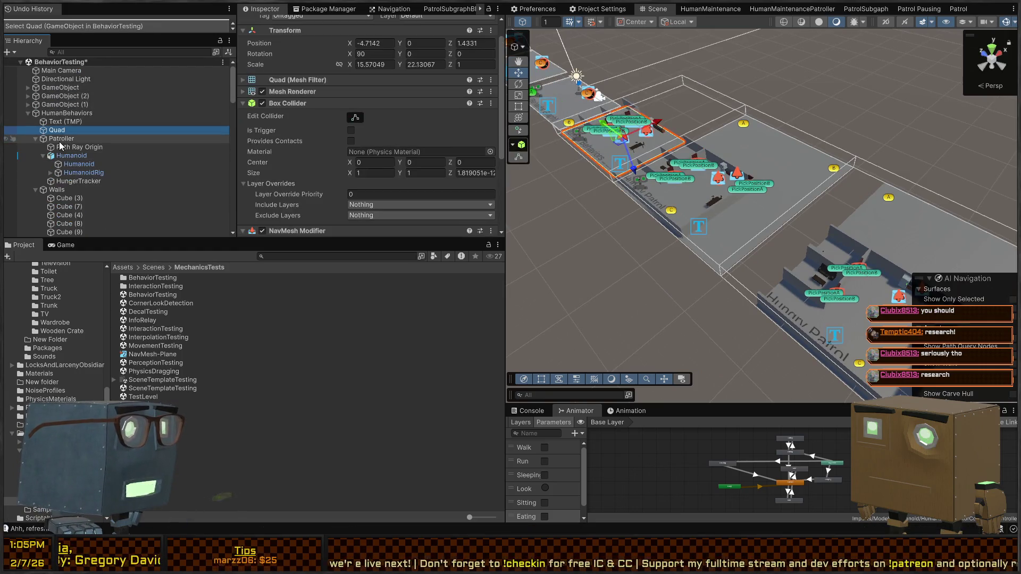
Paste a copy as Patroller (1), frame it, and move it to the Hierarchy root
mouse_move(737, 195)
mouse_down()
mouse_move(757, 209)
mouse_move(609, 136)
mouse_up()
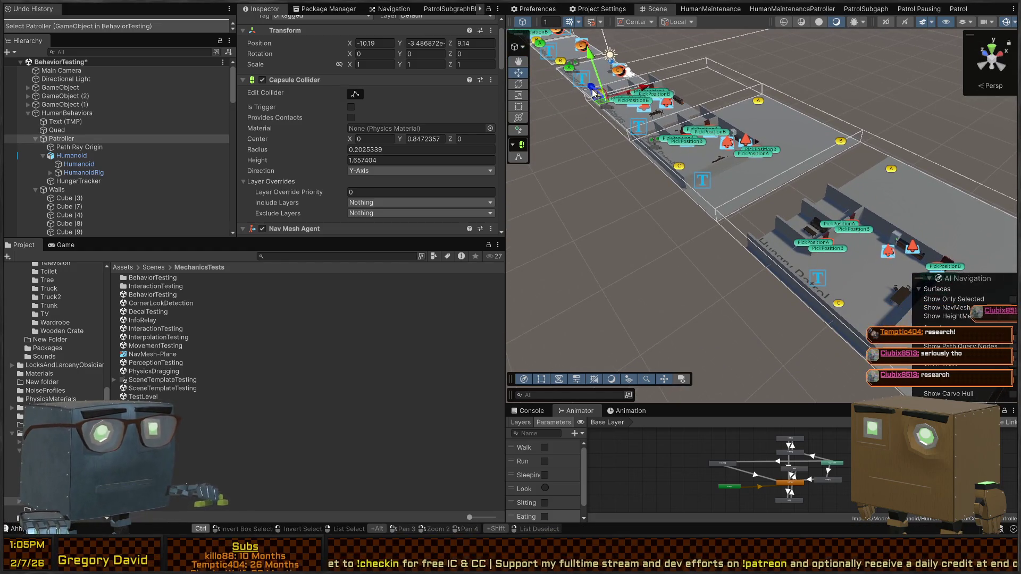
key(ctrl+v)
key(f)
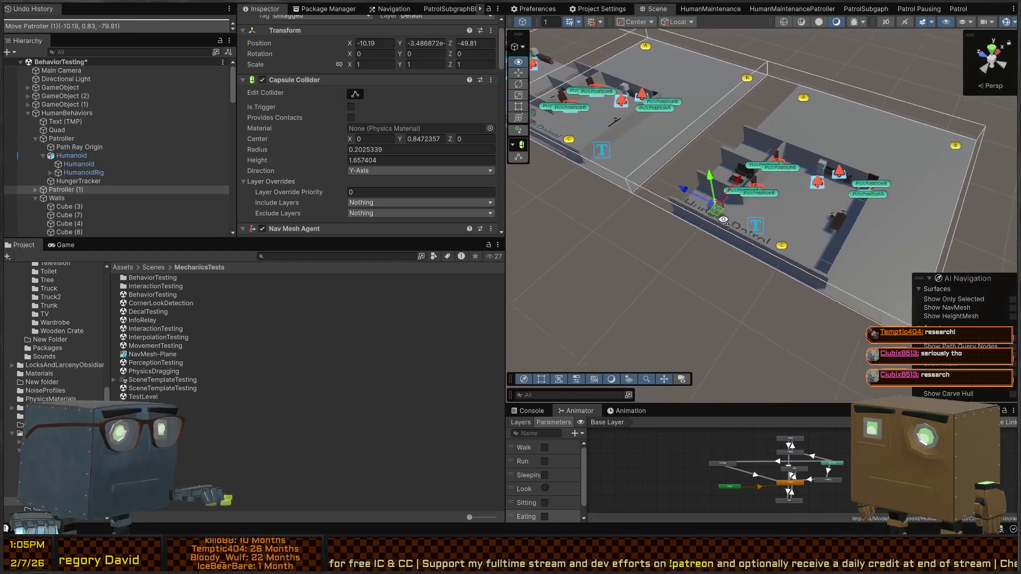
drag(688, 204, 348, 243)
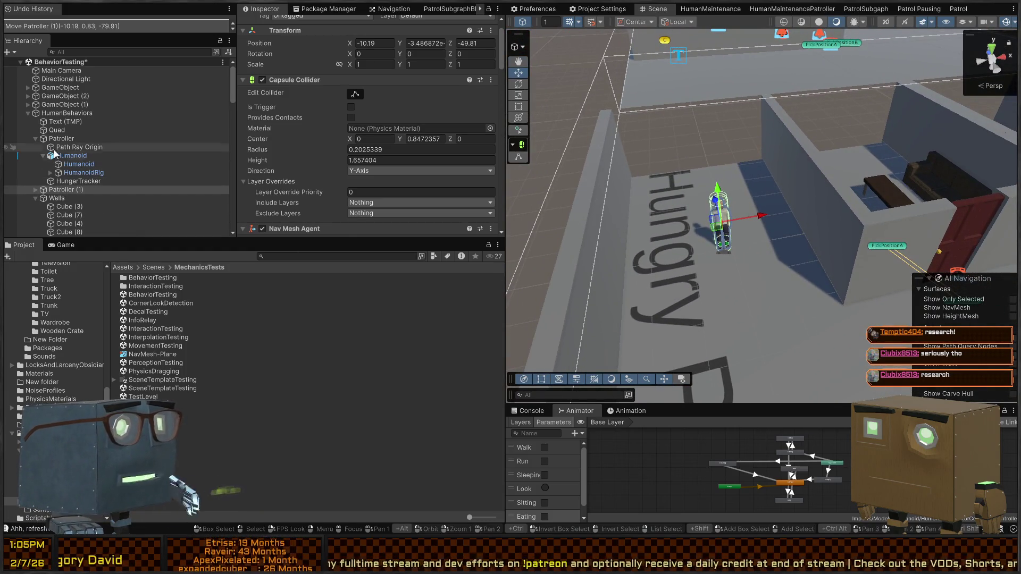
scroll(59, 185, down, 2)
scroll(59, 185, down, 5)
scroll(62, 187, up, 7)
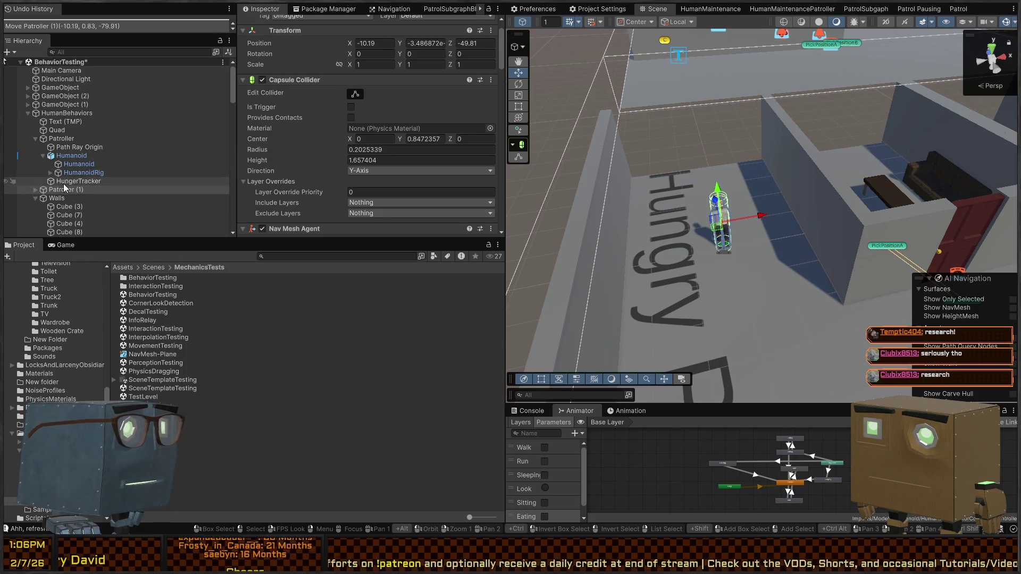
drag(10, 114, 11, 113)
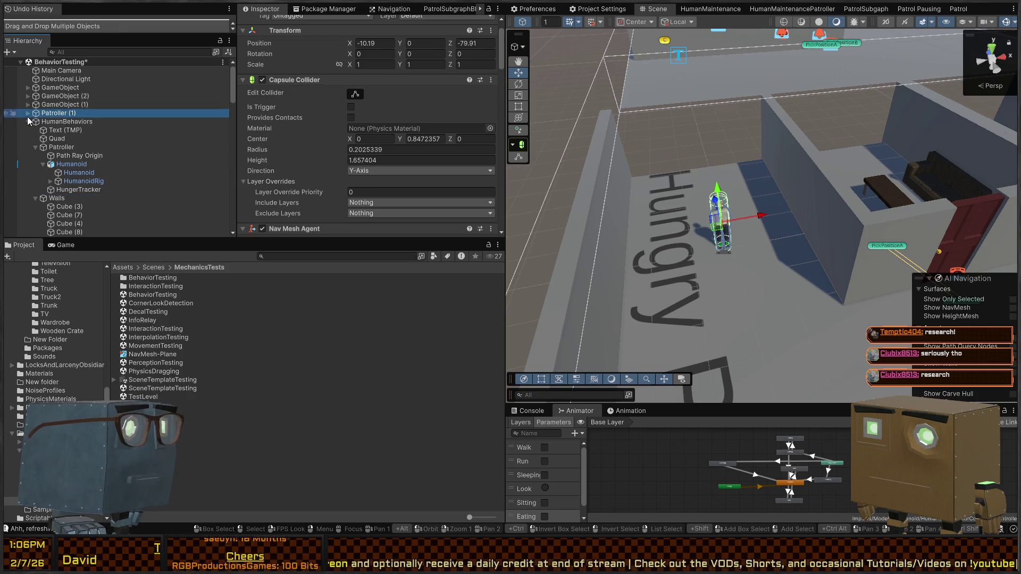
Parent Patroller (1) under Hungry Patroller (1), below Patrol Points
click(28, 121)
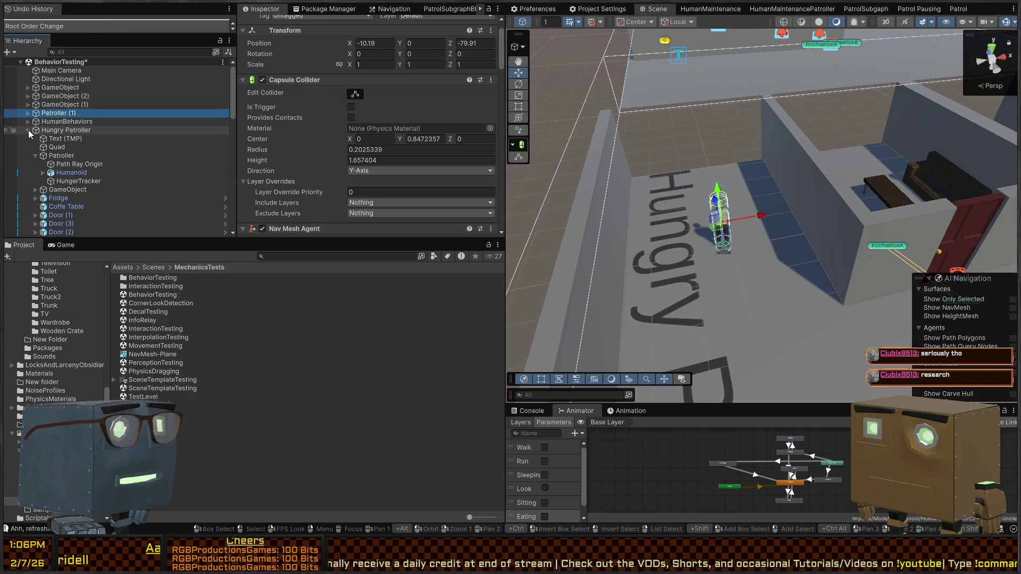
click(28, 130)
click(27, 138)
click(27, 138)
click(66, 139)
click(46, 114)
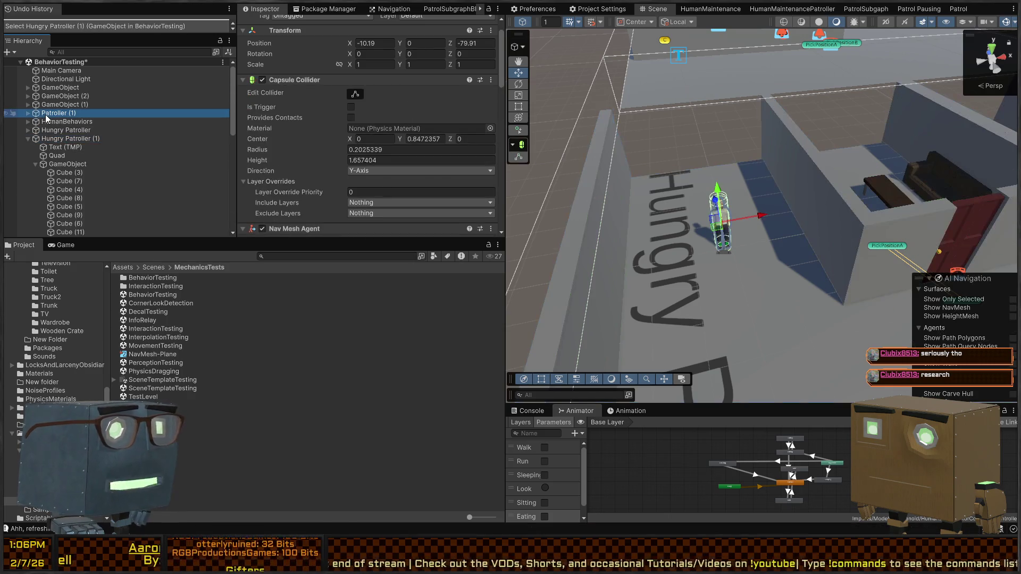
mouse_move(74, 149)
mouse_down()
mouse_move(62, 138)
mouse_move(27, 141)
mouse_move(35, 155)
mouse_up()
click(36, 190)
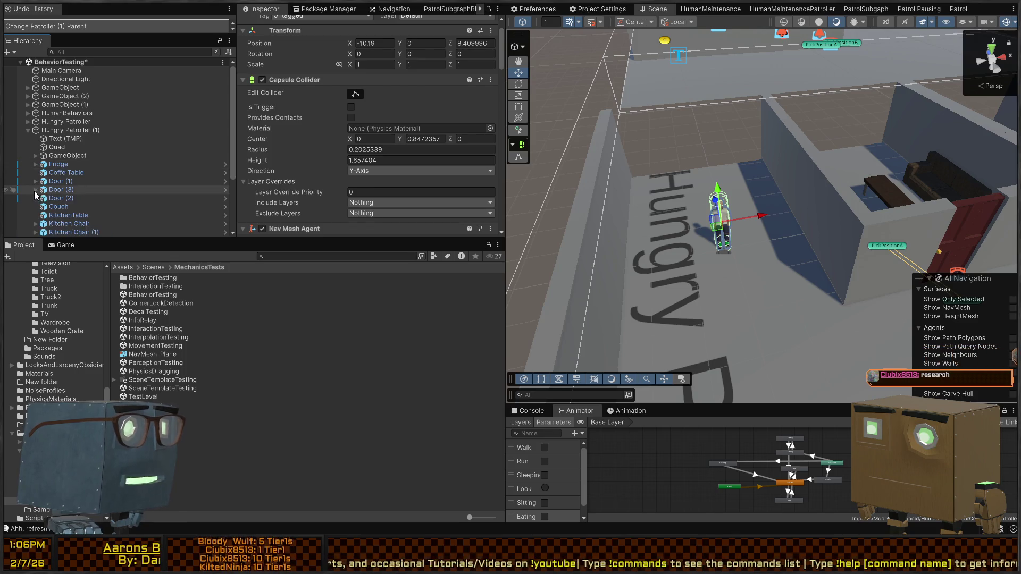
scroll(32, 202, down, 3)
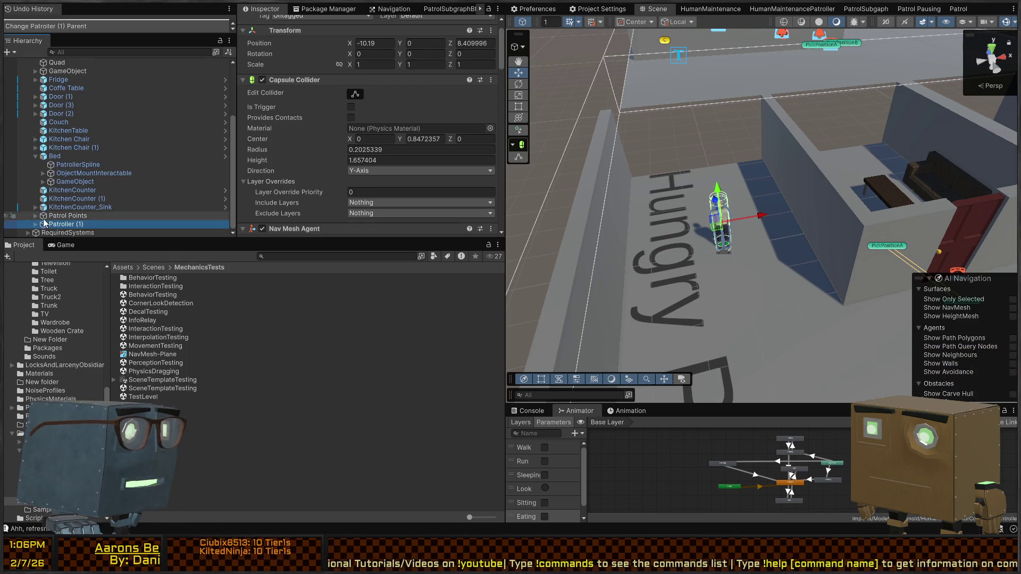
mouse_move(745, 234)
mouse_down()
mouse_move(846, 238)
mouse_move(920, 268)
mouse_up()
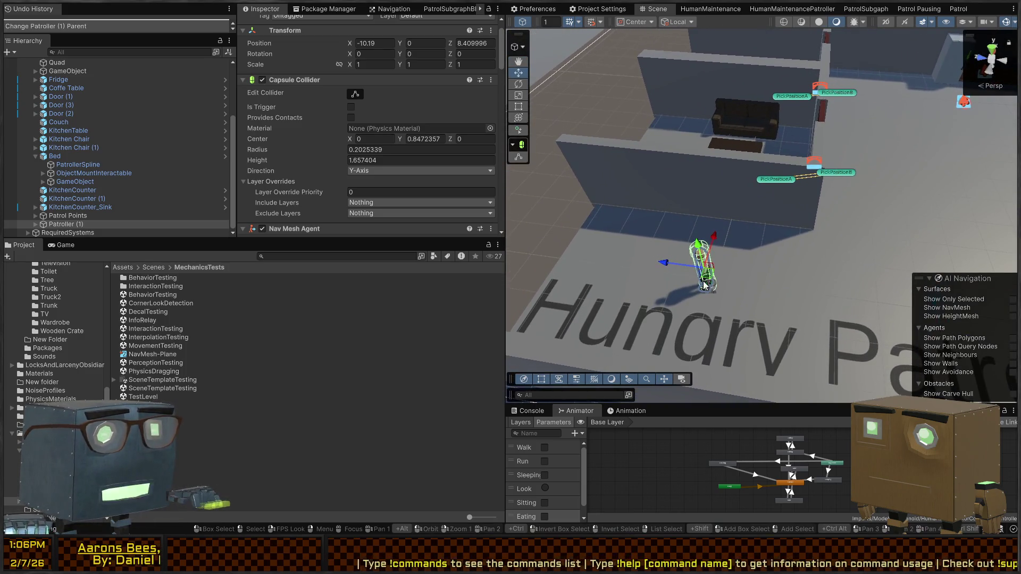
Nudge Patroller (1) onto the test floor and review its Behavior Agent blackboard fields
drag(709, 278, 729, 278)
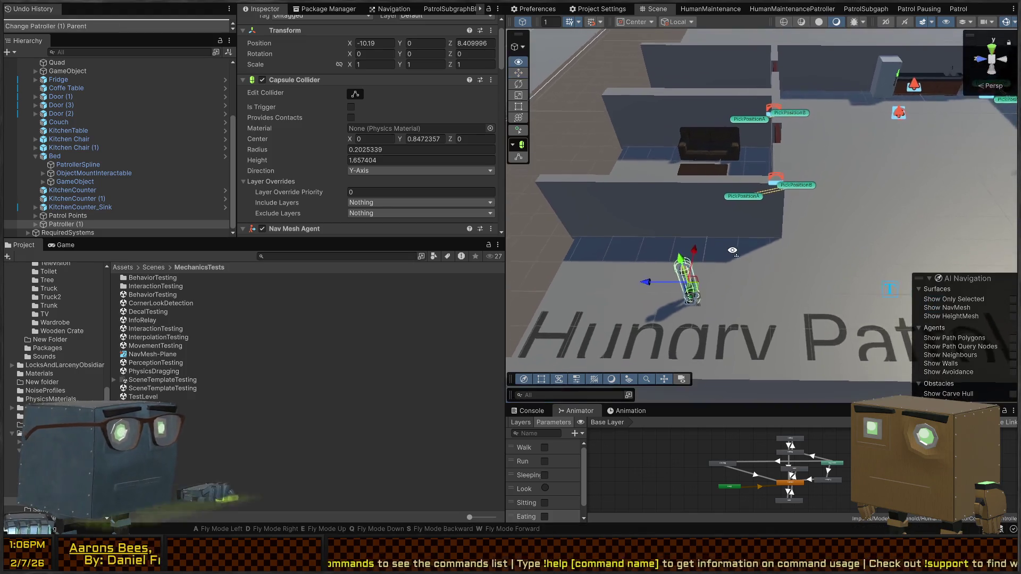
scroll(314, 106, down, 10)
scroll(338, 139, down, 8)
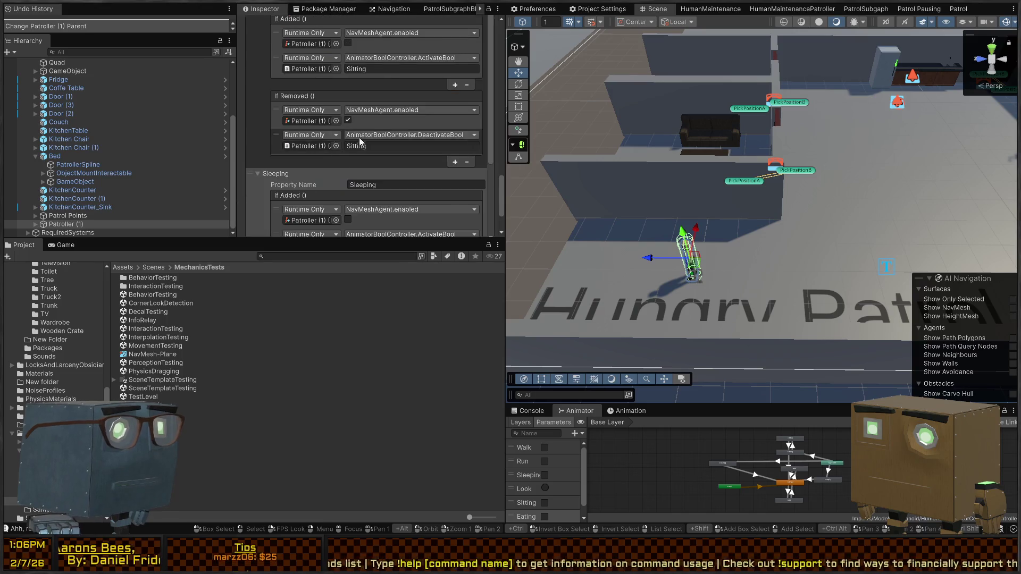
scroll(359, 137, up, 5)
scroll(333, 120, down, 4)
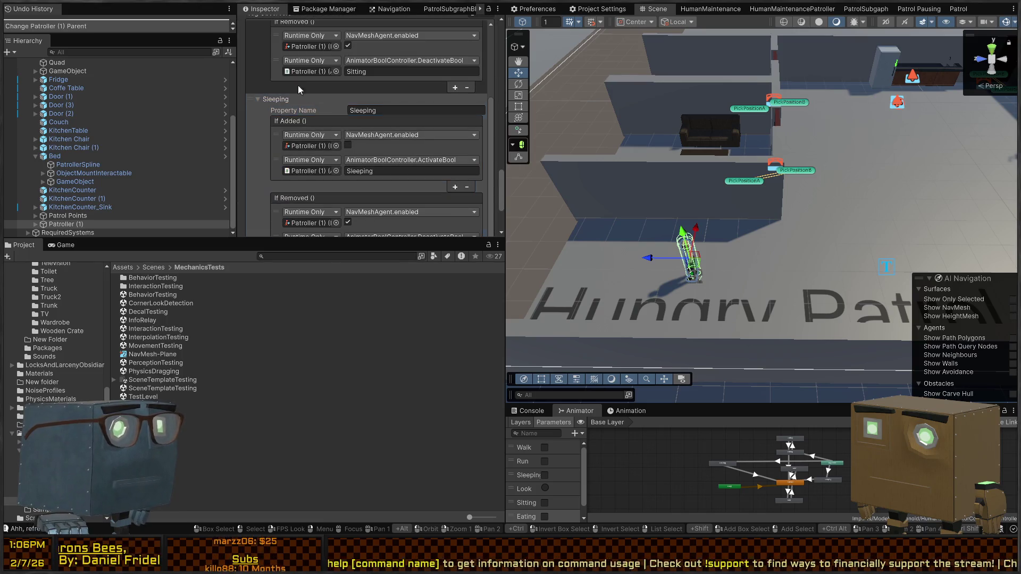
scroll(292, 129, up, 3)
scroll(323, 191, up, 5)
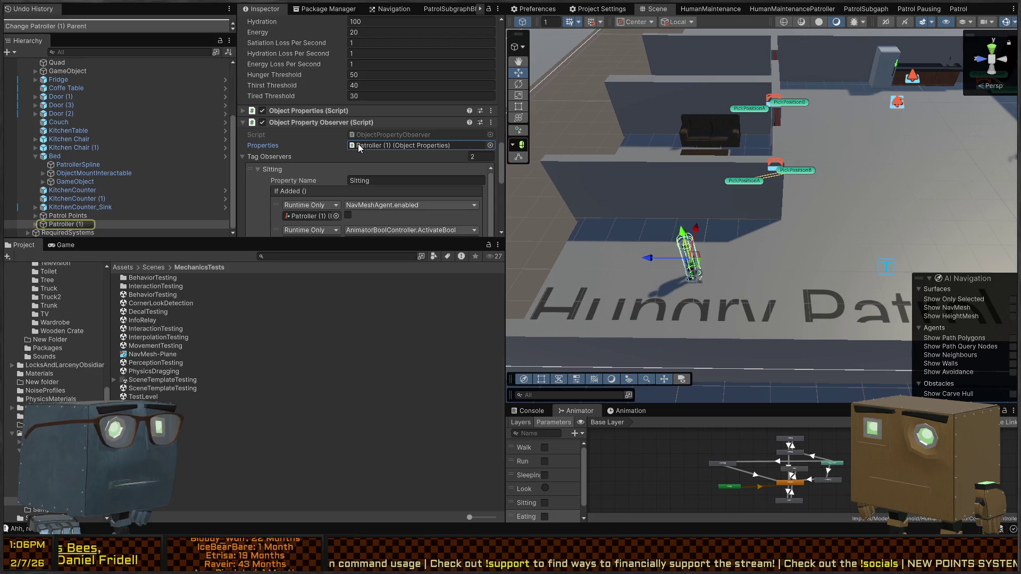
scroll(375, 159, up, 6)
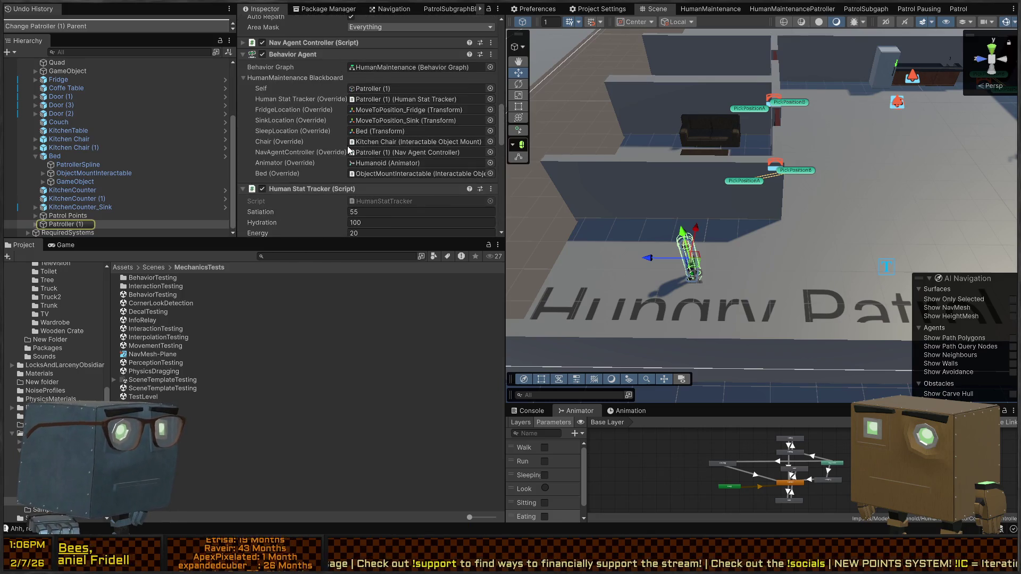
click(383, 173)
scroll(129, 180, up, 3)
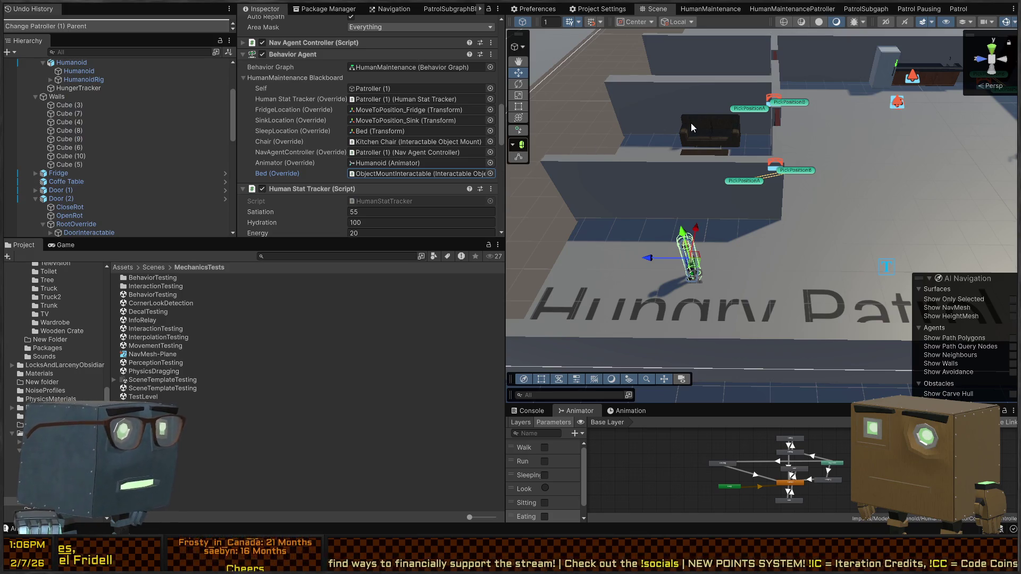
scroll(106, 181, down, 3)
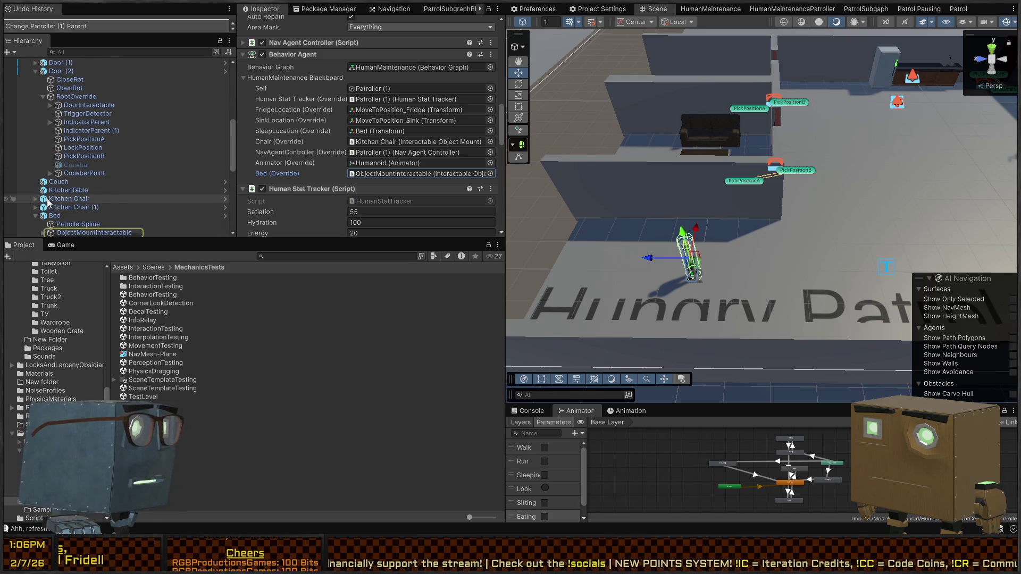
scroll(60, 138, up, 2)
scroll(372, 136, up, 3)
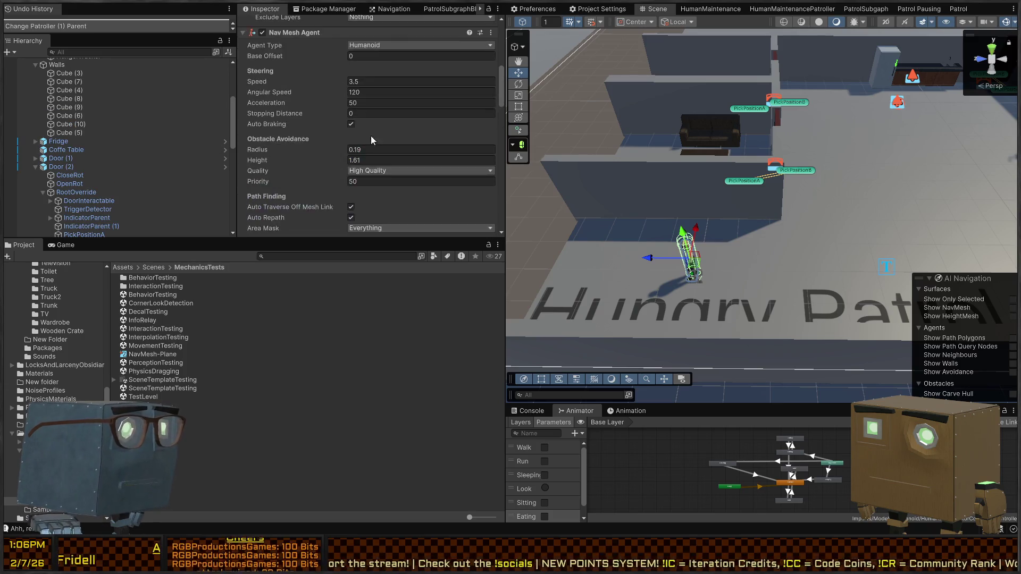
scroll(359, 127, down, 3)
scroll(367, 119, up, 10)
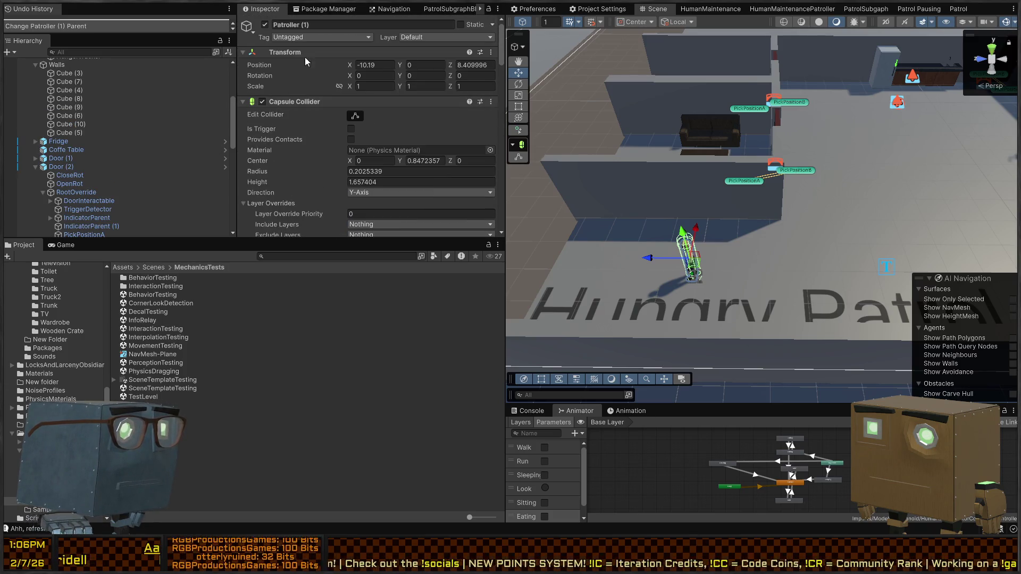
scroll(379, 159, down, 10)
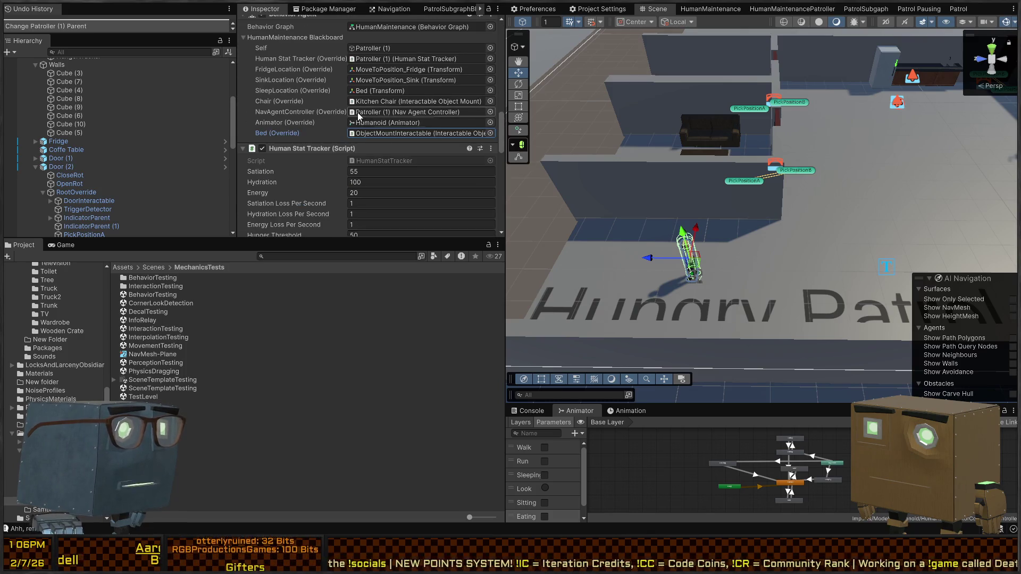
scroll(391, 45, up, 2)
scroll(391, 114, down, 5)
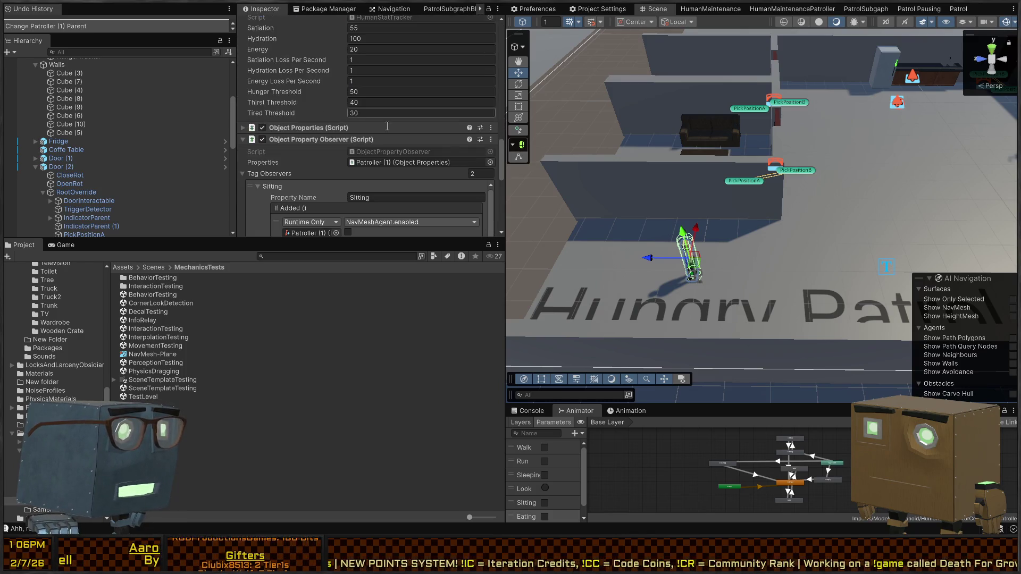
click(381, 163)
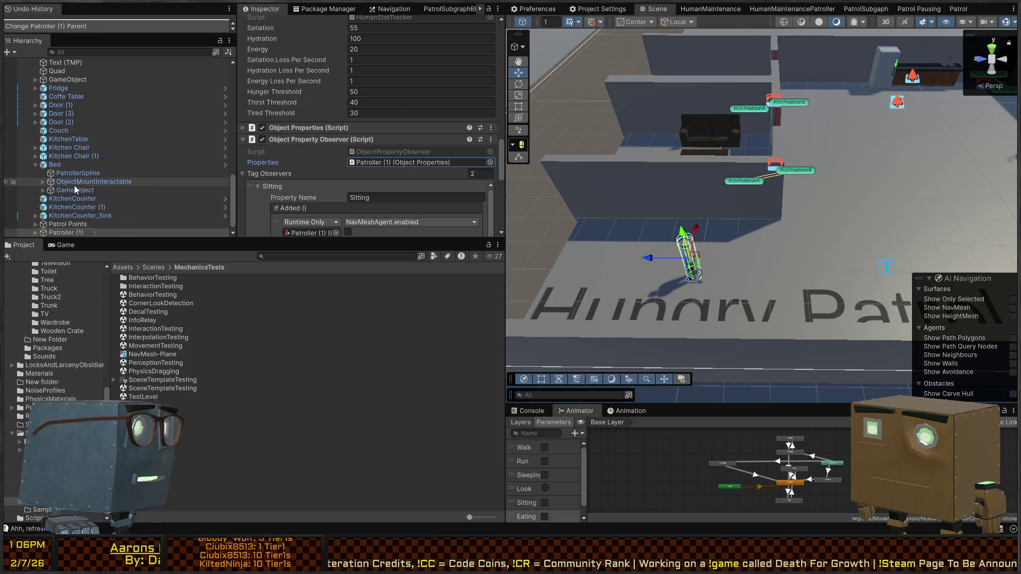
Assign ObjectMountInteractable as the Bed override and Kitchen Chair as the Chair override
mouse_move(64, 182)
mouse_down()
mouse_move(356, 162)
mouse_move(360, 191)
mouse_up()
drag(80, 183, 412, 188)
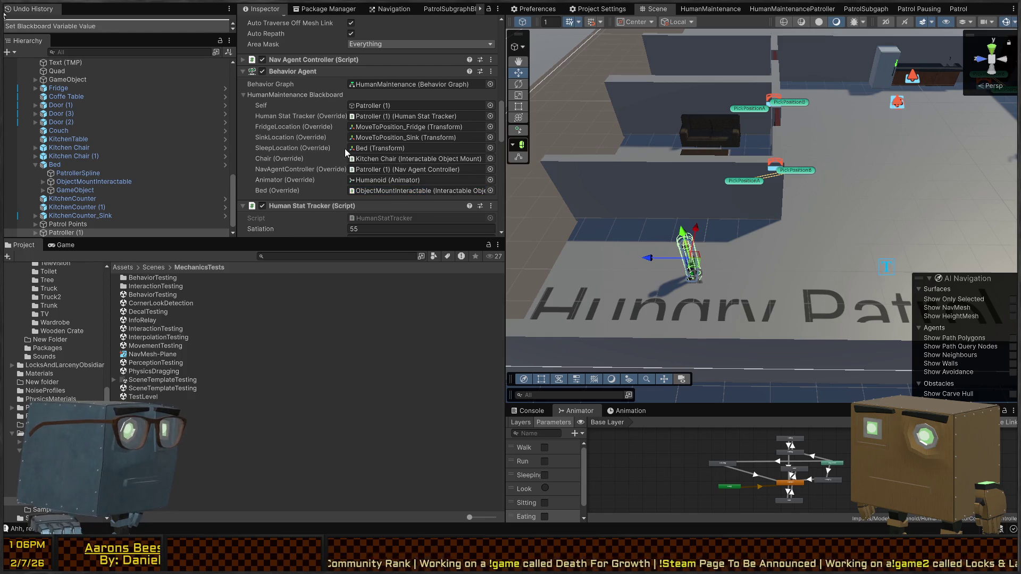
click(32, 155)
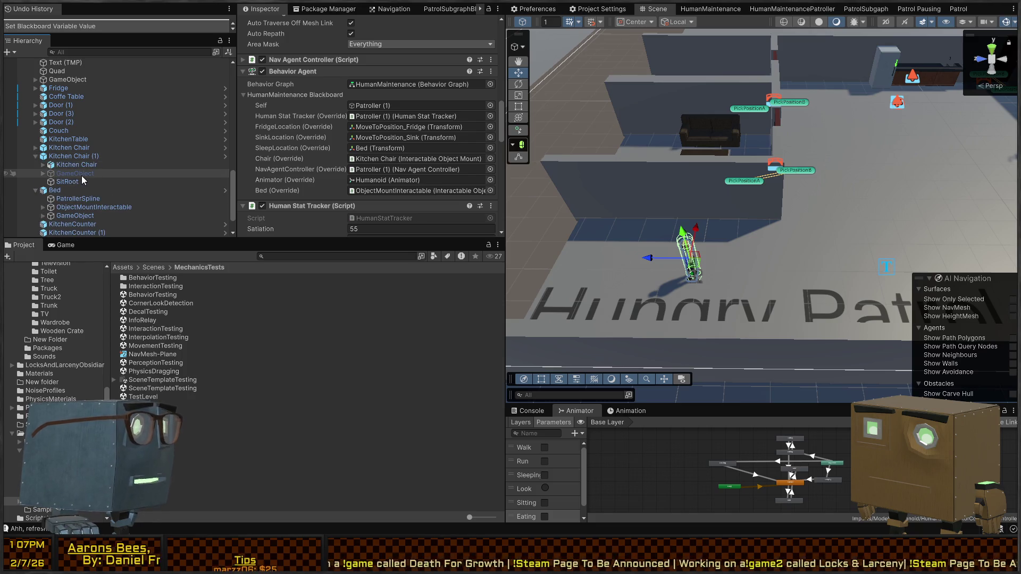
drag(64, 165, 394, 166)
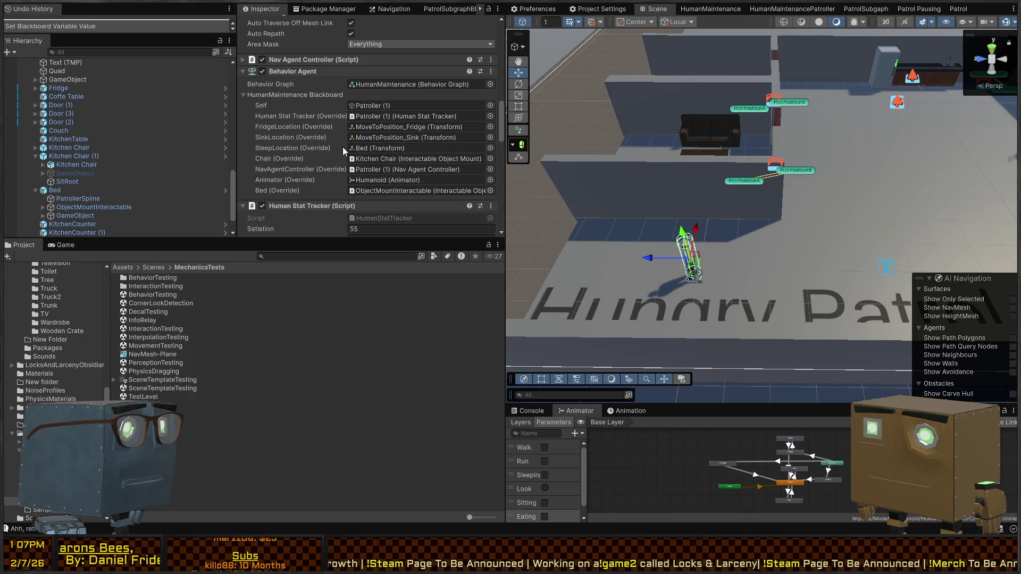
mouse_move(55, 190)
mouse_down()
mouse_move(380, 166)
mouse_move(387, 154)
mouse_up()
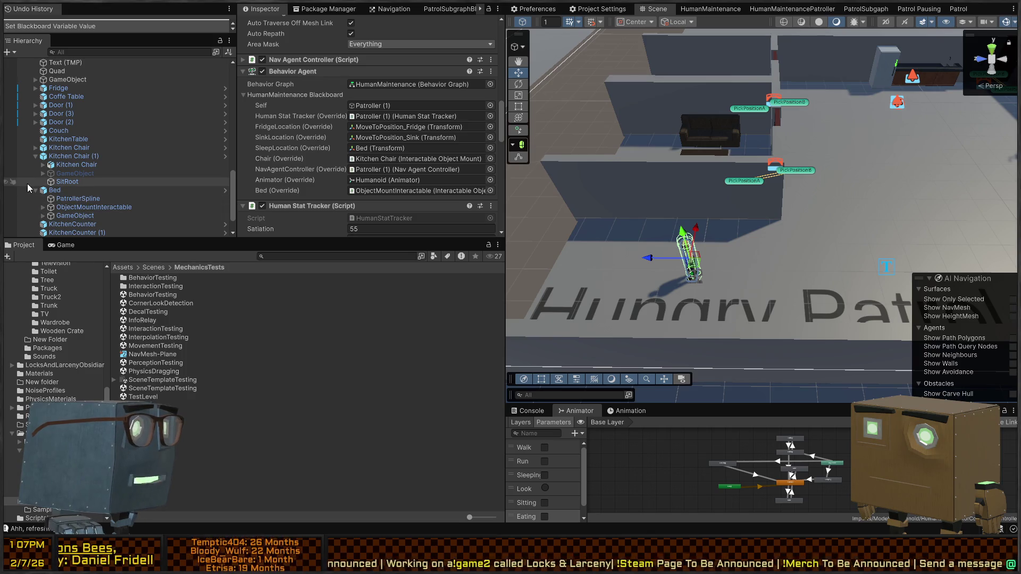
click(43, 216)
scroll(44, 218, down, 3)
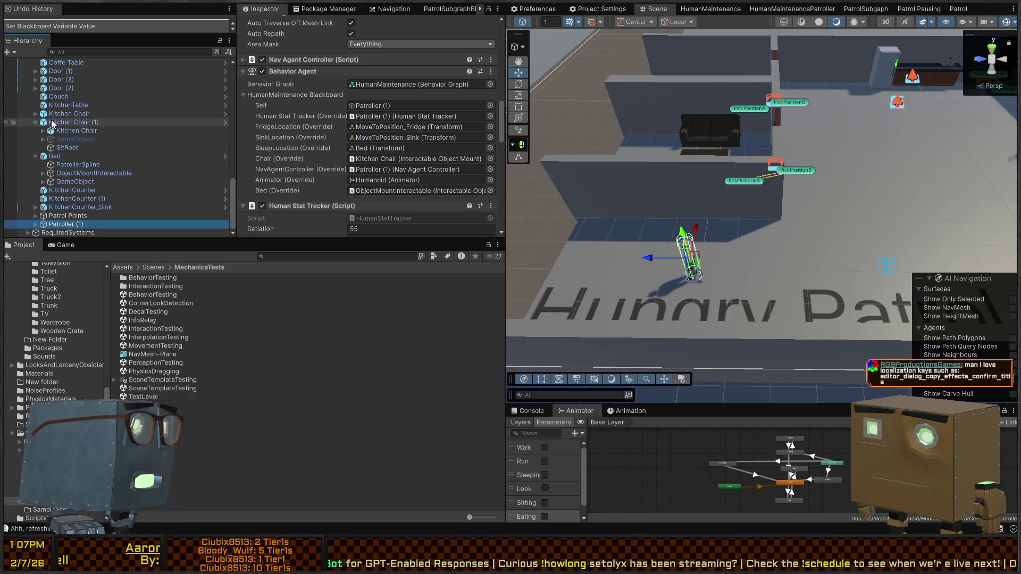
scroll(54, 114, up, 3)
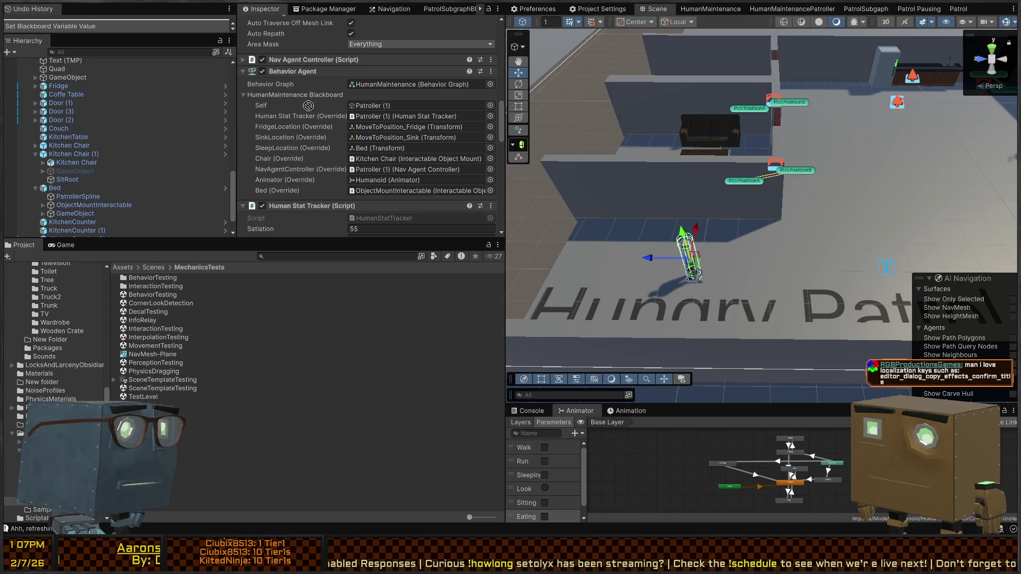
Set FridgeLocation to Fridge, SinkLocation to KitchenCounter_Sink and SleepLocation to Bed, then enter Play mode
drag(412, 126, 411, 127)
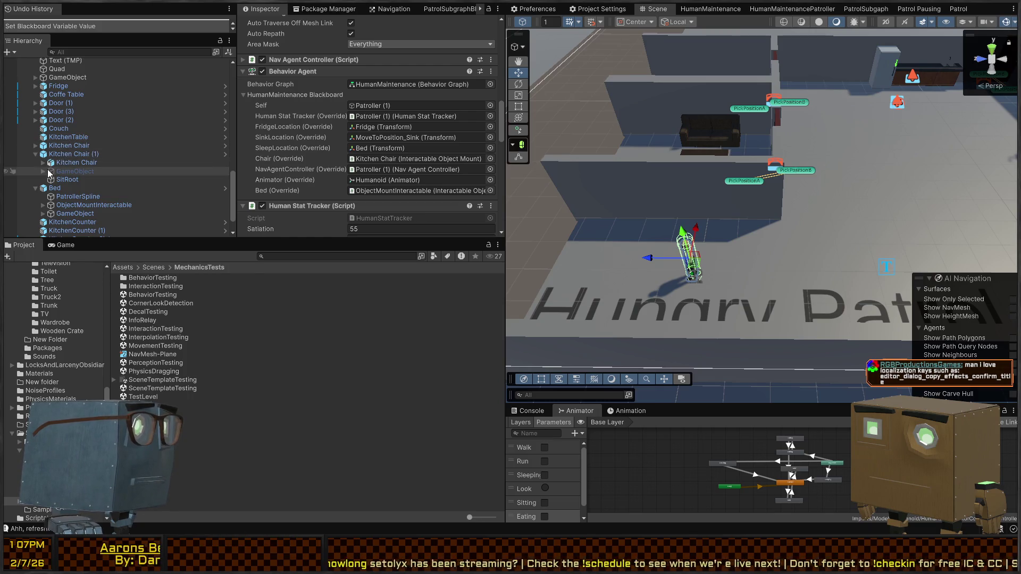
scroll(78, 220, down, 3)
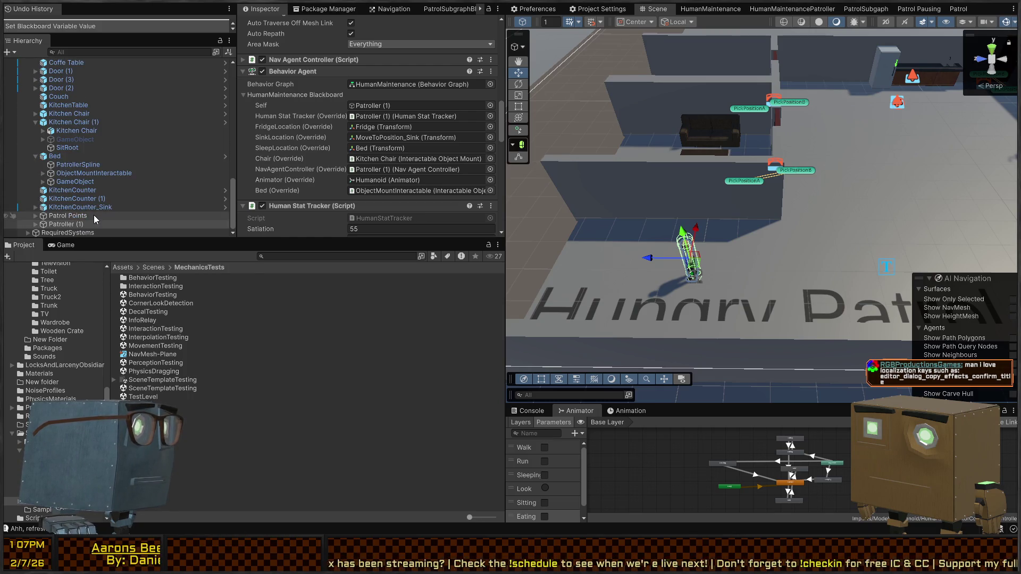
mouse_move(80, 207)
mouse_down()
mouse_move(212, 170)
mouse_move(403, 142)
mouse_up()
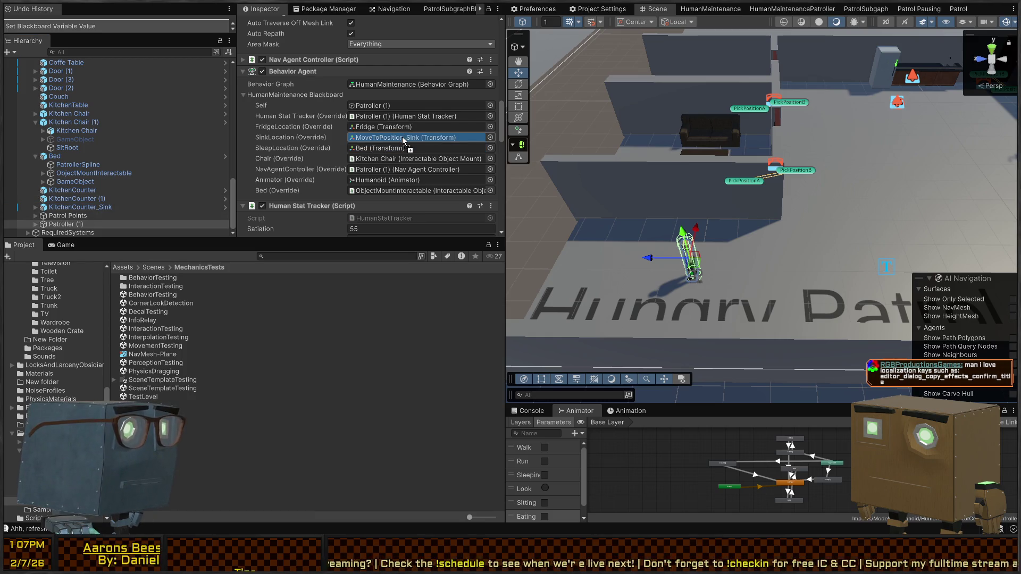
drag(55, 156, 374, 145)
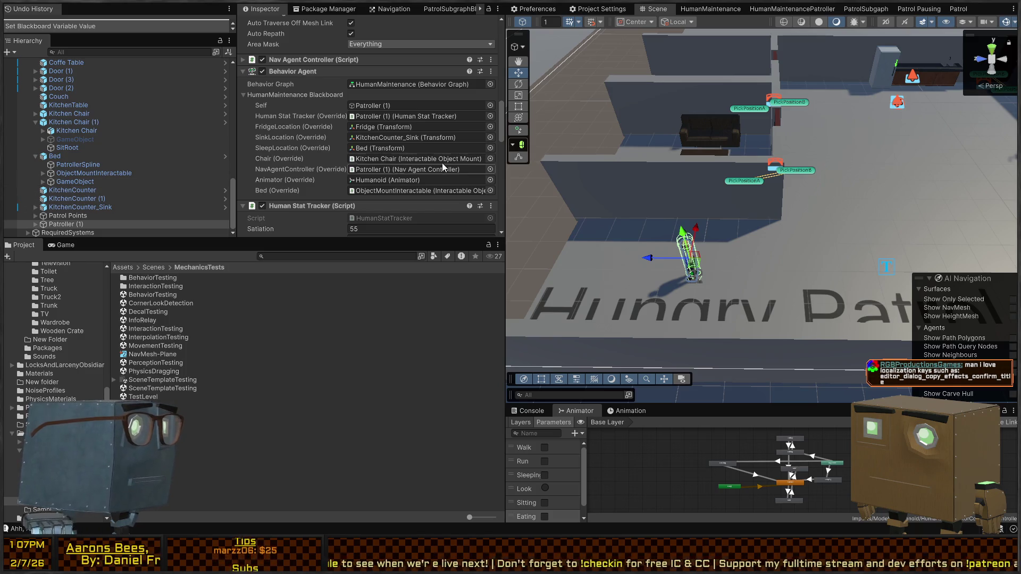
mouse_move(68, 131)
mouse_down()
mouse_move(402, 162)
mouse_move(391, 155)
mouse_up()
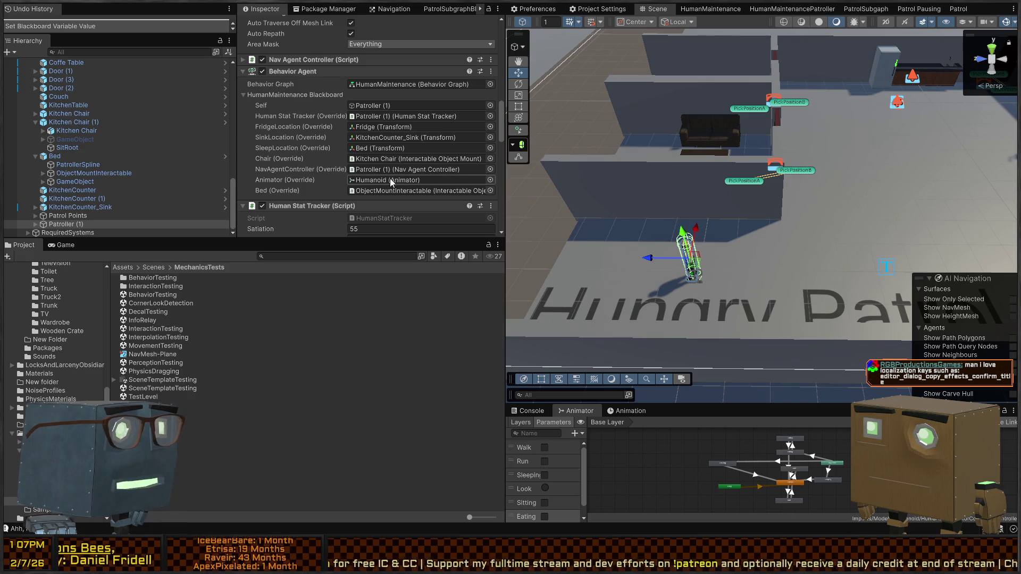
drag(59, 165, 375, 181)
mouse_move(521, 196)
mouse_down()
mouse_move(778, 250)
mouse_move(684, 229)
mouse_up()
key(ctrl+p)
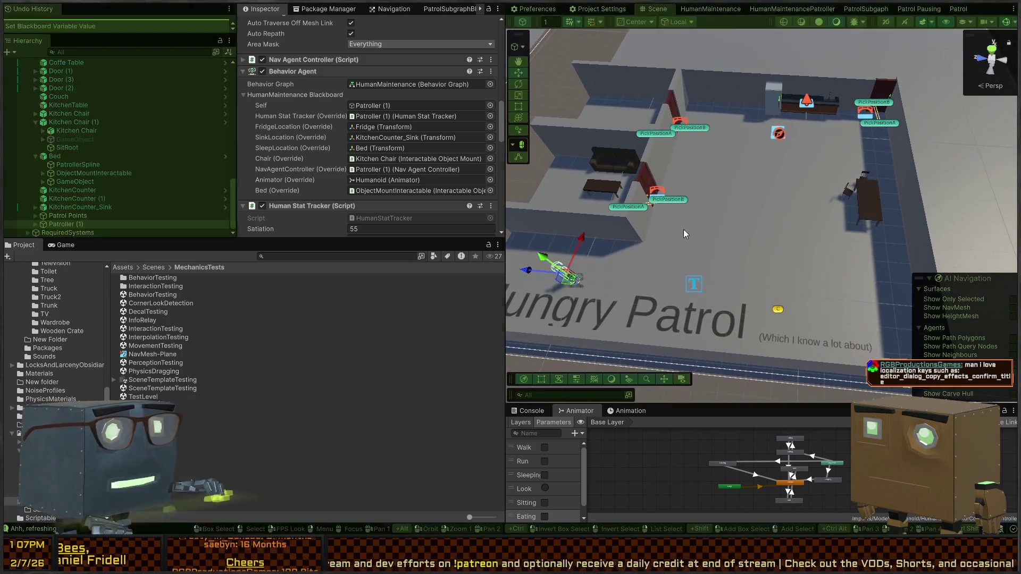
Watch the patroller walk the rooms into its Sleeping state at the bed, then stop Play
scroll(369, 158, down, 3)
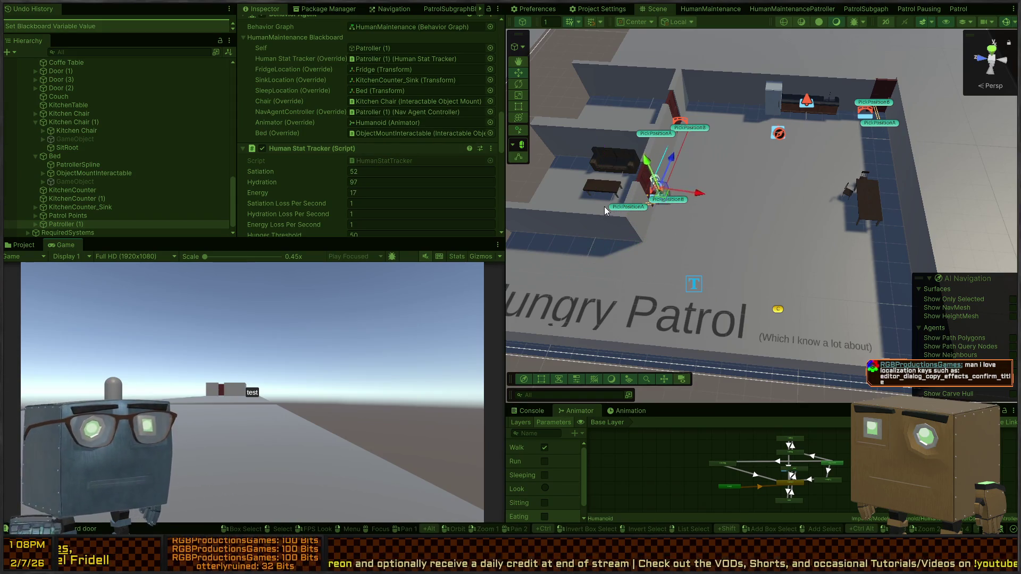
mouse_move(801, 150)
mouse_down()
mouse_move(825, 141)
mouse_move(677, 141)
mouse_up()
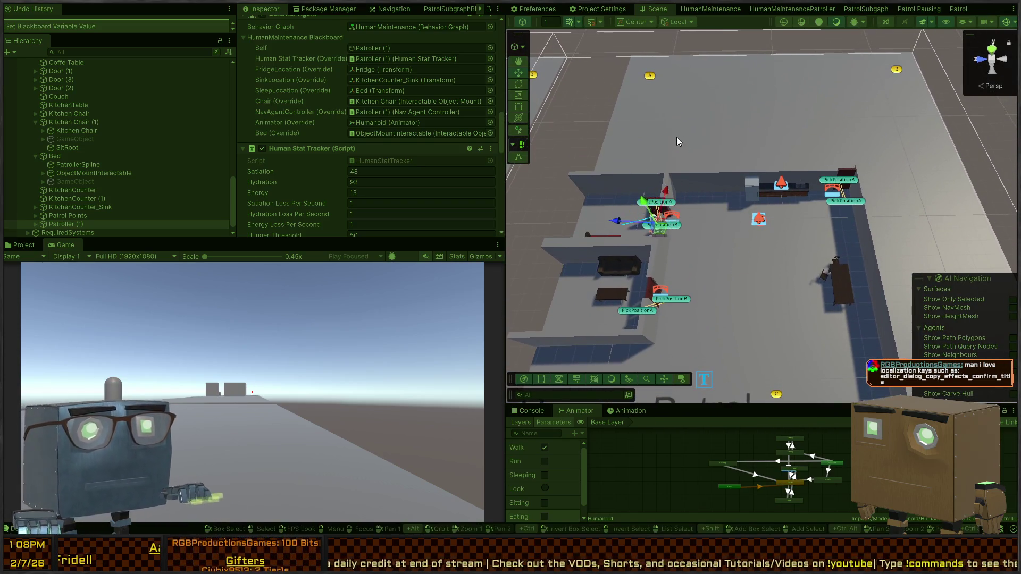
mouse_move(769, 159)
mouse_down()
mouse_move(711, 127)
mouse_move(698, 135)
mouse_move(790, 143)
mouse_move(549, 134)
mouse_move(778, 103)
mouse_move(858, 123)
mouse_move(838, 132)
mouse_up()
scroll(693, 199, down, 3)
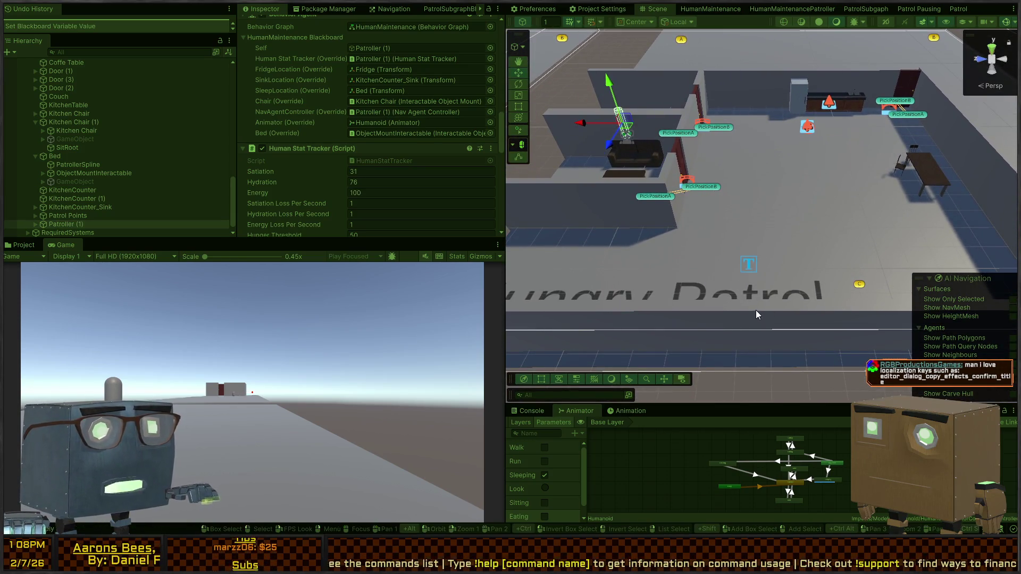
mouse_move(810, 234)
mouse_down()
mouse_move(794, 260)
mouse_move(783, 244)
mouse_up()
key(ctrl+p)
Change the Hungry Patrol floor text to 'Disturbances', removing its small subtitle
click(796, 230)
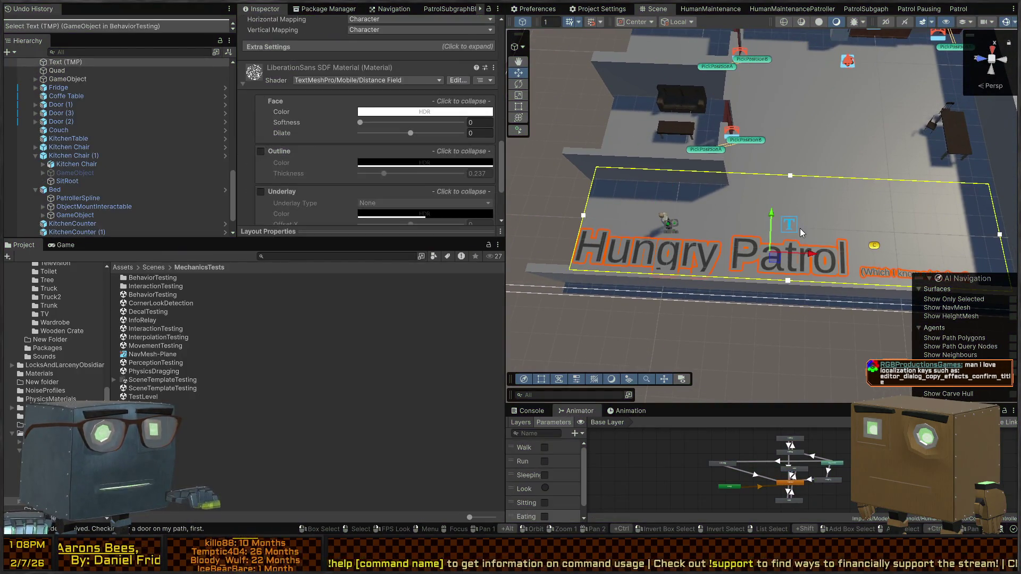
scroll(218, 104, down, 2)
scroll(282, 122, up, 8)
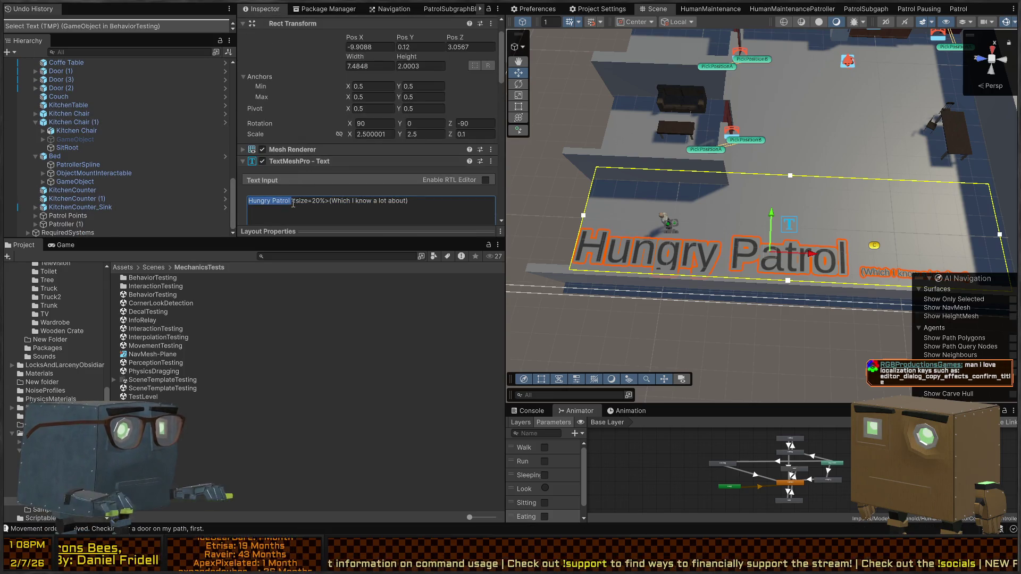
text(Dist)
text(urbances)
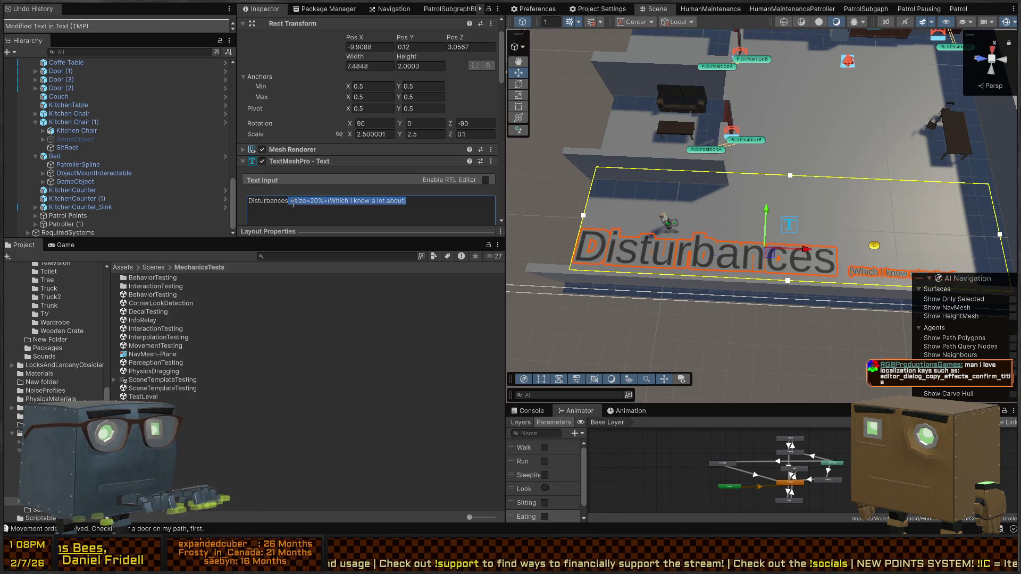
key(BackSpace)
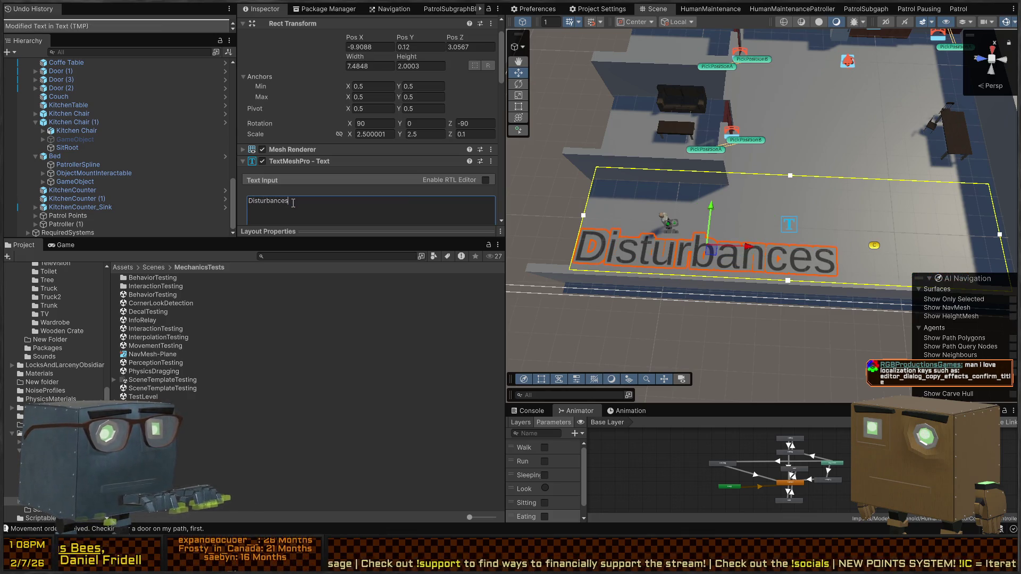
click(774, 344)
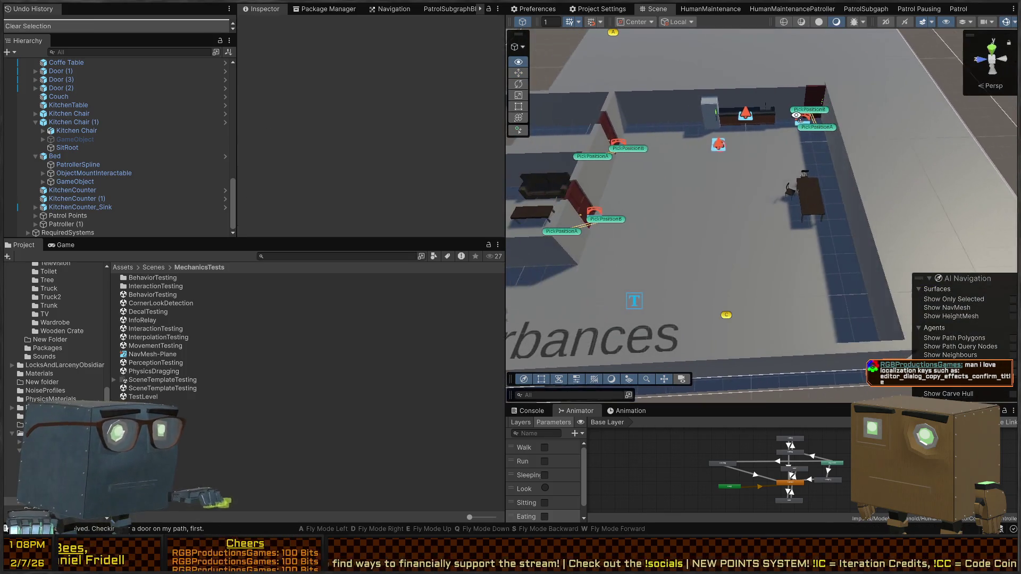
Place an Exterior_Window_Single_Wall prefab in the room and select its WallBoundary_A
drag(796, 115, 806, 115)
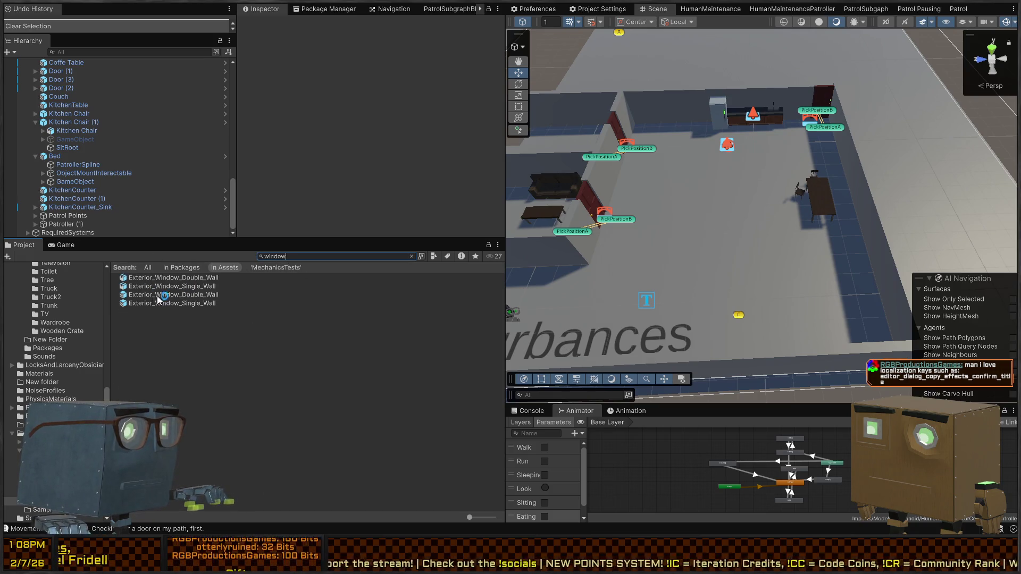
mouse_move(177, 307)
mouse_down()
mouse_move(662, 239)
mouse_move(750, 244)
mouse_up()
mouse_move(819, 205)
mouse_down()
mouse_move(693, 264)
mouse_move(762, 191)
mouse_move(808, 224)
mouse_move(611, 217)
mouse_up()
click(28, 233)
click(74, 190)
click(75, 199)
Survey the room, then browse the Project window to Scenes > MechanicsTests
mouse_move(659, 181)
mouse_down()
mouse_move(673, 174)
mouse_move(739, 219)
mouse_move(607, 196)
mouse_move(747, 202)
mouse_up()
scroll(328, 166, down, 1)
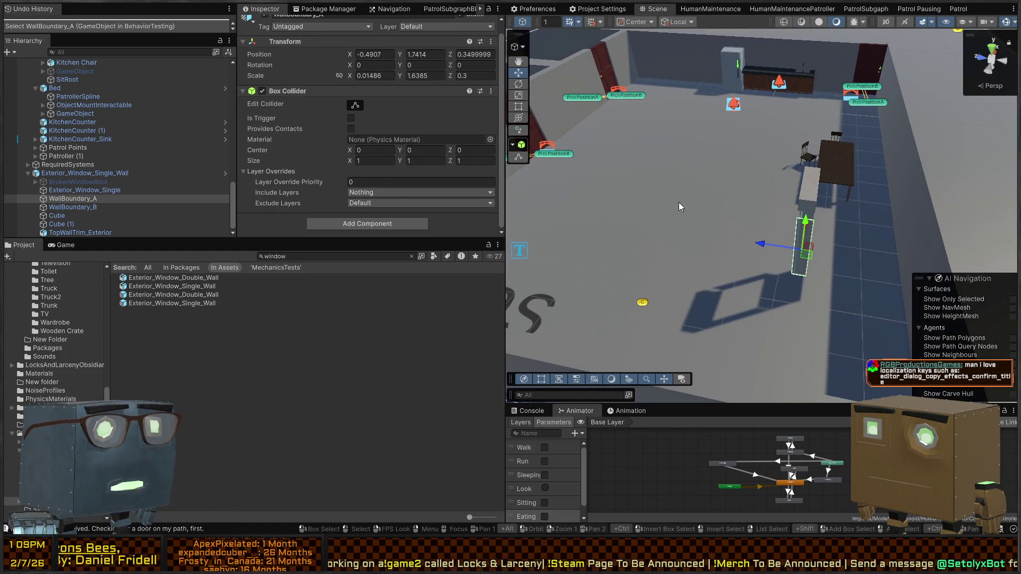
mouse_move(742, 213)
mouse_down()
mouse_move(700, 226)
mouse_move(840, 190)
mouse_move(819, 191)
mouse_move(825, 215)
mouse_up()
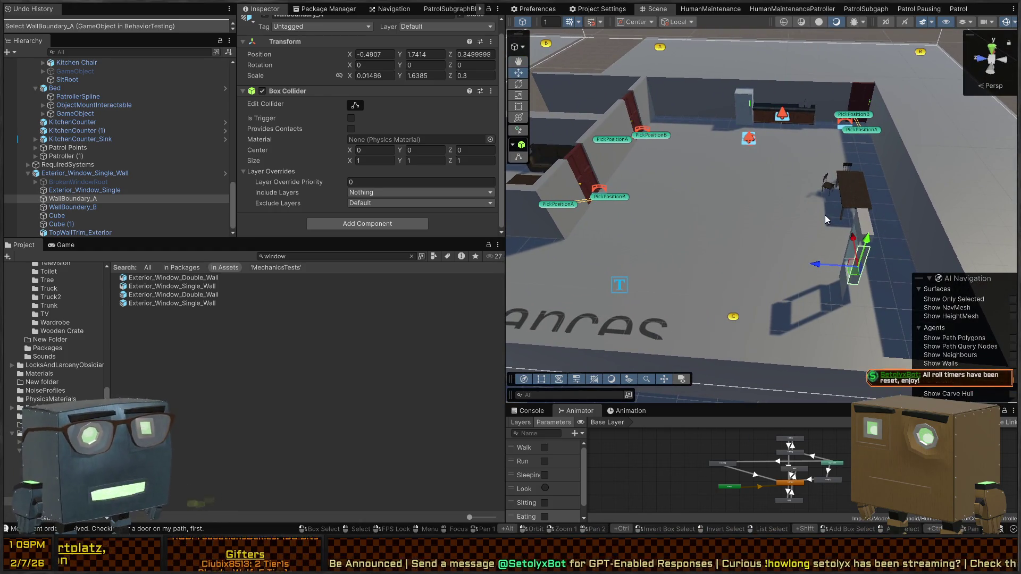
drag(759, 177, 762, 178)
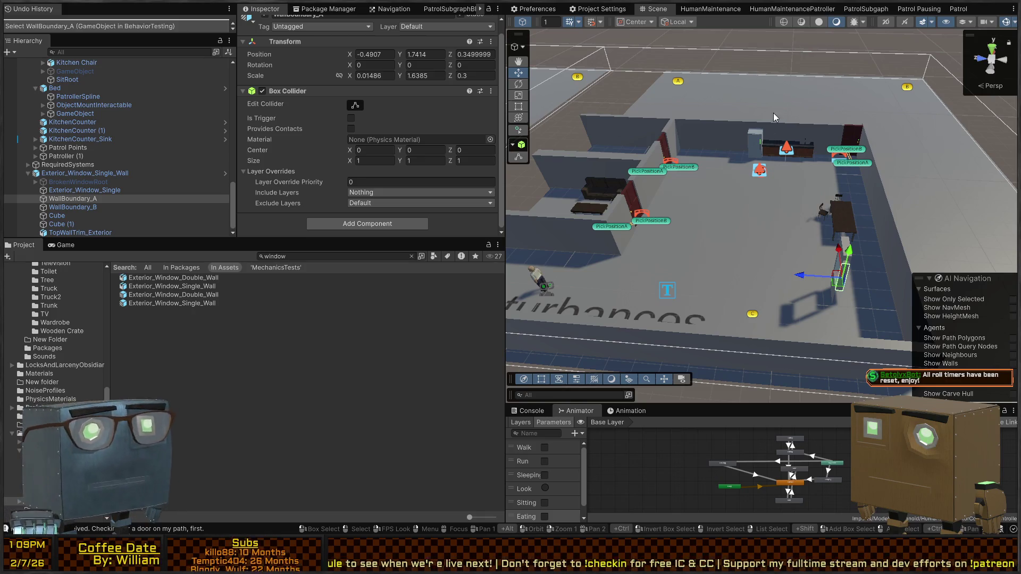
drag(633, 186, 532, 212)
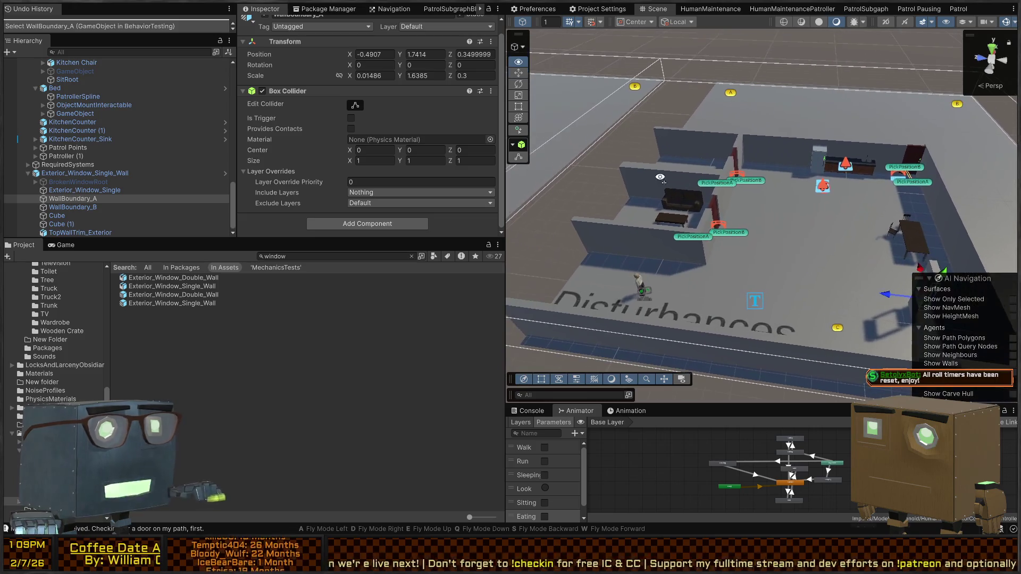
scroll(61, 302, up, 15)
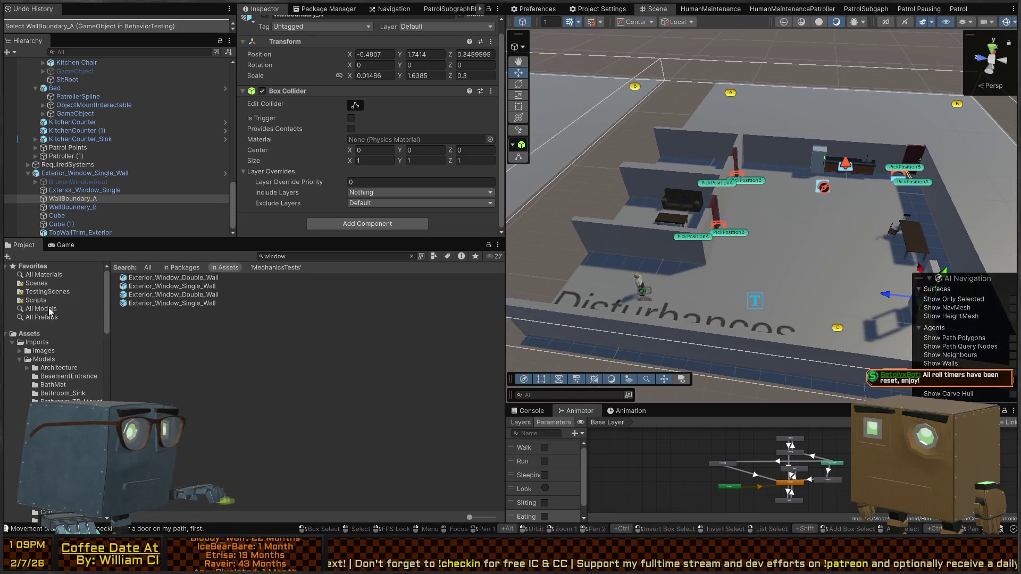
click(46, 289)
double_click(149, 303)
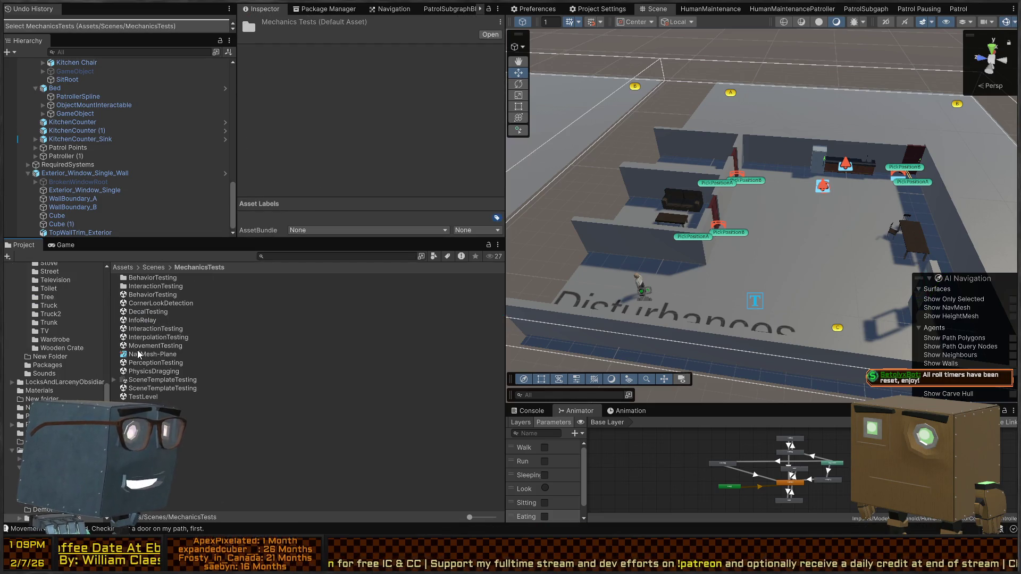
Open the InfoRelay scene, fly to the Integer Sharing platform, and run it
double_click(142, 320)
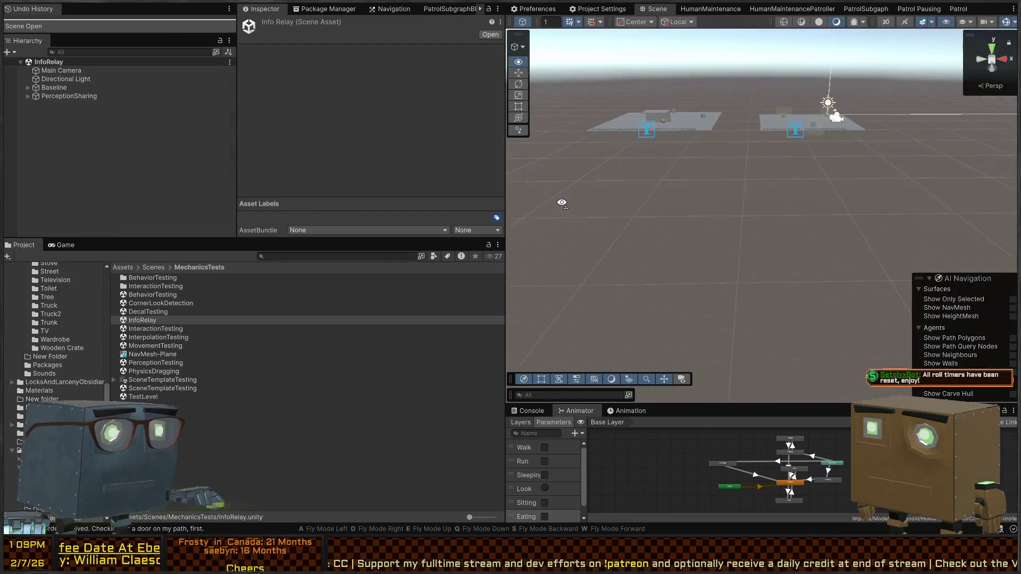
key(w)
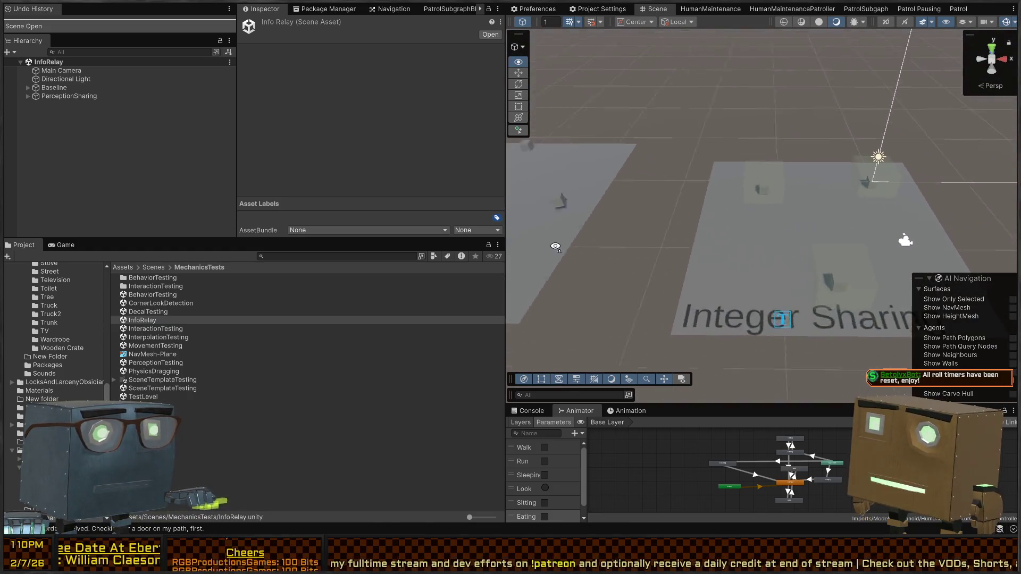
key(s)
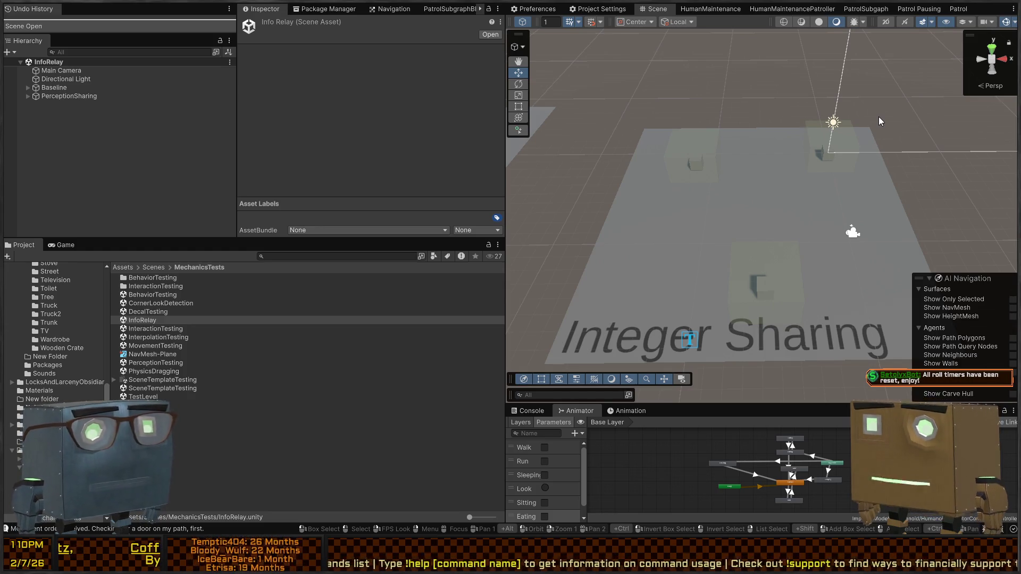
drag(880, 138, 644, 186)
key(ctrl+p)
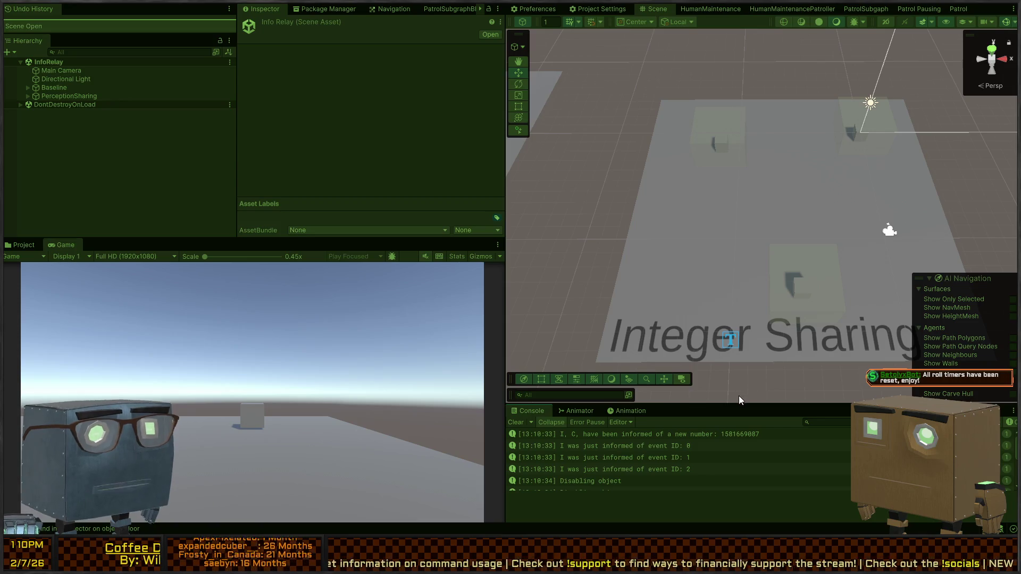
Review the Console log, stop, enable Logging on cubes B and A, and run again
drag(734, 405, 755, 308)
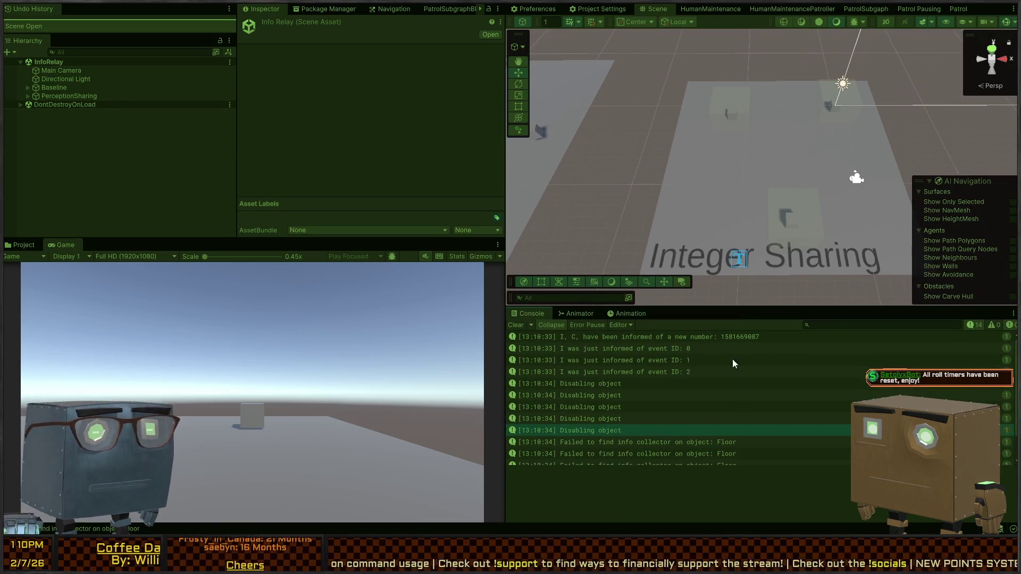
click(684, 337)
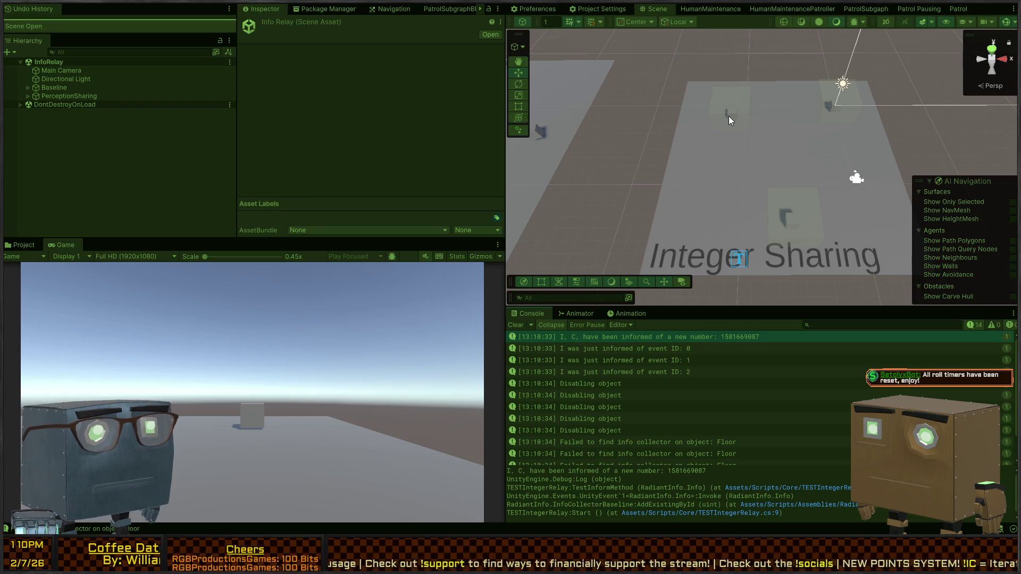
key(ctrl+p)
click(795, 212)
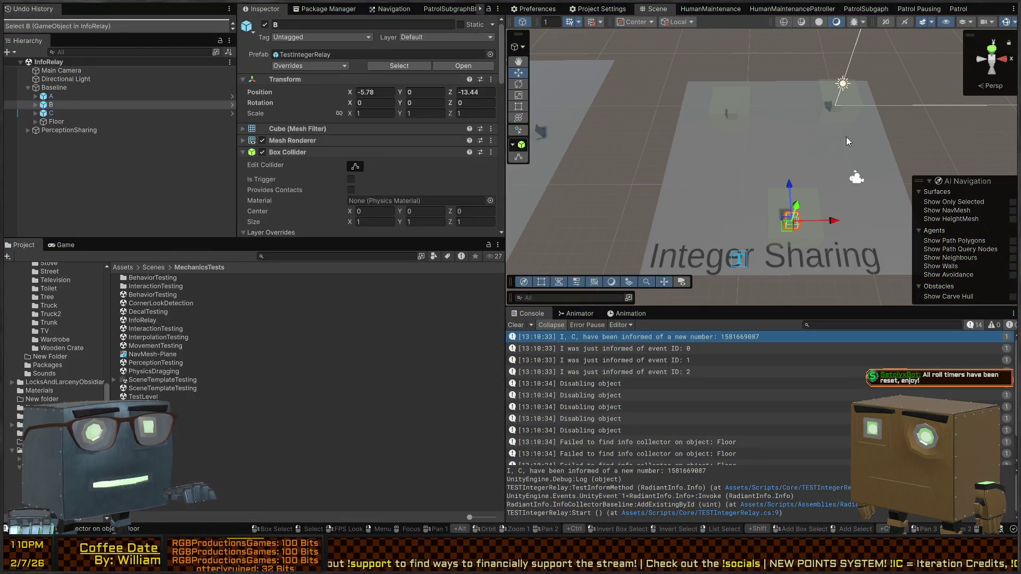
scroll(351, 159, down, 5)
click(351, 136)
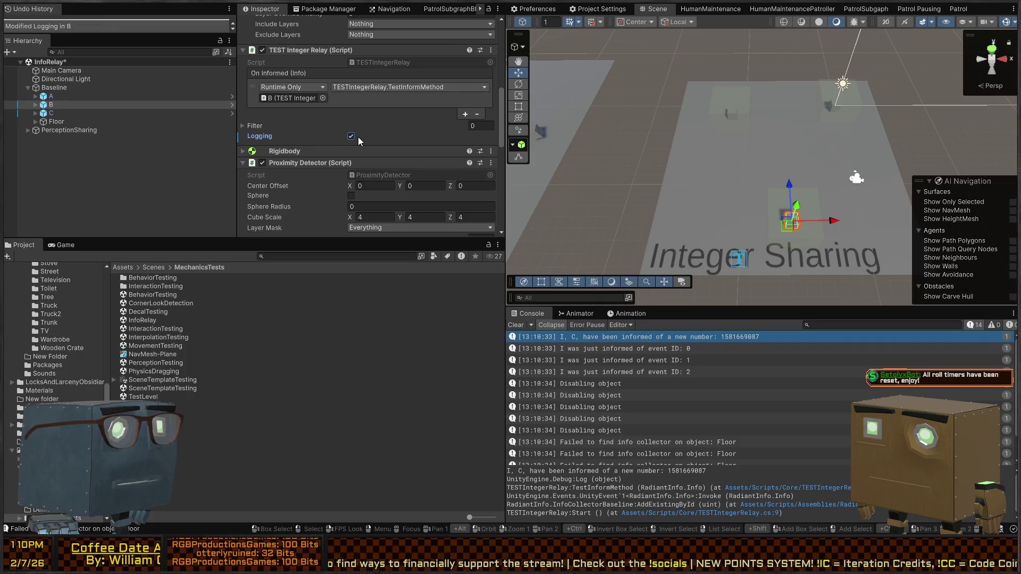
click(837, 109)
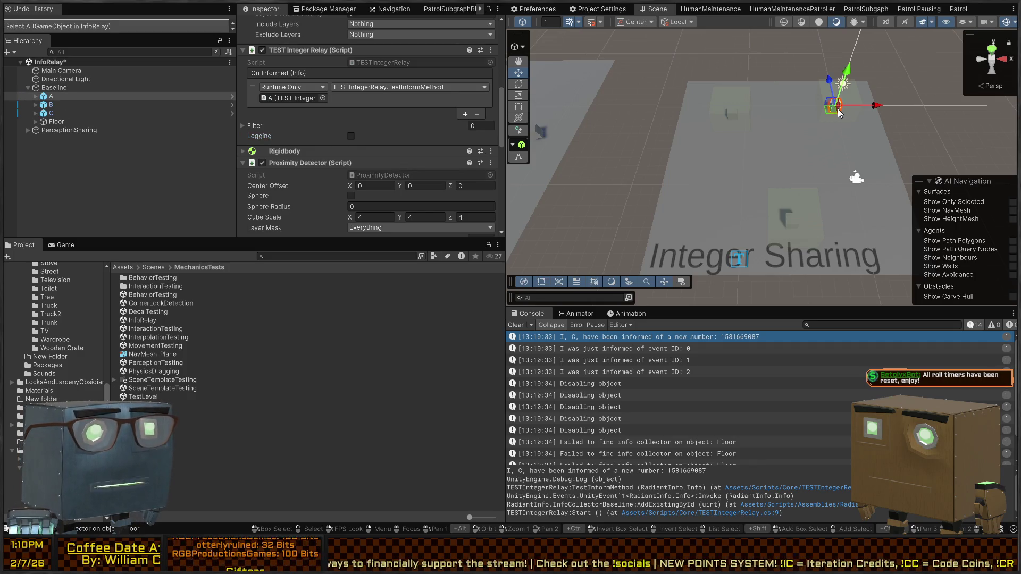
click(351, 136)
click(514, 330)
key(ctrl+p)
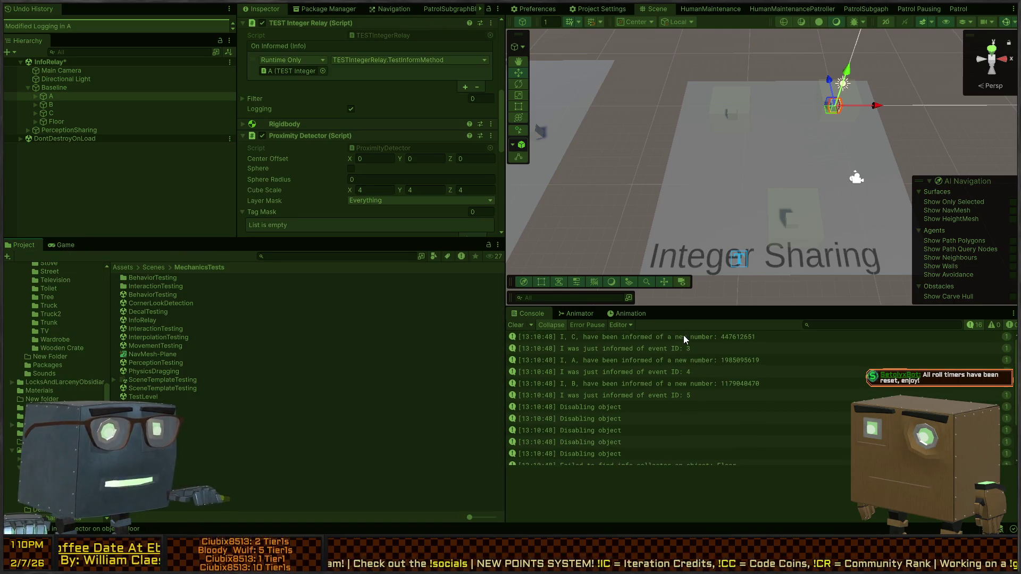
Inspect the informed messages from A, B and C, then mark cube B with a coloured icon
click(682, 337)
click(614, 361)
click(614, 379)
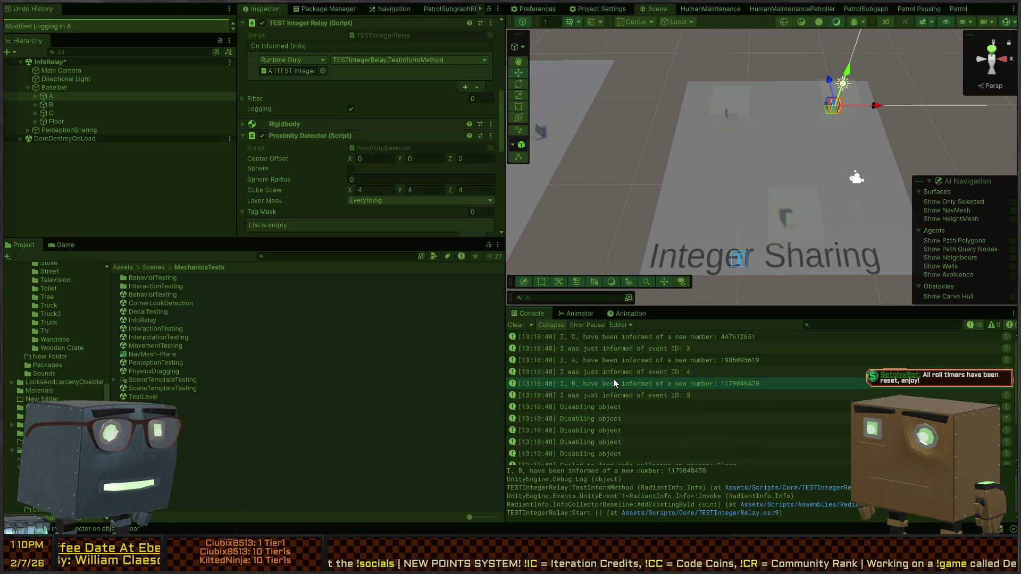
click(646, 337)
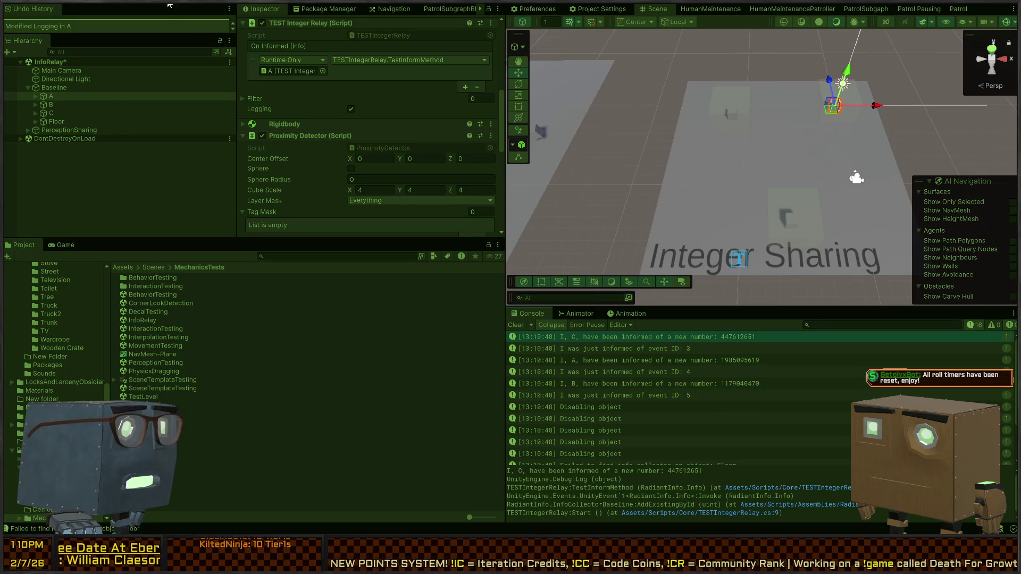
scroll(292, 75, up, 5)
scroll(282, 62, up, 2)
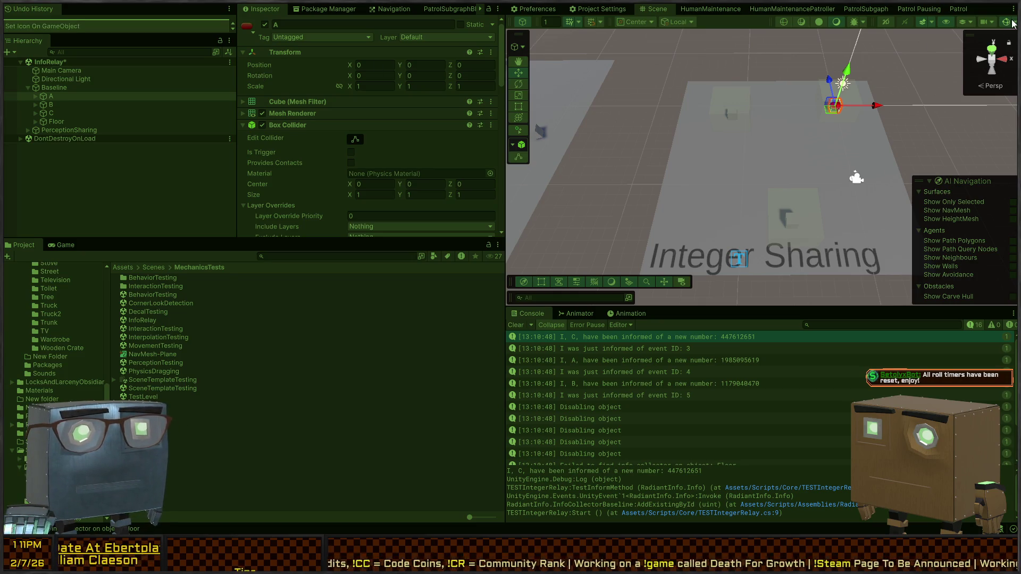
click(63, 102)
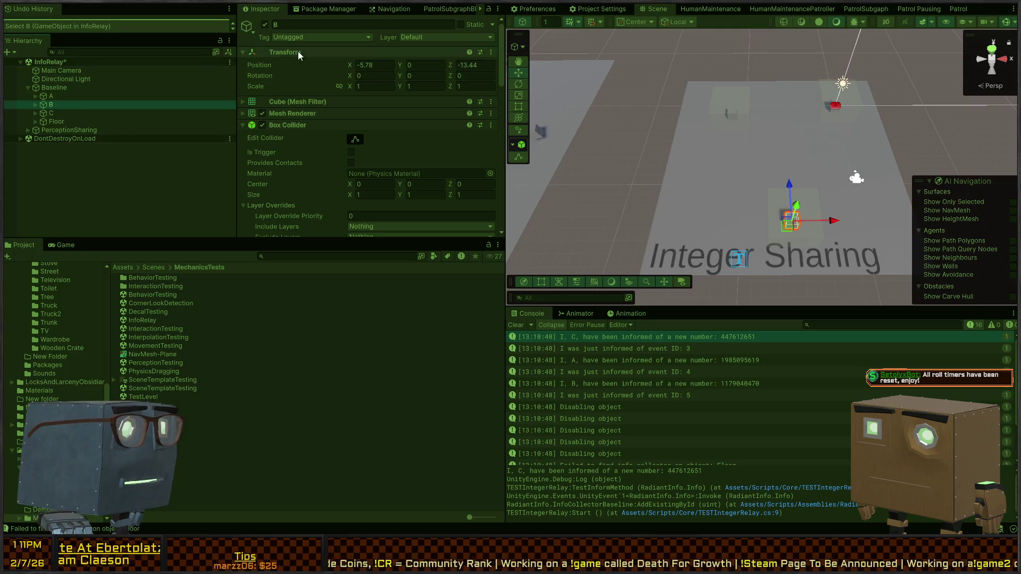
click(268, 84)
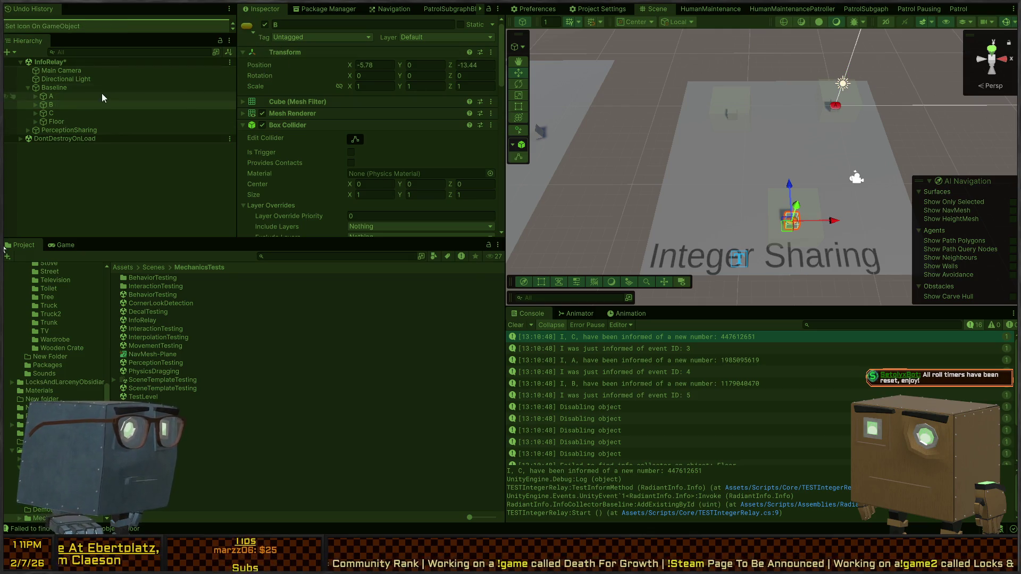
click(52, 114)
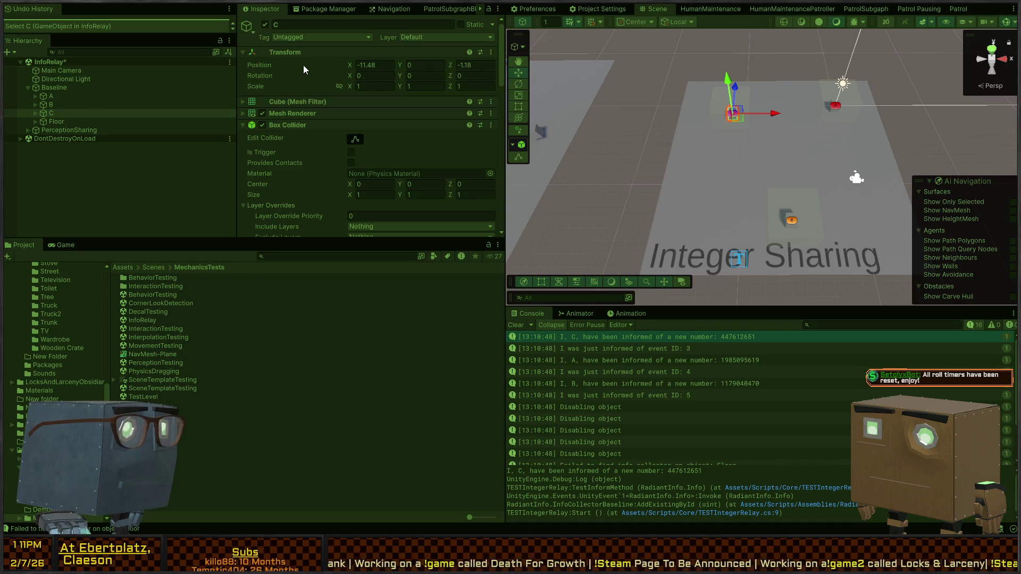
click(631, 121)
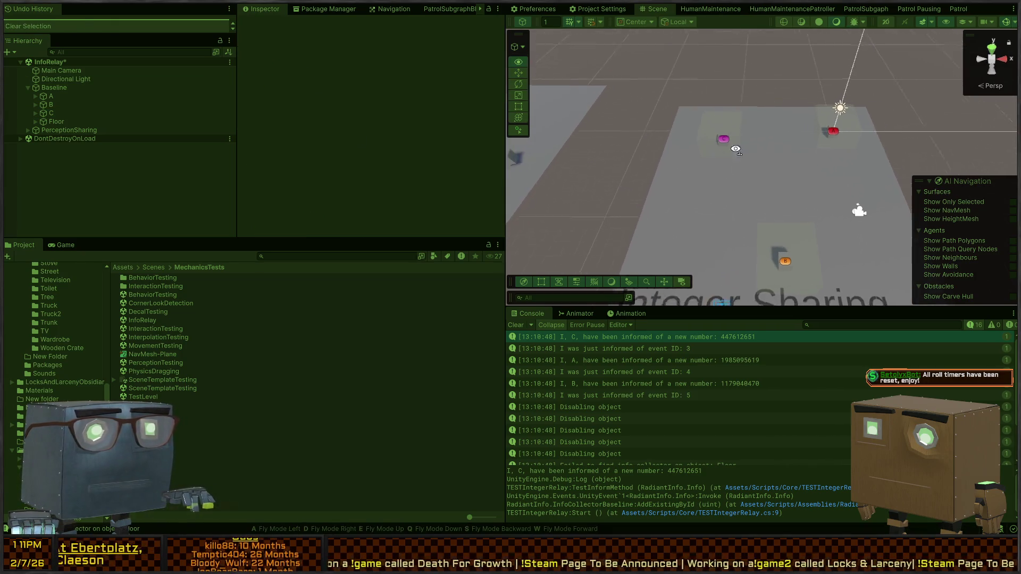
During Play mode, drag cube B across the floor to sit beside cube A
drag(736, 173, 745, 187)
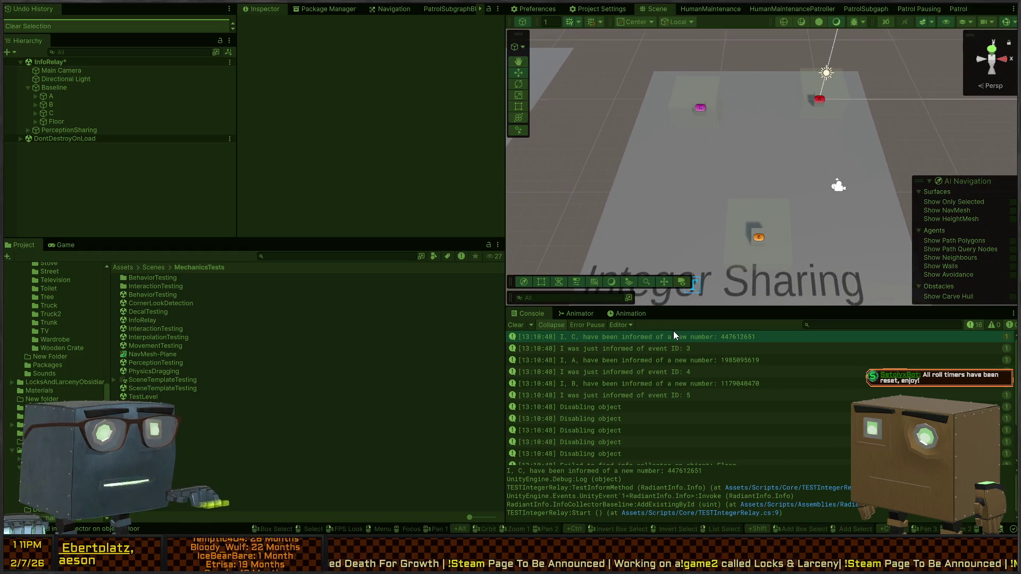
key(ctrl+2)
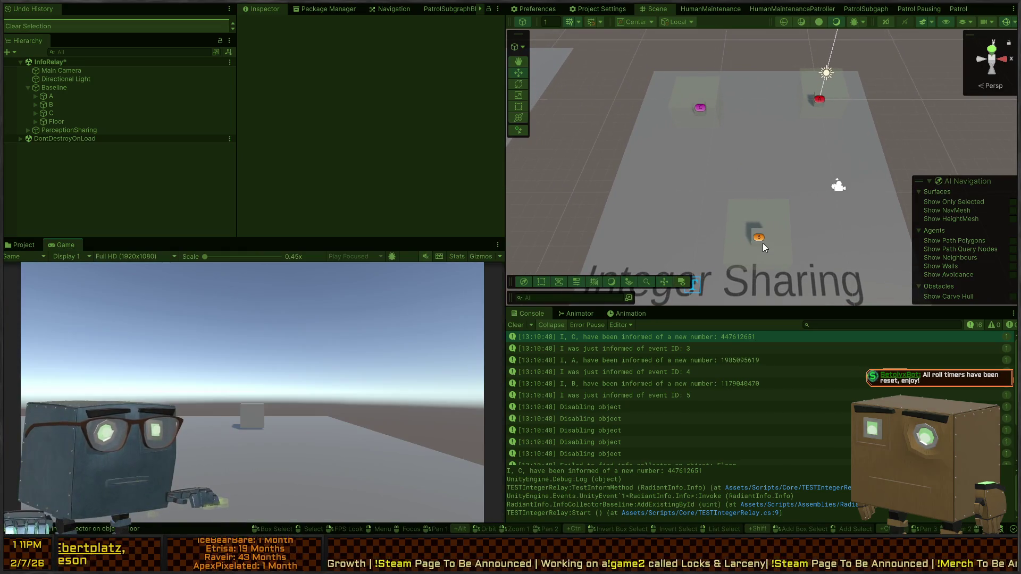
click(760, 236)
drag(769, 249, 719, 116)
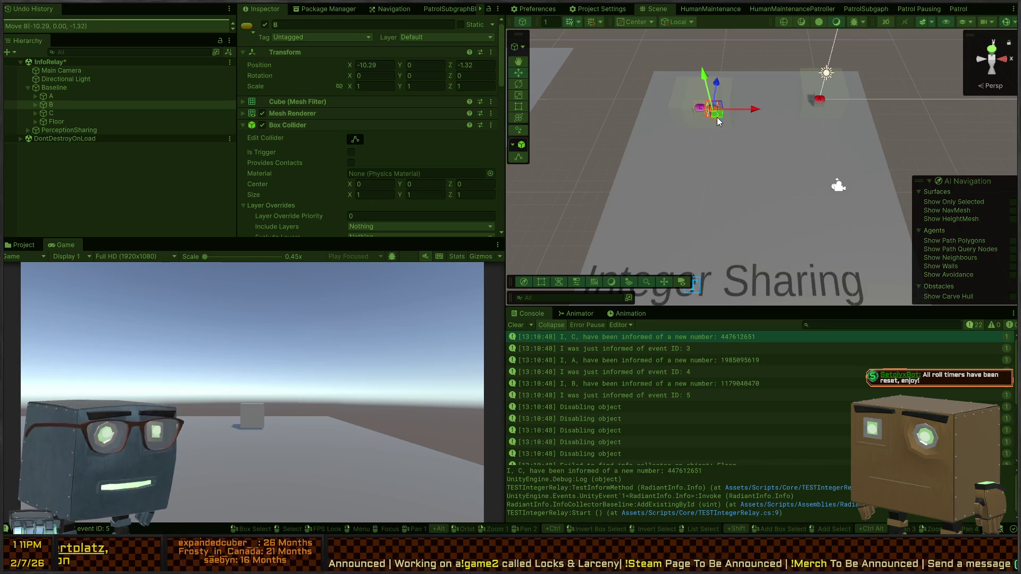
scroll(709, 402, down, 5)
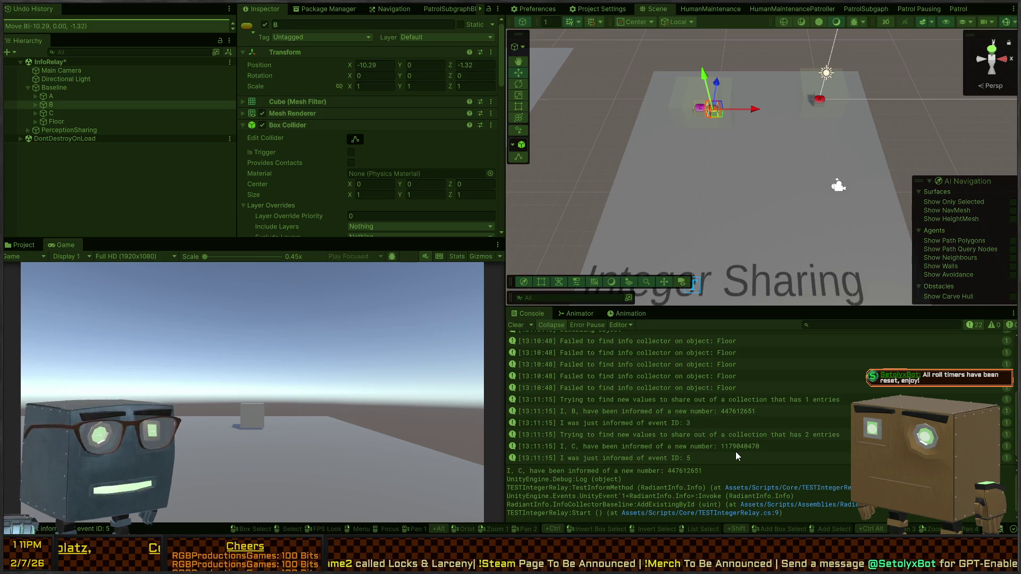
mouse_move(722, 118)
mouse_down()
mouse_move(745, 133)
mouse_move(833, 114)
mouse_up()
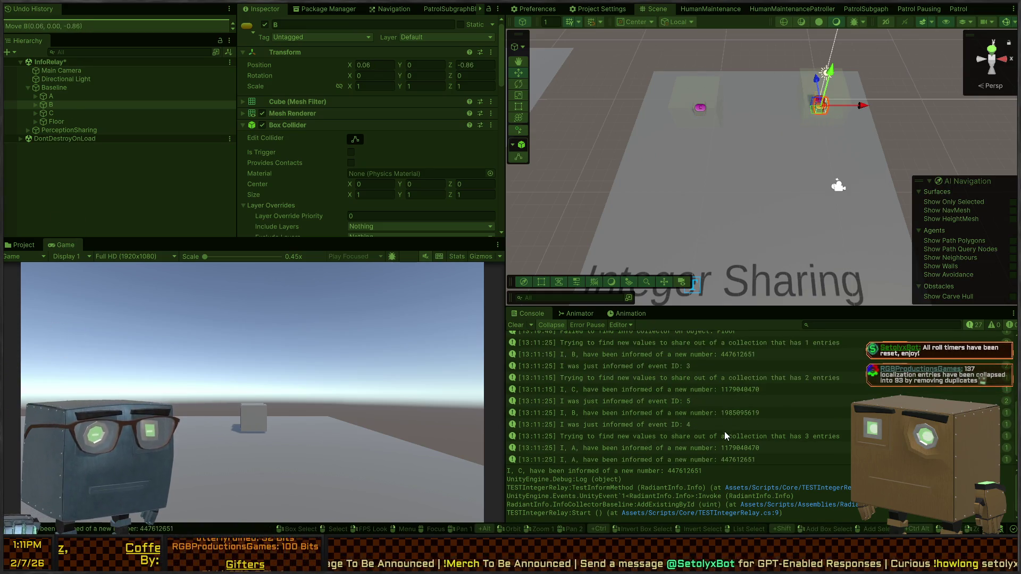
Inspect the new Console entries about A being informed, then stop Play mode
click(631, 456)
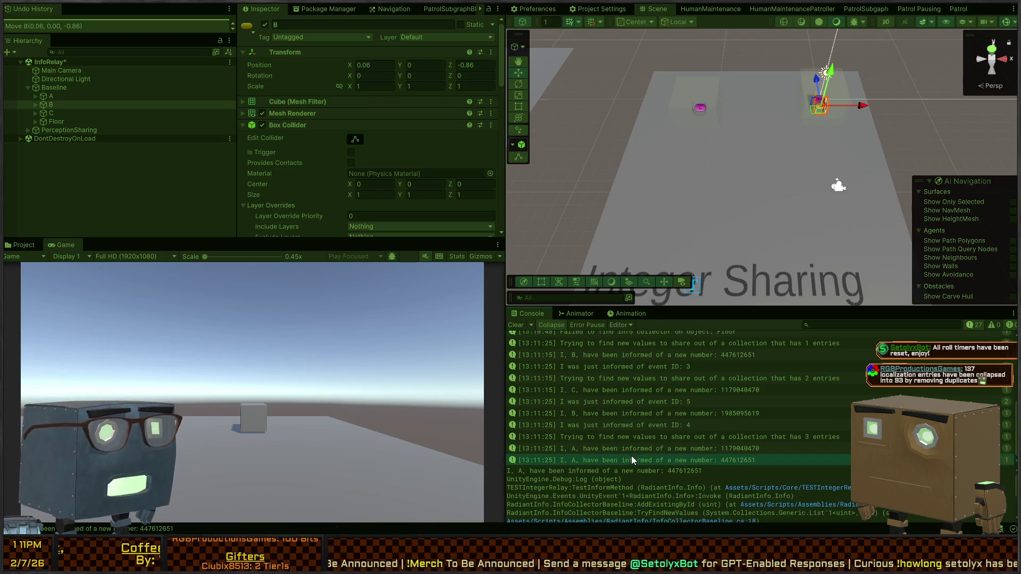
click(686, 449)
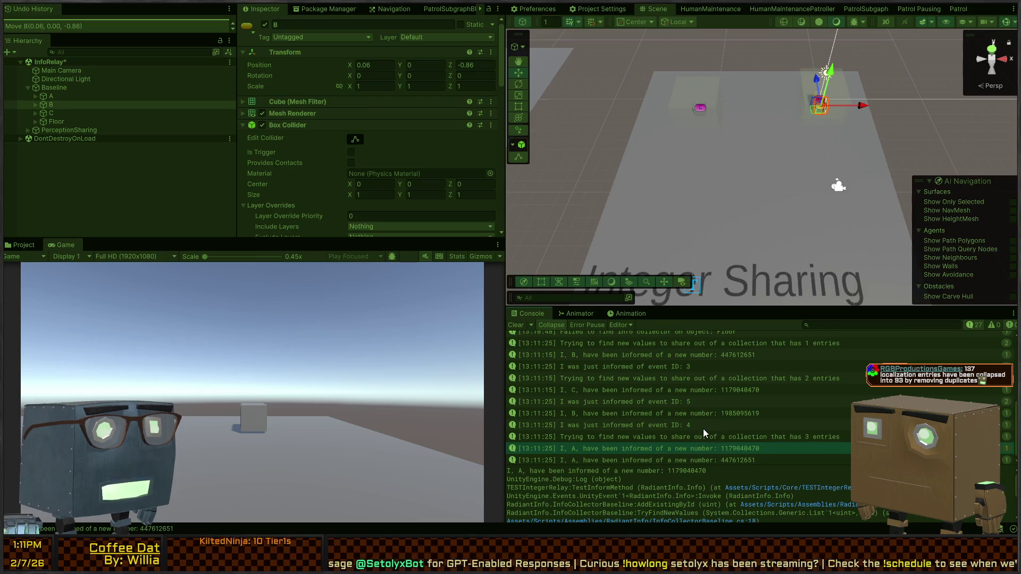
scroll(289, 154, down, 6)
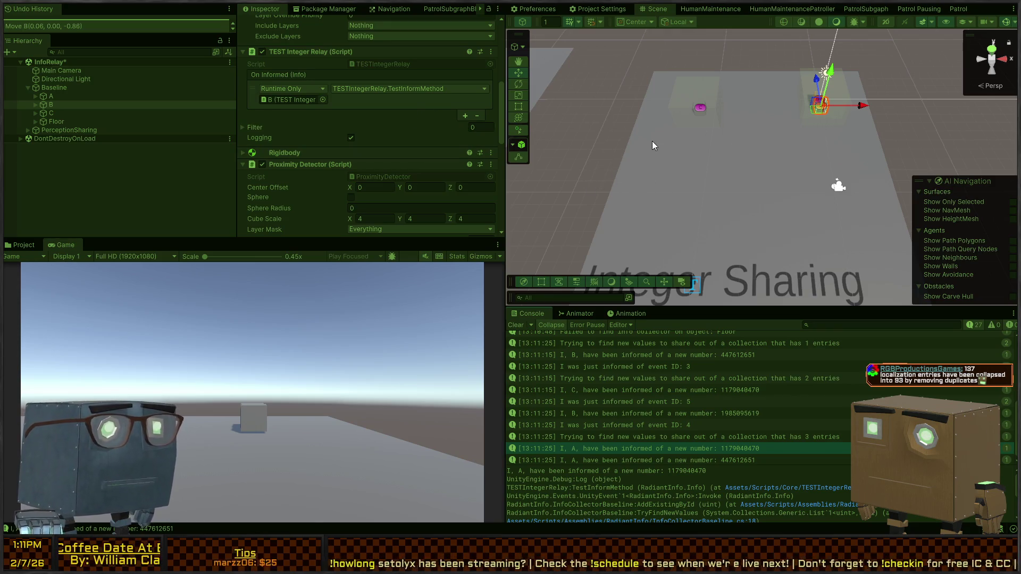
key(ctrl+p)
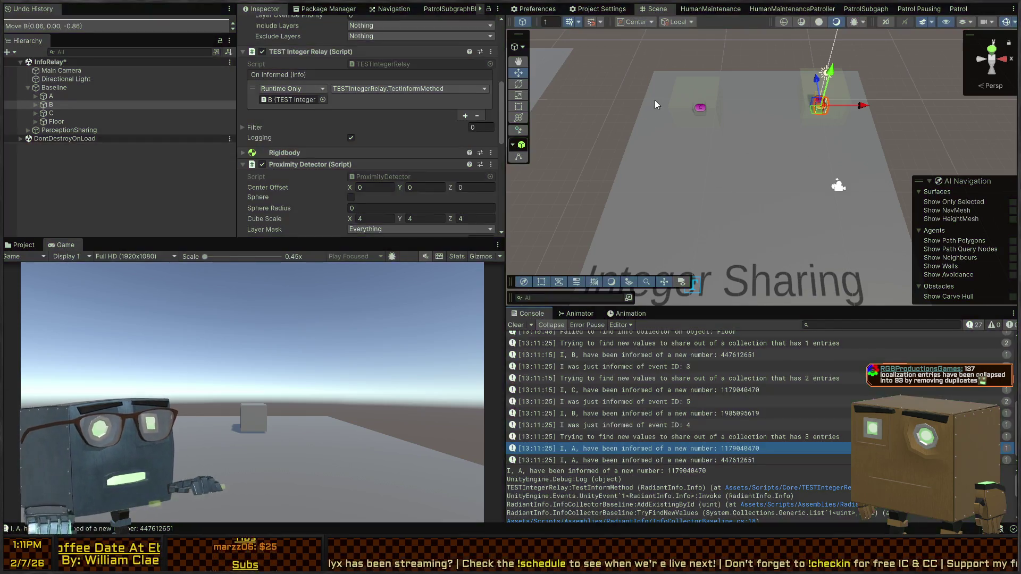
Fly the Scene camera to the Perception Sharing area and enter Play Mode with cube A selected
drag(759, 169, 702, 149)
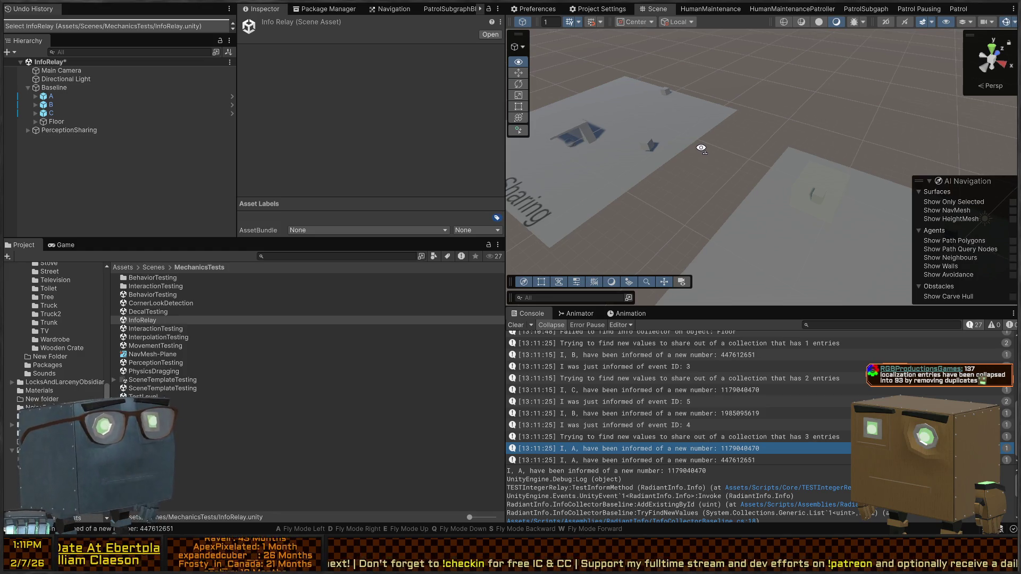
mouse_move(702, 148)
mouse_down()
mouse_move(703, 139)
mouse_move(763, 175)
mouse_move(734, 176)
mouse_move(757, 157)
mouse_up()
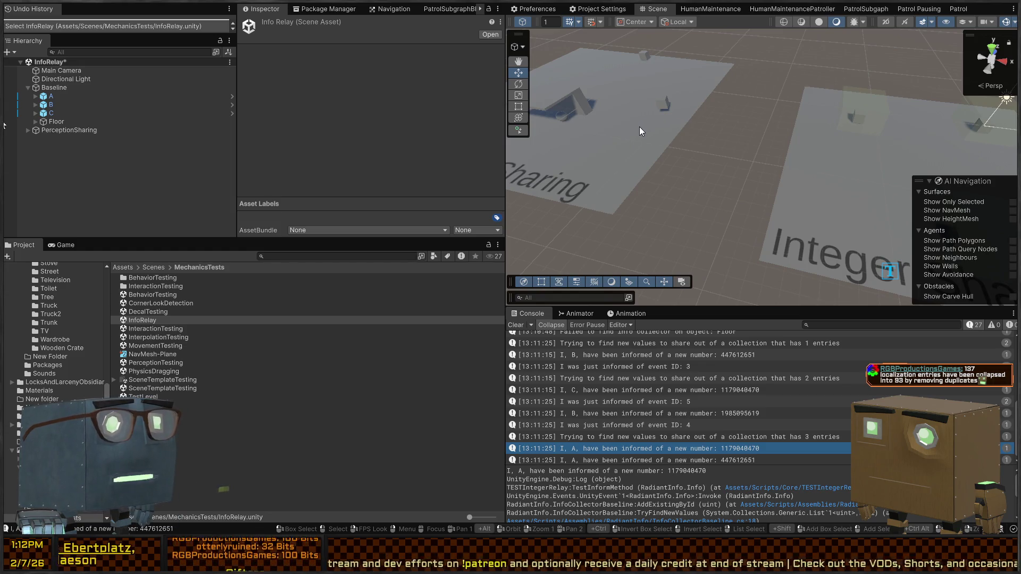
drag(643, 128, 670, 168)
key(a)
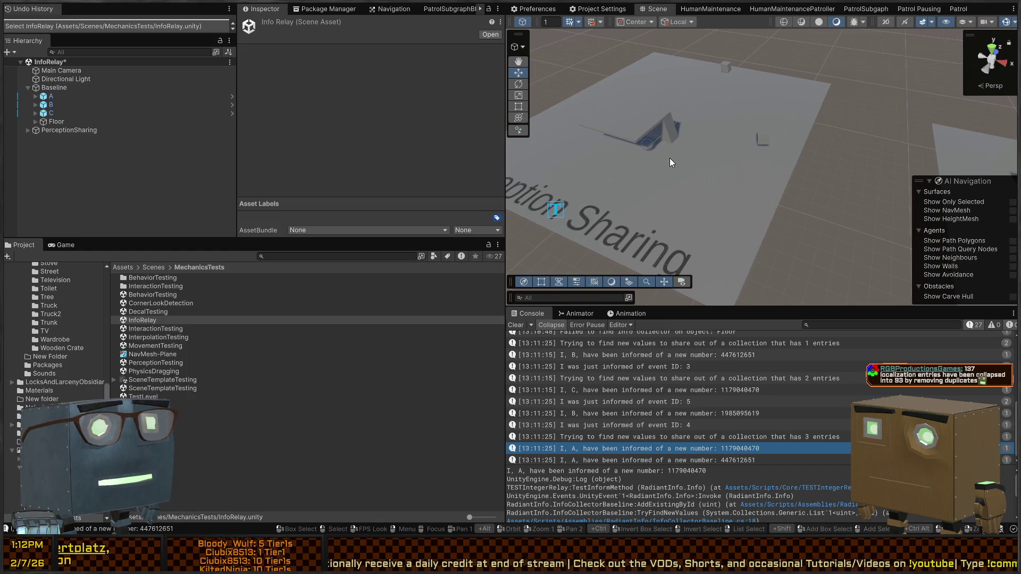
mouse_move(669, 158)
mouse_down()
mouse_move(732, 165)
mouse_move(751, 137)
mouse_move(733, 142)
mouse_move(731, 190)
mouse_move(796, 166)
mouse_move(704, 168)
mouse_move(789, 197)
mouse_up()
key(ctrl+p)
click(787, 196)
Drag cube A to the far end of the floor and back to test perception, then exit Play Mode
mouse_move(688, 234)
mouse_down()
mouse_move(707, 213)
mouse_move(789, 222)
mouse_move(786, 201)
mouse_move(832, 188)
mouse_move(797, 173)
mouse_move(742, 173)
mouse_move(729, 196)
mouse_up()
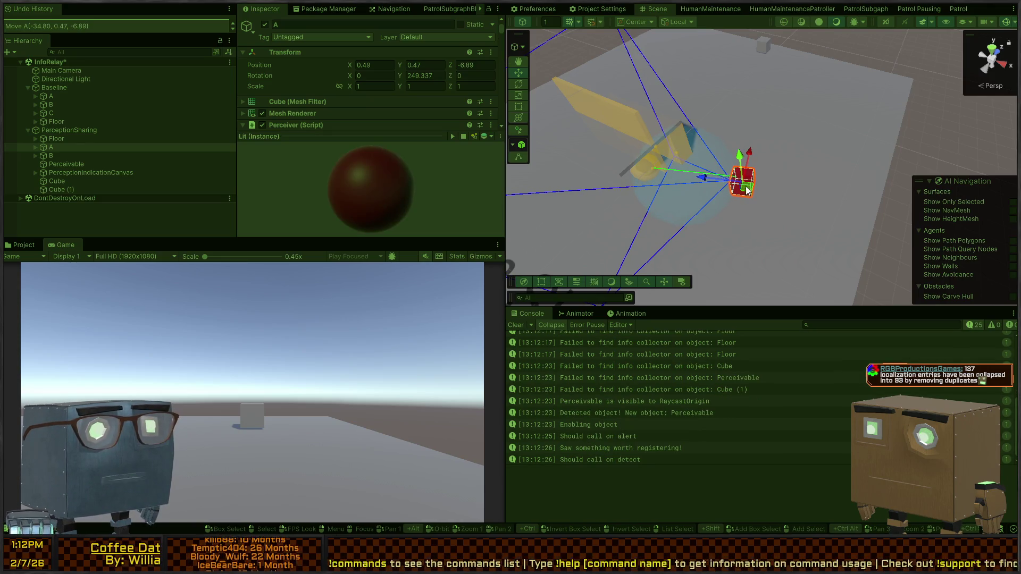
mouse_move(746, 193)
mouse_down()
mouse_move(791, 132)
mouse_move(798, 67)
mouse_move(788, 49)
mouse_move(852, 102)
mouse_move(746, 49)
mouse_up()
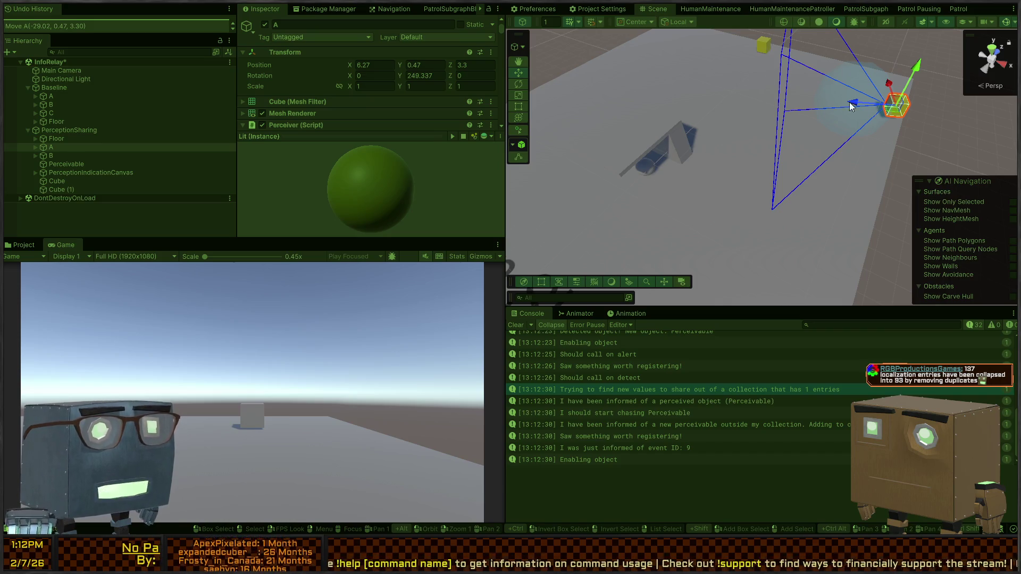
drag(679, 217, 746, 163)
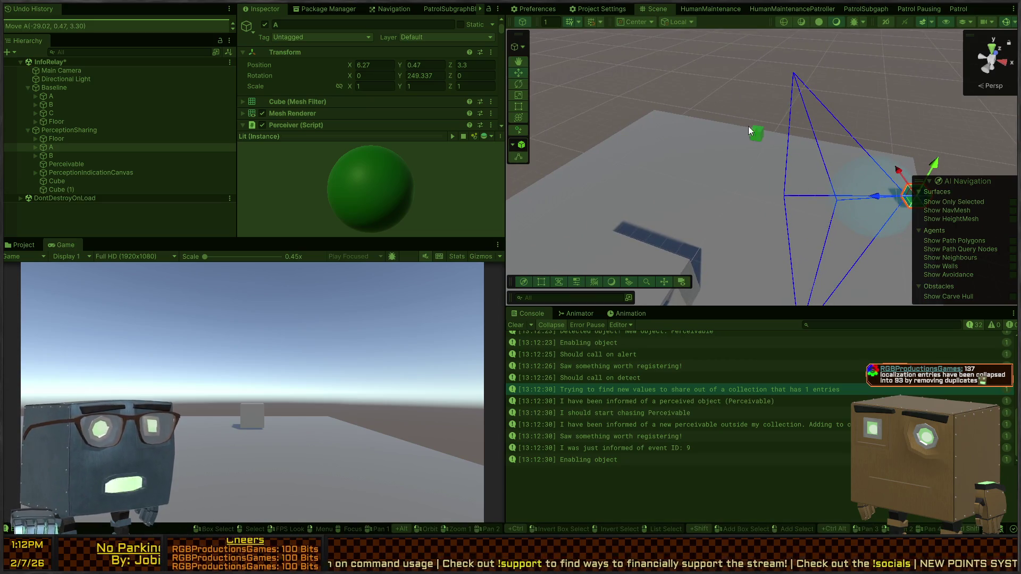
mouse_move(862, 172)
mouse_down()
mouse_move(809, 221)
mouse_move(785, 207)
mouse_move(778, 178)
mouse_up()
mouse_move(888, 180)
mouse_down()
mouse_move(628, 215)
mouse_move(801, 84)
mouse_move(840, 181)
mouse_move(778, 241)
mouse_move(851, 152)
mouse_move(554, 204)
mouse_move(582, 215)
mouse_move(598, 205)
mouse_move(750, 253)
mouse_move(803, 66)
mouse_move(870, 150)
mouse_up()
click(836, 171)
click(864, 142)
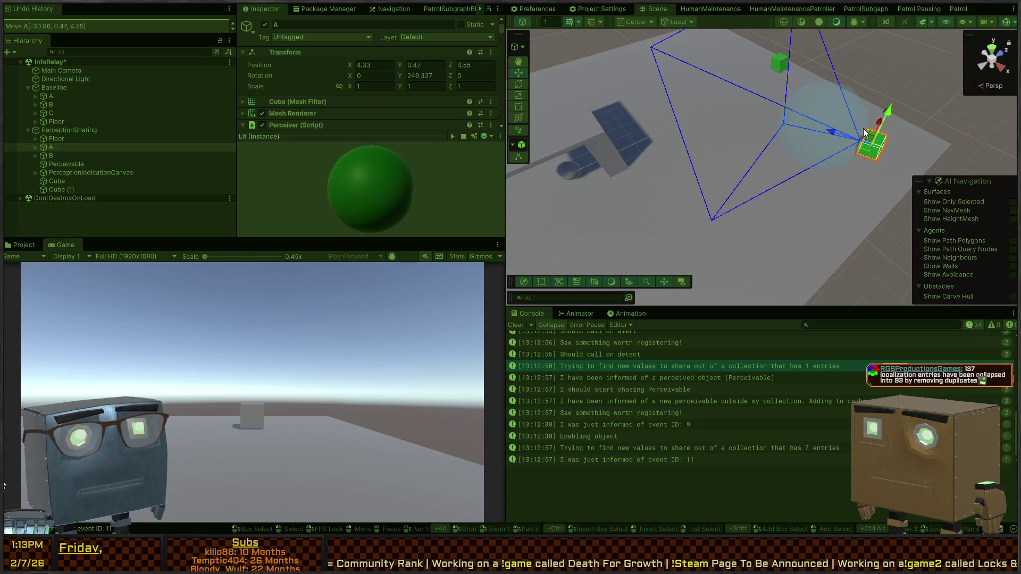
key(ctrl+p)
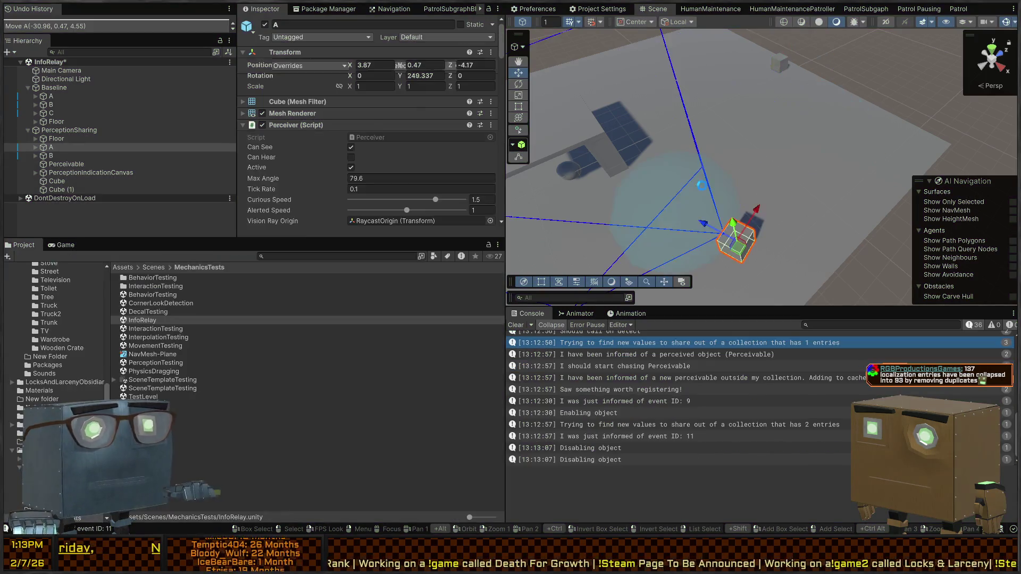
drag(779, 115, 795, 138)
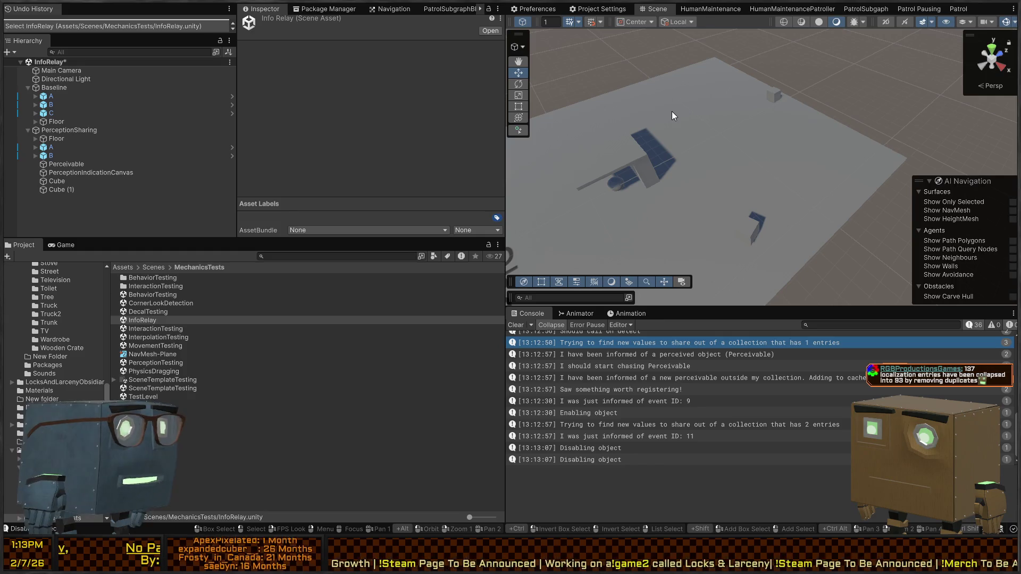
Open the BehaviorTesting scene from Assets/Scenes/MechanicsTests in place of InfoRelay
mouse_move(800, 122)
mouse_down()
mouse_move(790, 117)
mouse_move(860, 81)
mouse_move(820, 91)
mouse_up()
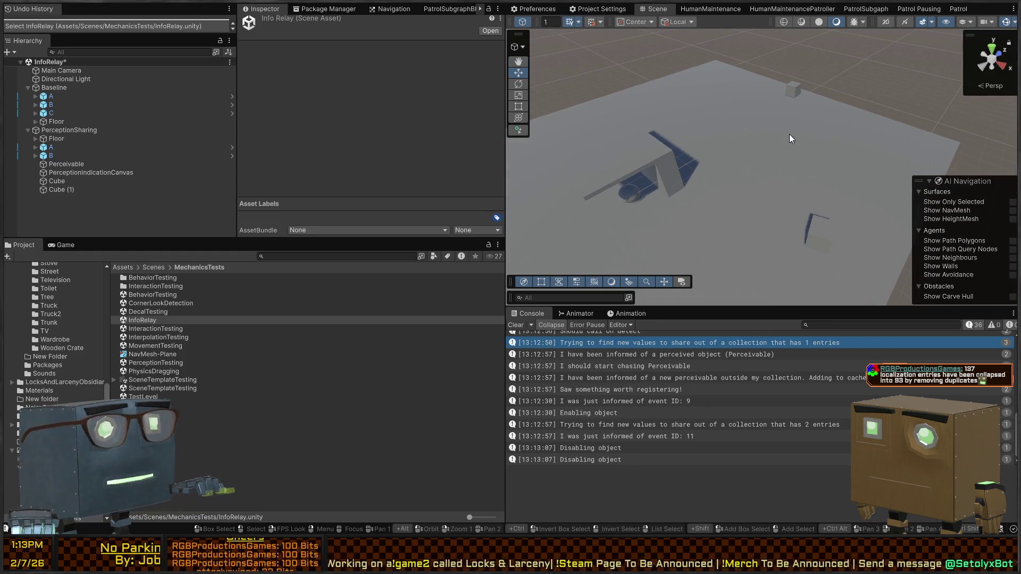
drag(780, 187, 755, 128)
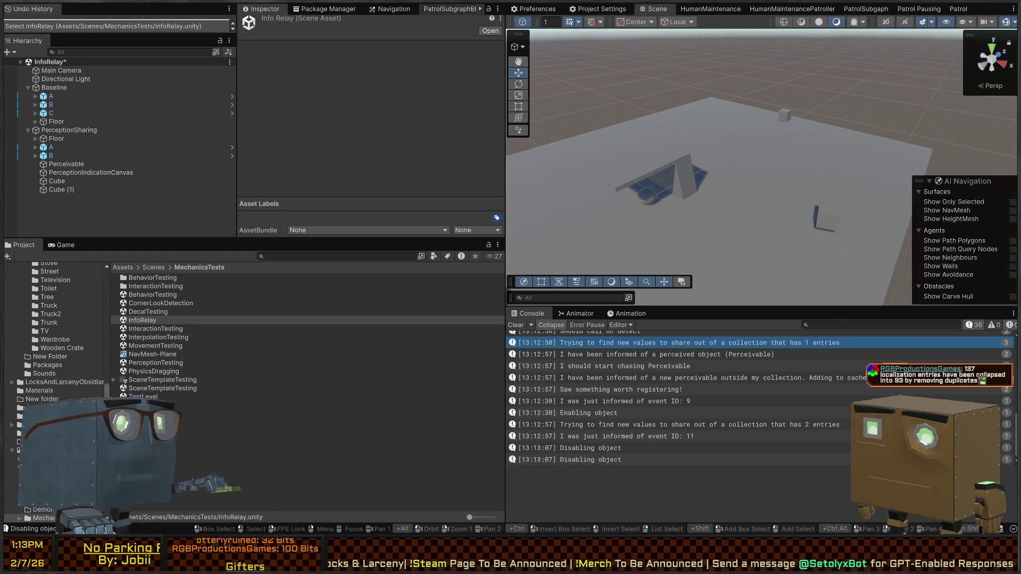
drag(629, 119, 612, 120)
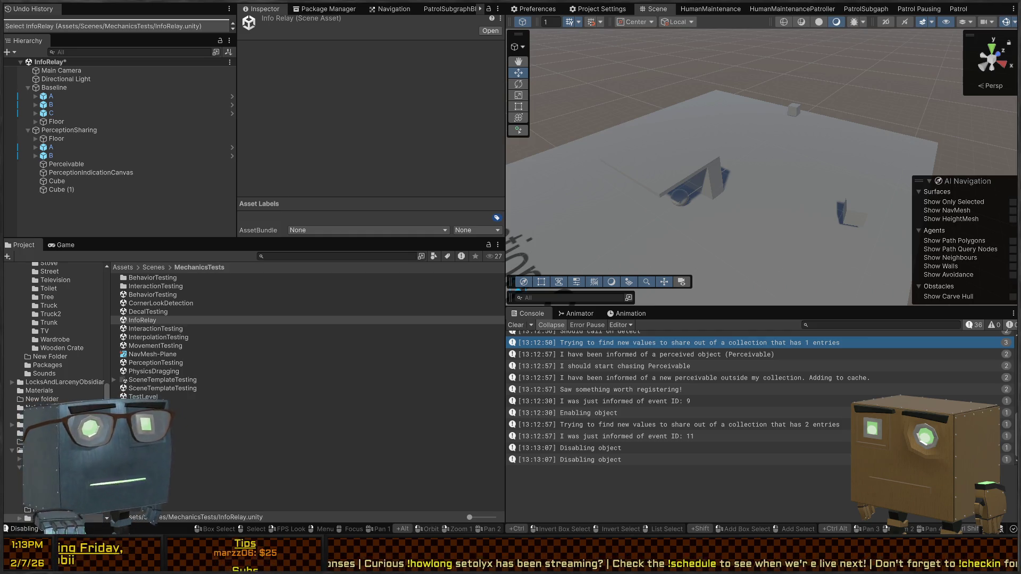
scroll(746, 202, up, 3)
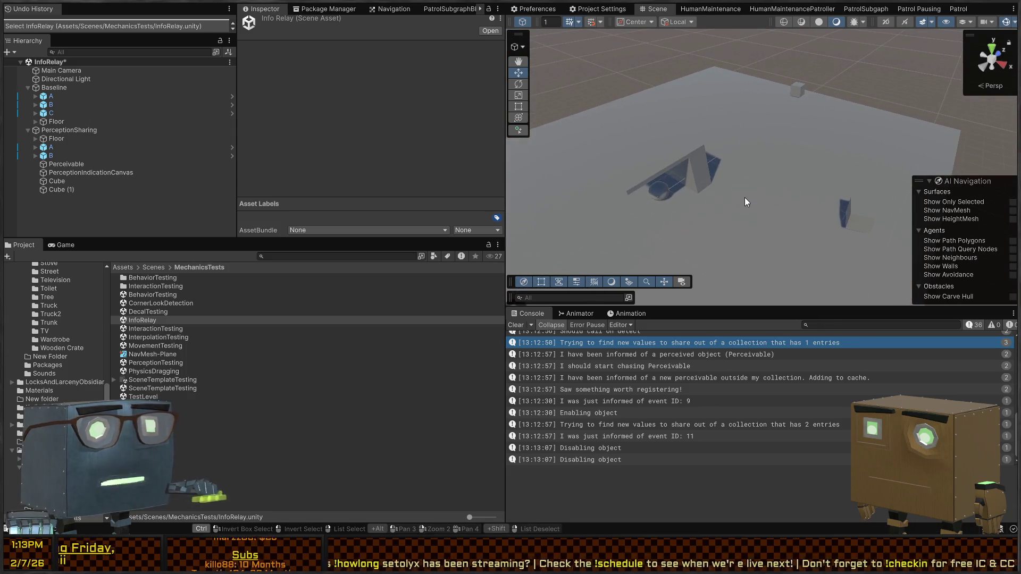
drag(688, 42, 646, 133)
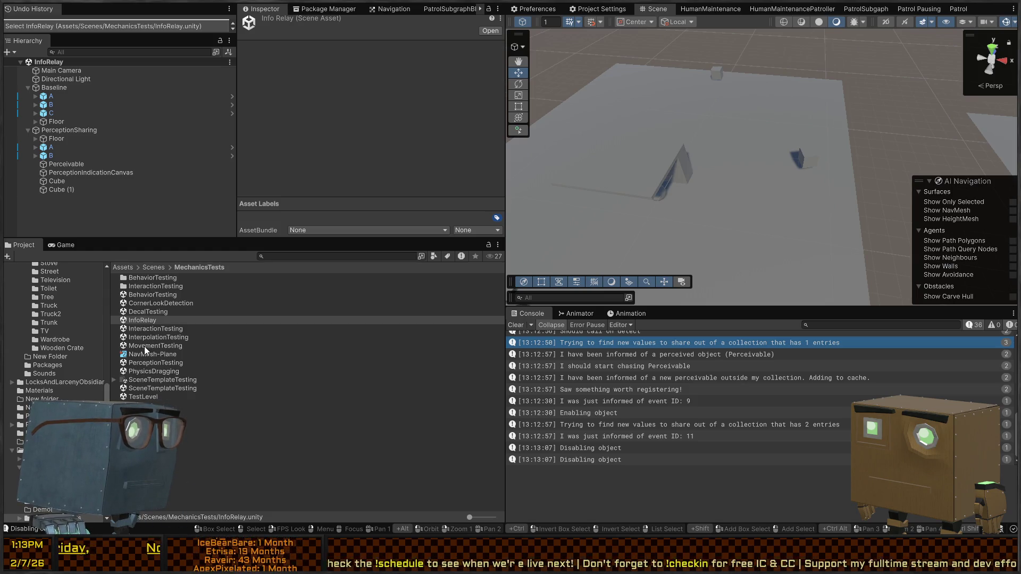
double_click(143, 296)
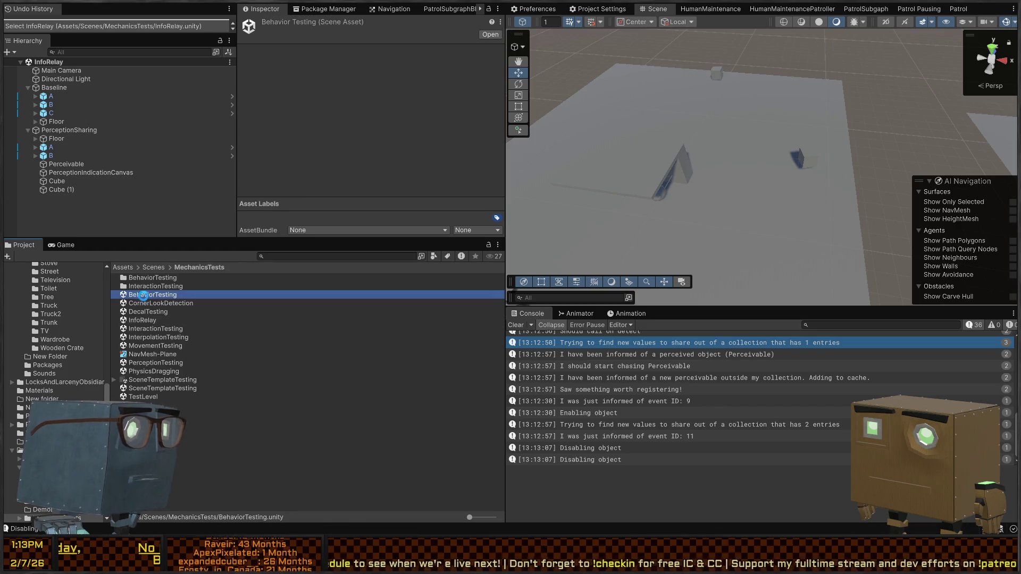
Retype the copied area's Disturbances floor label as 'Call For Help'
mouse_move(882, 105)
mouse_down()
mouse_move(968, 183)
mouse_move(1013, 191)
mouse_move(612, 223)
mouse_move(747, 248)
mouse_up()
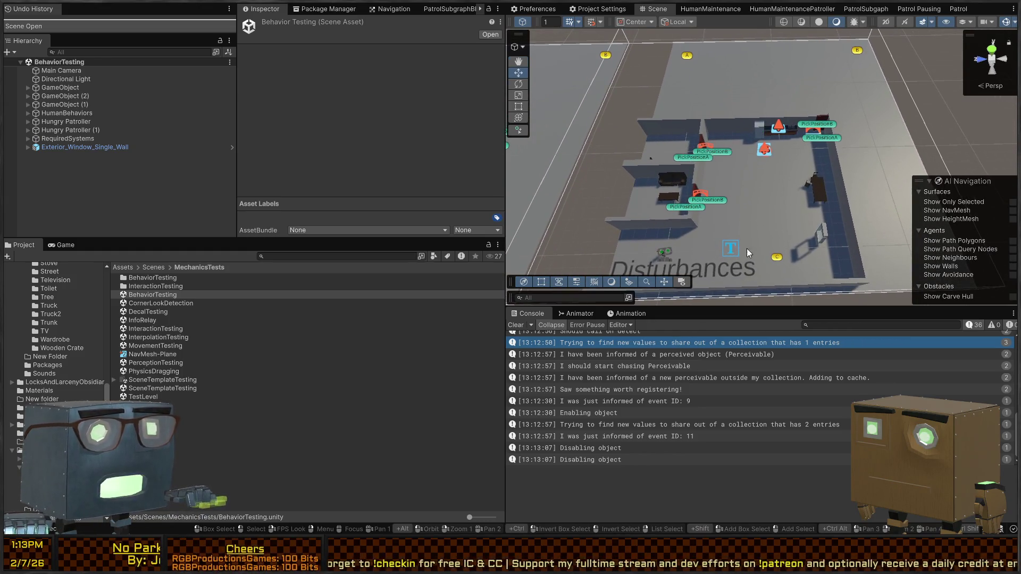
click(743, 267)
scroll(253, 139, down, 4)
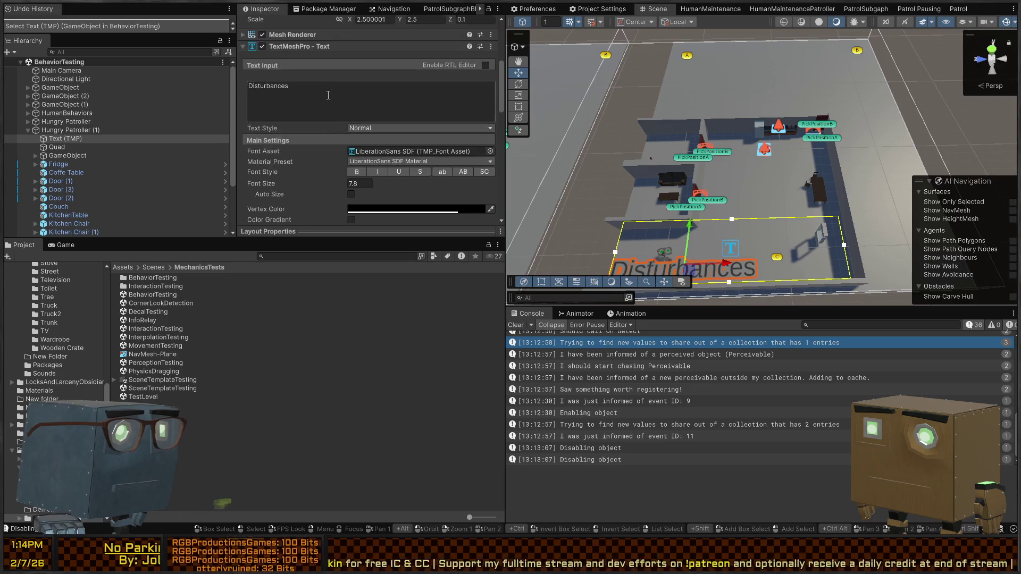
text(Call For Help)
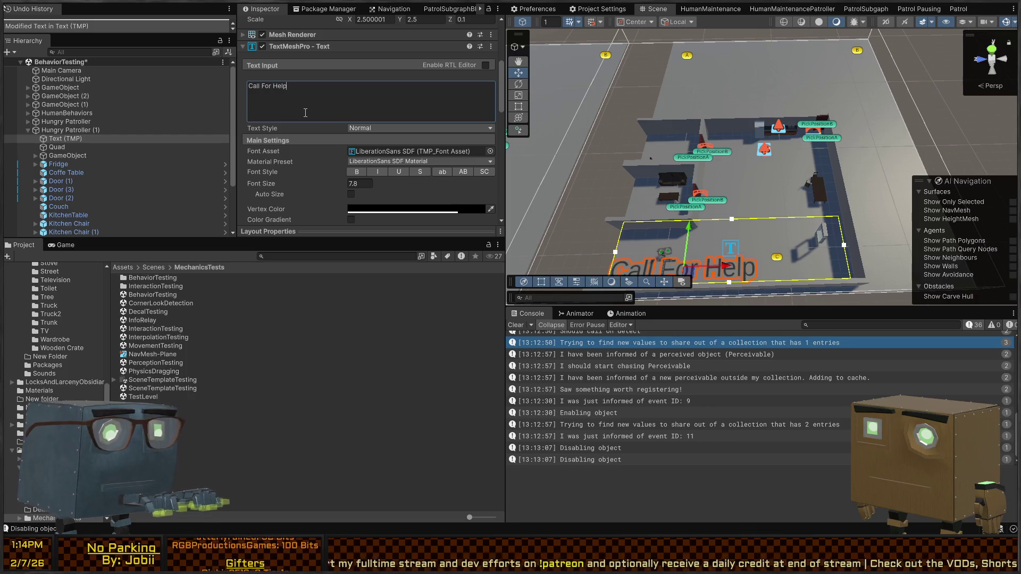
click(586, 151)
mouse_move(609, 102)
mouse_down()
mouse_move(771, 73)
mouse_move(831, 234)
mouse_up()
drag(846, 198, 838, 168)
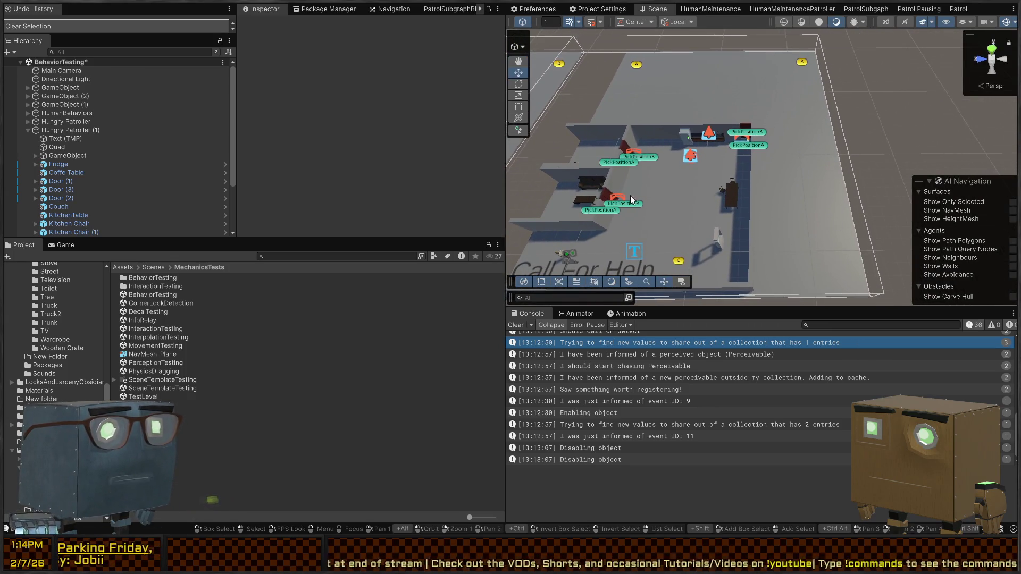
Nudge patrol point C along Z to position -11.02, 0, -12.85
mouse_move(762, 170)
mouse_down()
mouse_move(674, 132)
mouse_move(748, 241)
mouse_up()
click(750, 244)
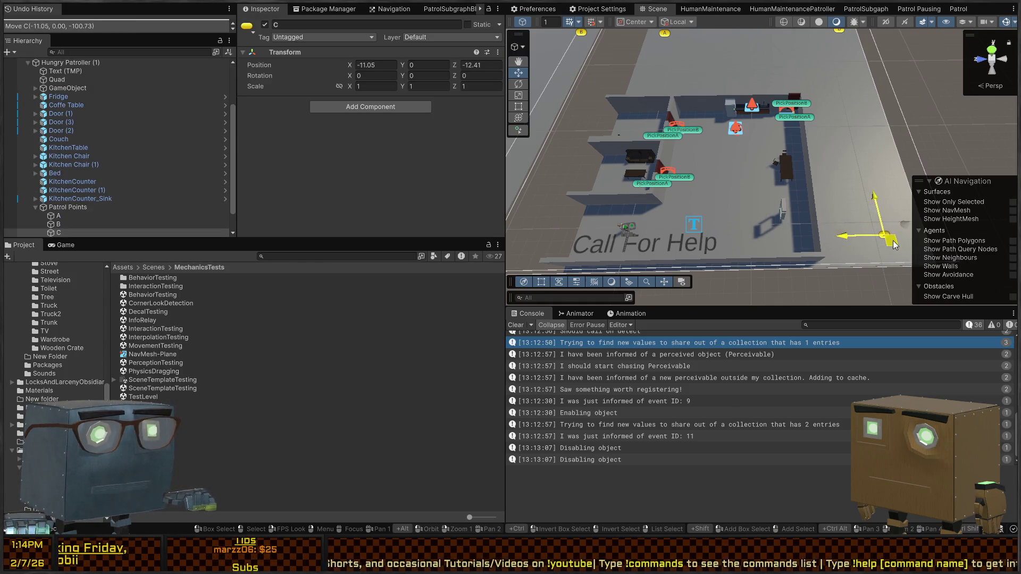
drag(893, 245, 891, 248)
scroll(851, 235, down, 4)
mouse_move(759, 132)
mouse_down()
mouse_move(576, 159)
mouse_move(734, 160)
mouse_move(820, 150)
mouse_move(825, 134)
mouse_move(675, 188)
mouse_up()
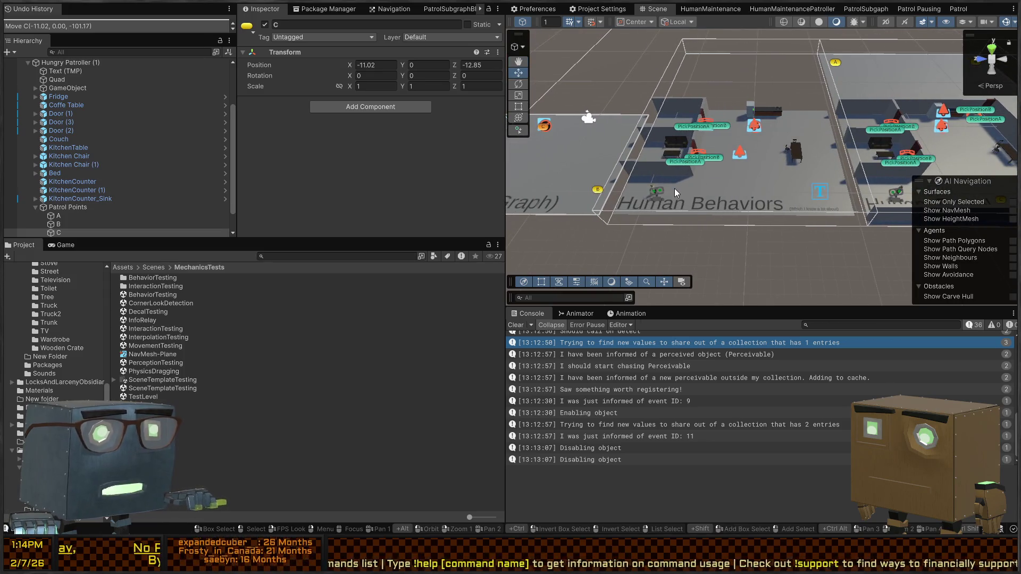
click(655, 194)
scroll(319, 105, down, 10)
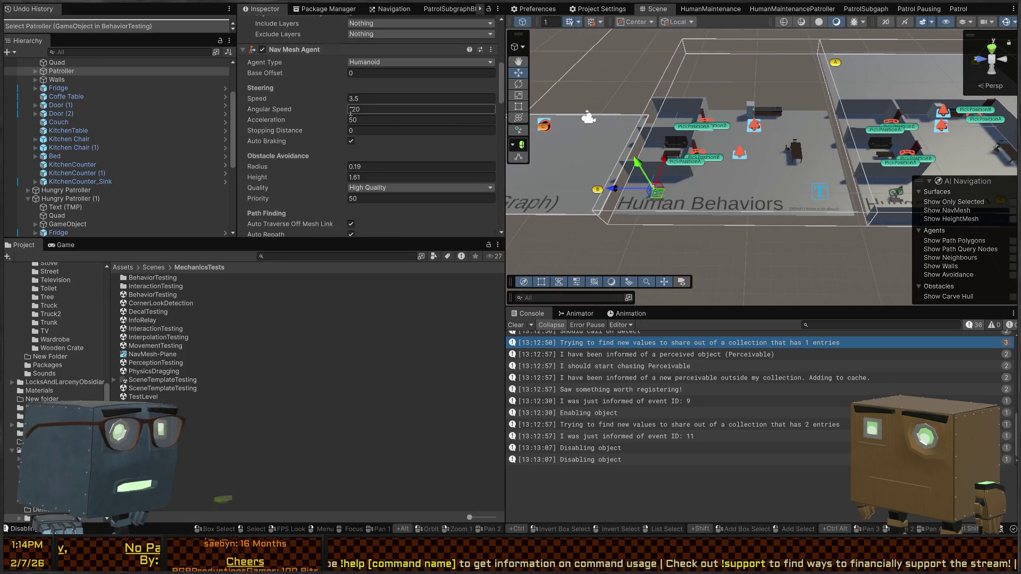
scroll(319, 106, down, 10)
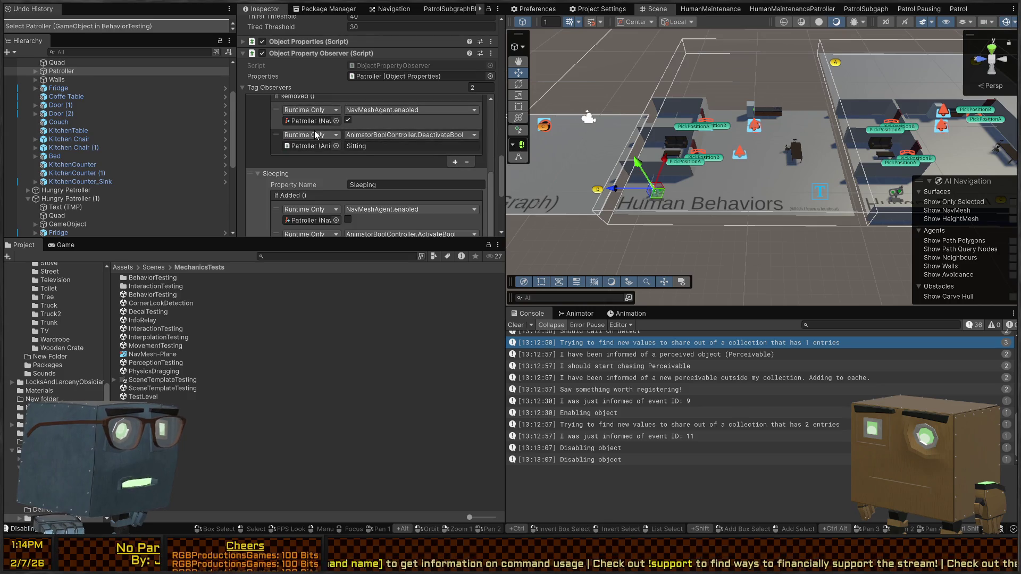
scroll(282, 114, up, 10)
mouse_move(688, 210)
mouse_down()
mouse_move(717, 170)
mouse_move(642, 168)
mouse_up()
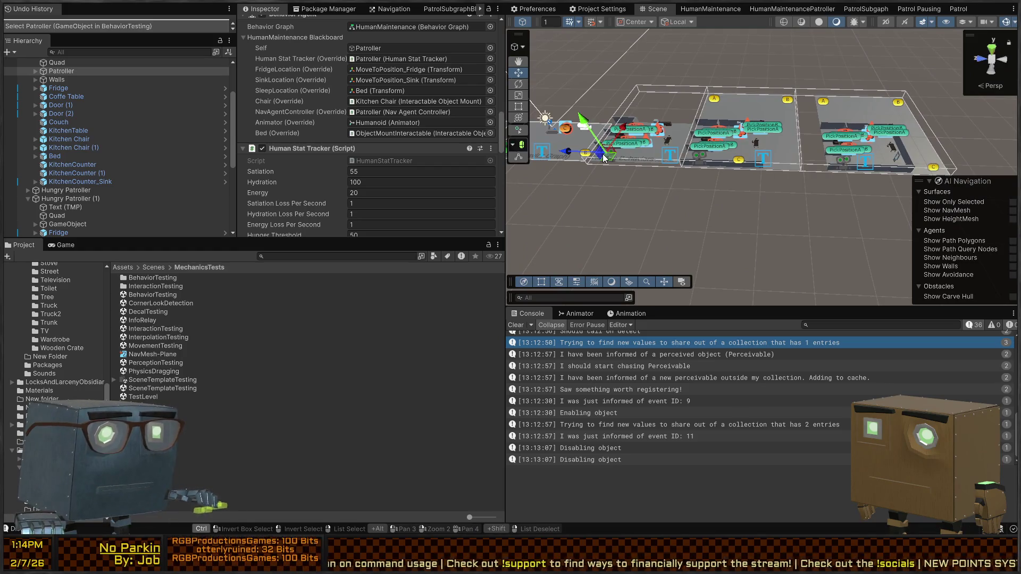
key(ctrl+v)
key(f)
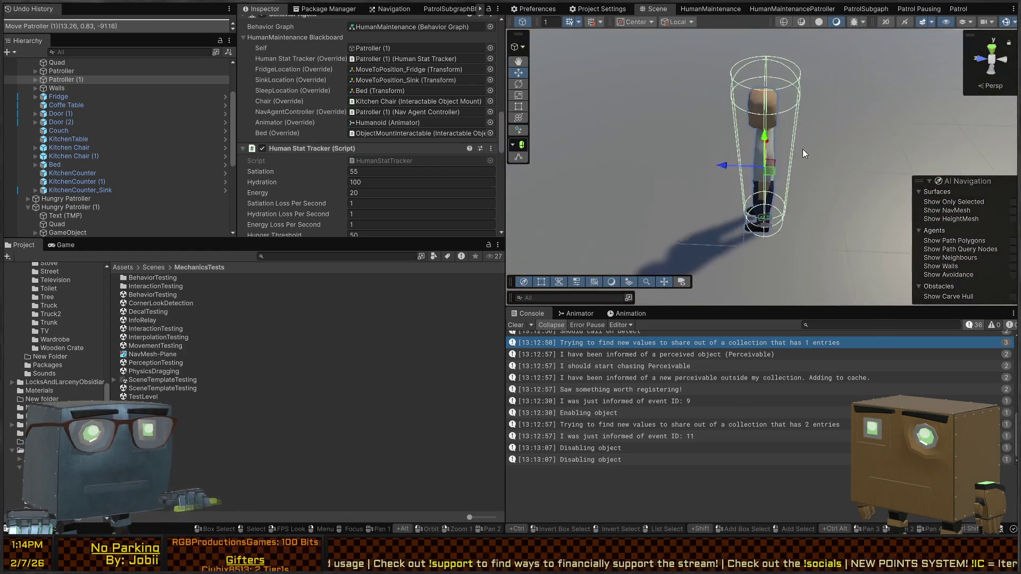
scroll(314, 73, up, 10)
scroll(313, 74, up, 2)
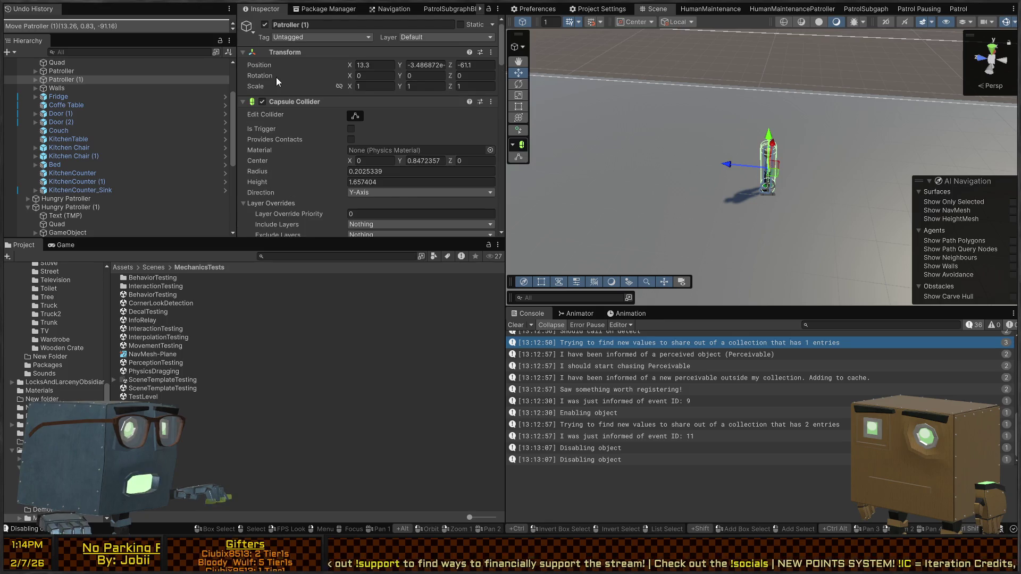
scroll(224, 148, down, 5)
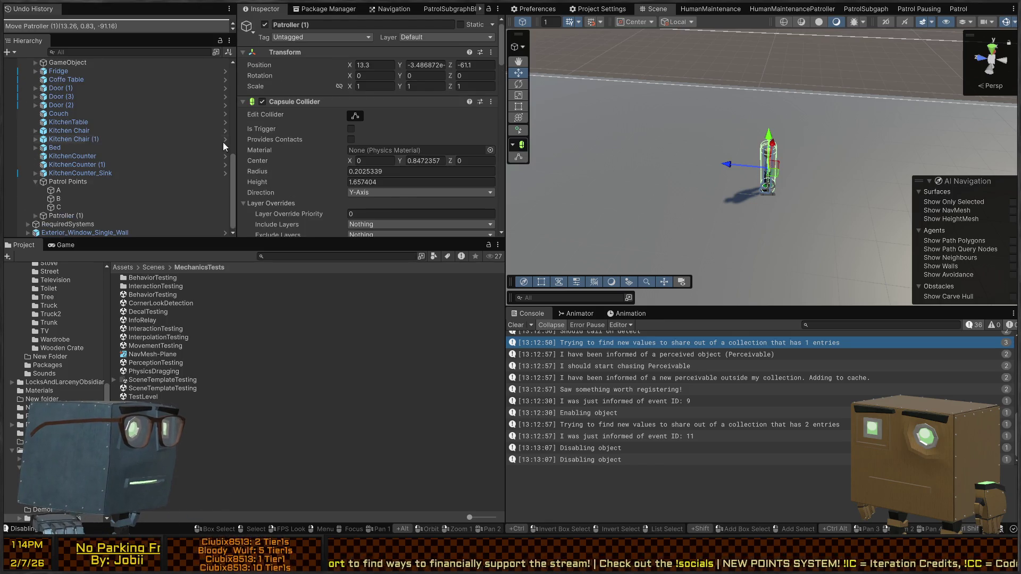
click(650, 151)
scroll(164, 126, up, 5)
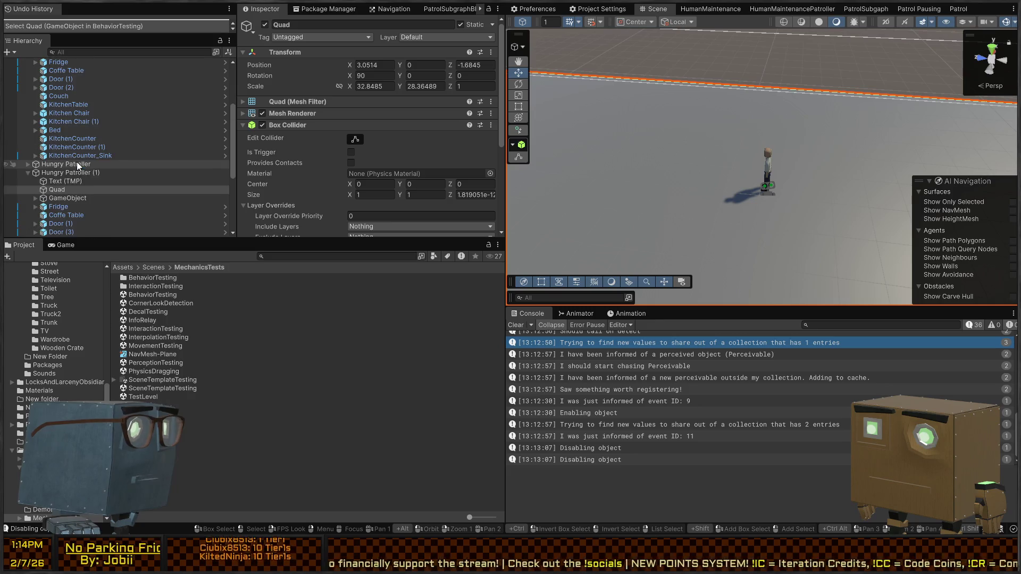
click(66, 173)
text(Calling For He)
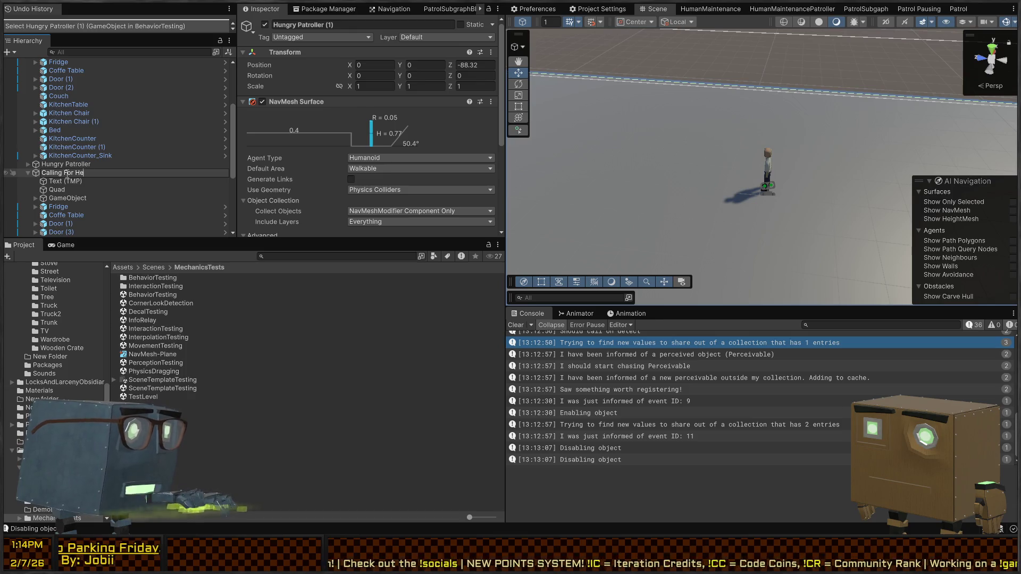
text(lp)
key(Return)
scroll(133, 159, up, 5)
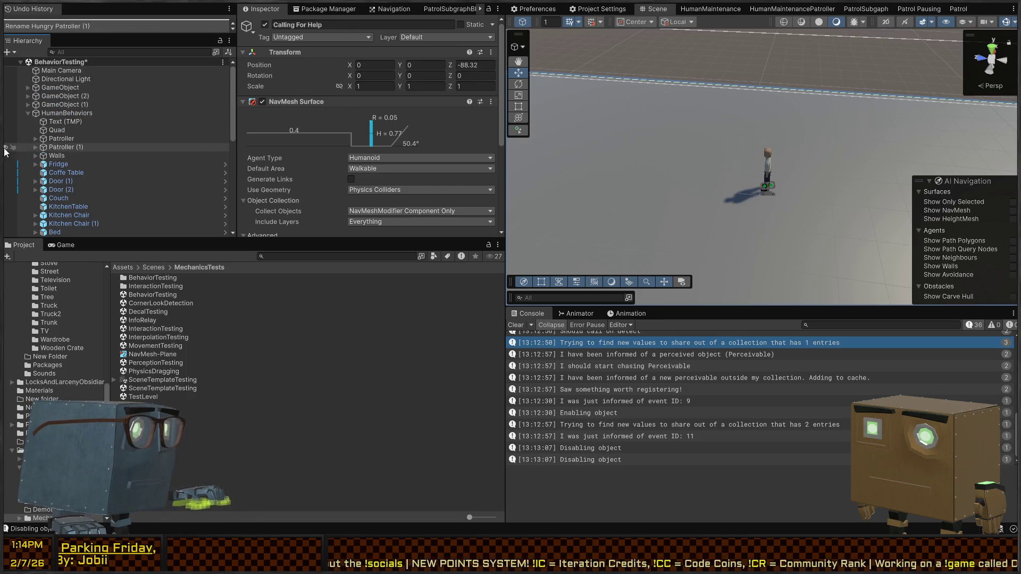
double_click(66, 147)
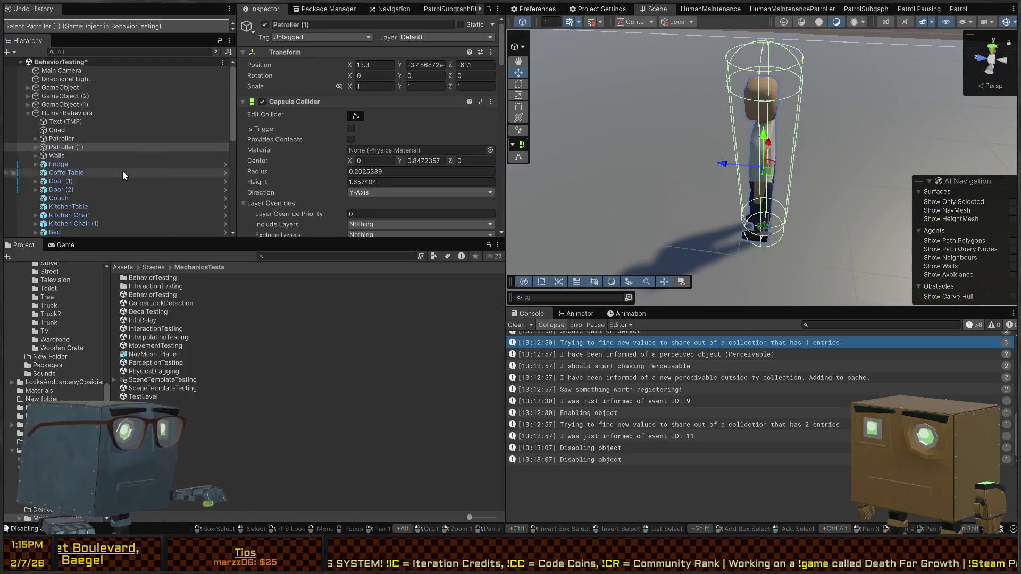
scroll(55, 150, down, 5)
click(65, 245)
scroll(71, 185, down, 2)
drag(67, 185, 67, 182)
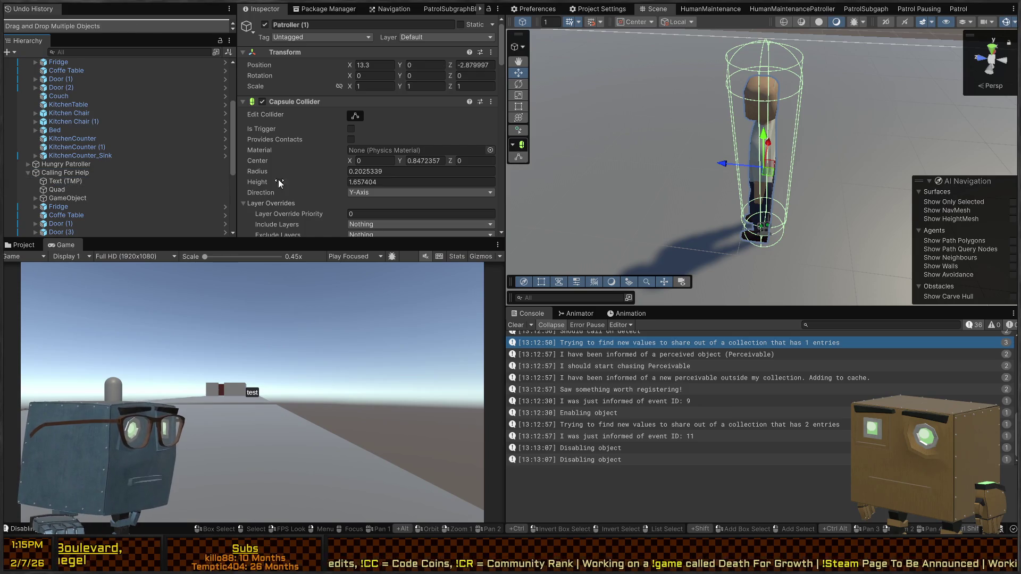
drag(813, 93, 719, 124)
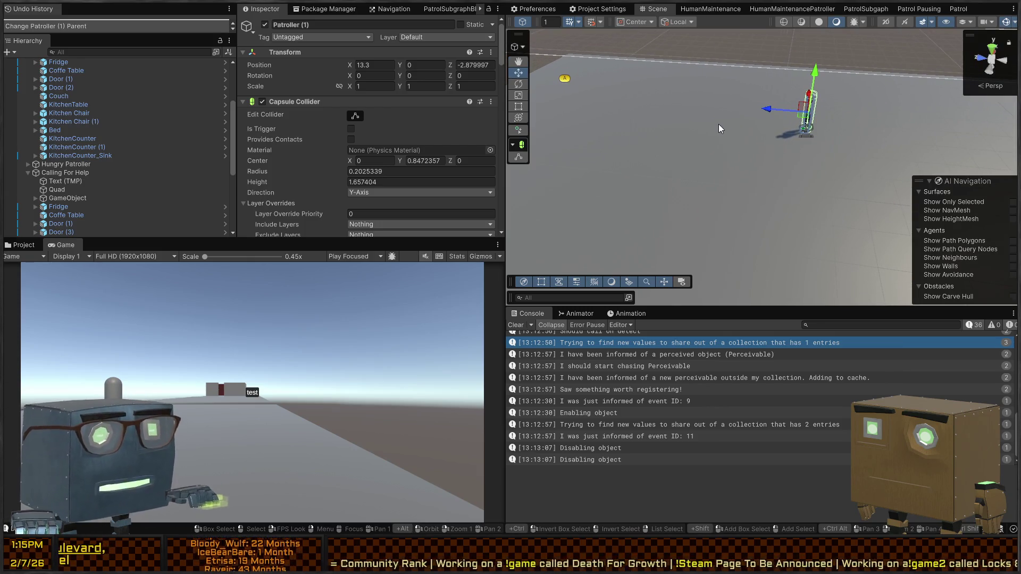
mouse_move(713, 88)
mouse_down()
mouse_move(770, 141)
mouse_move(707, 116)
mouse_move(670, 118)
mouse_move(715, 148)
mouse_move(680, 164)
mouse_move(552, 116)
mouse_move(673, 152)
mouse_move(750, 138)
mouse_up()
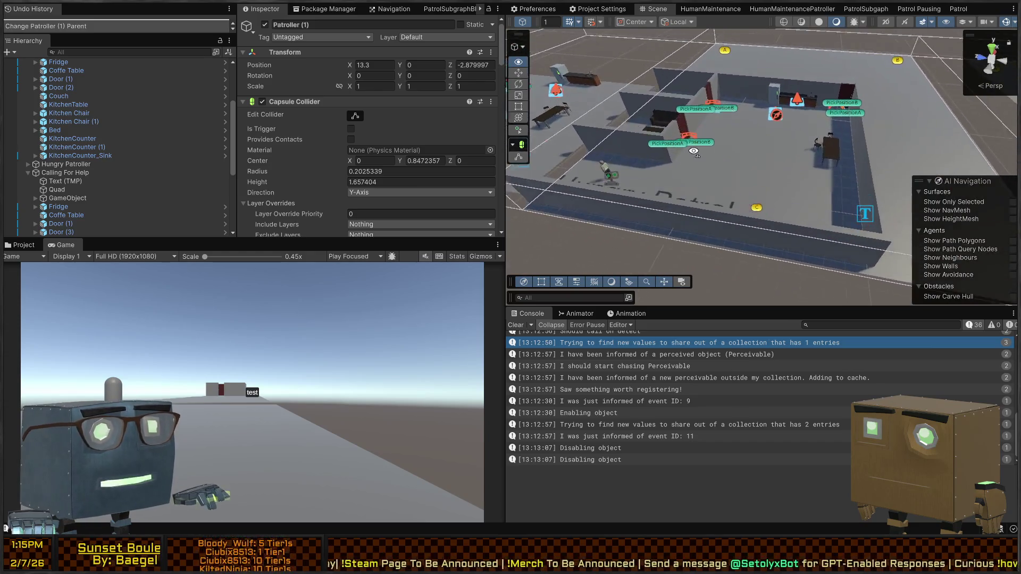
key(w)
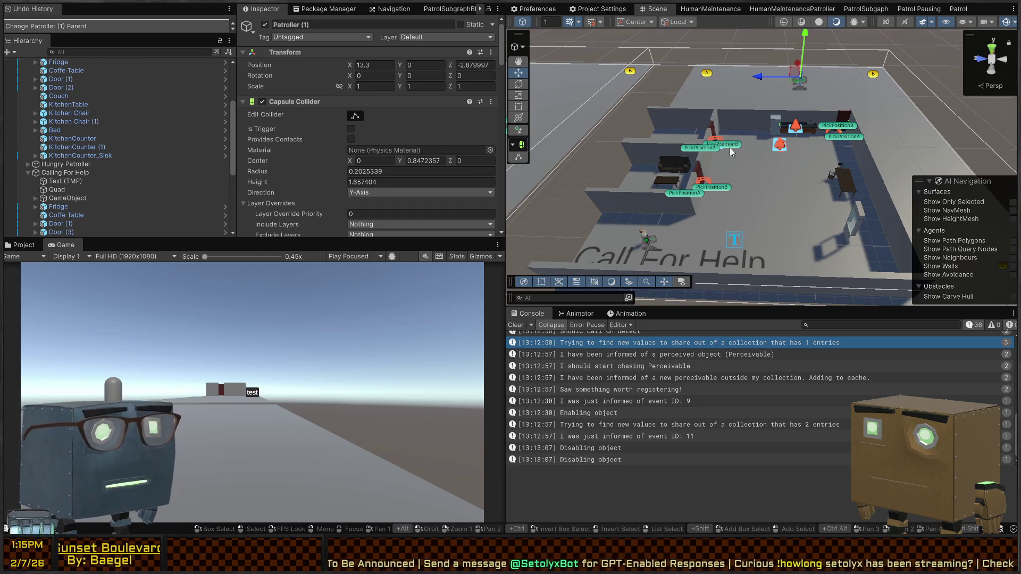
drag(824, 127, 805, 145)
key(d)
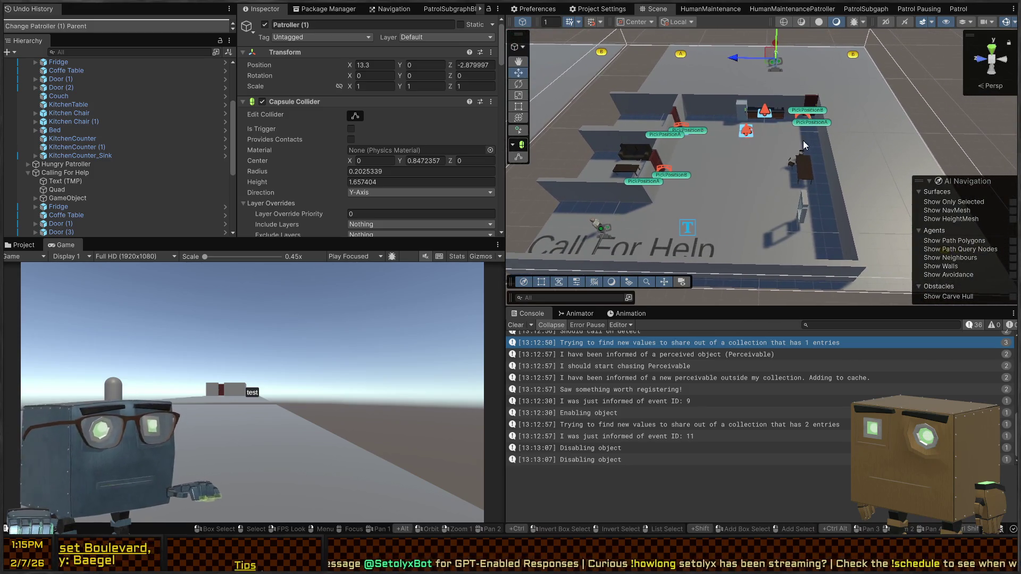
key(d)
drag(752, 69, 796, 85)
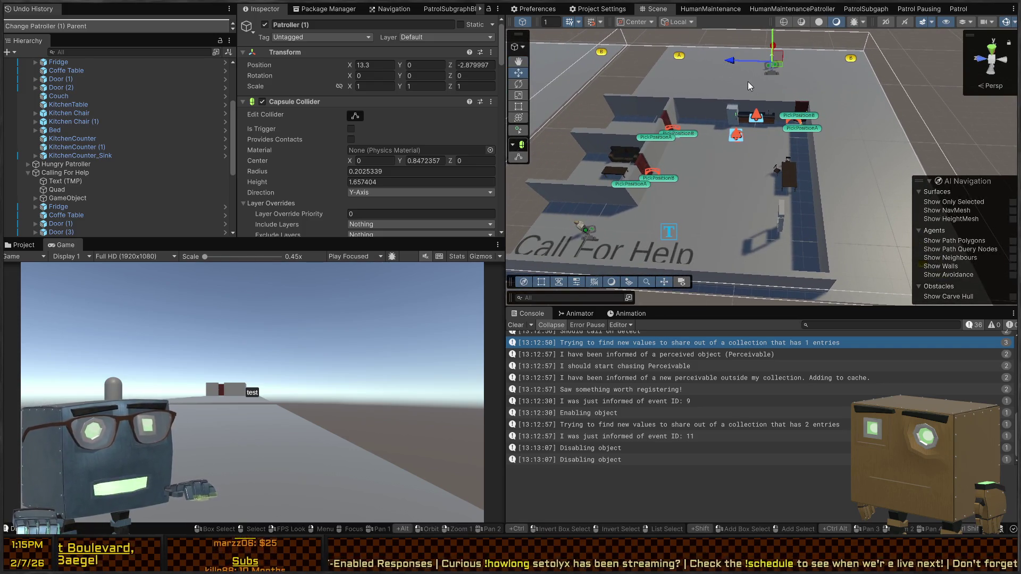
drag(711, 71, 794, 136)
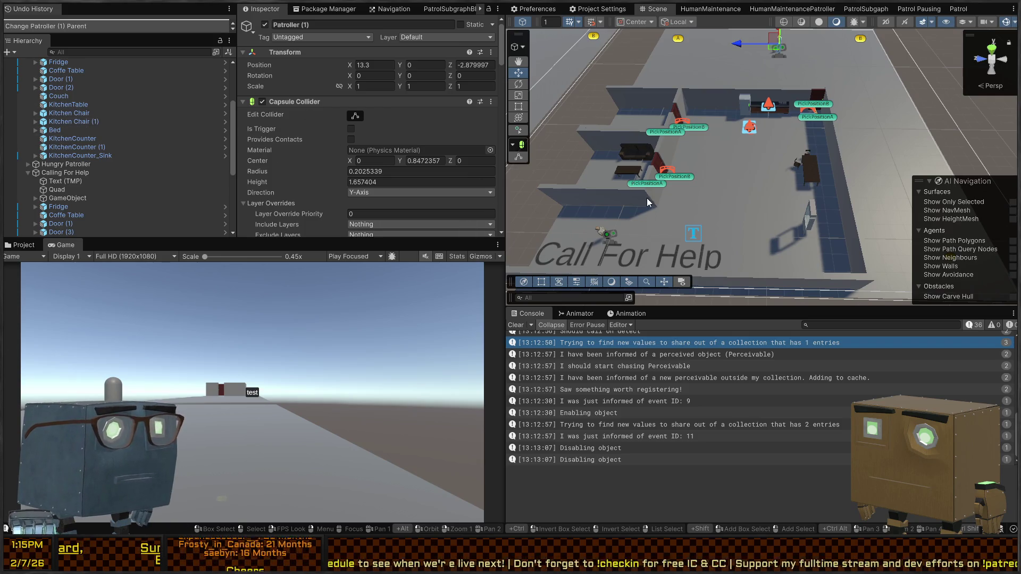
drag(689, 169, 618, 103)
drag(593, 61, 851, 115)
Give Patroller (1) the Patrol graph and try assigning Patrol Points to its Patrol slot
scroll(328, 98, down, 15)
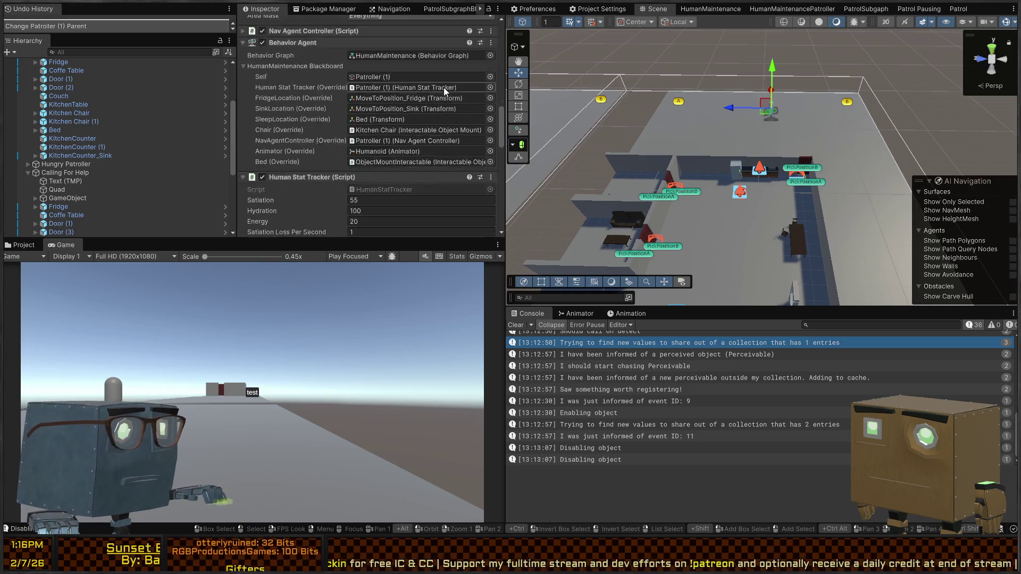
scroll(444, 87, up, 3)
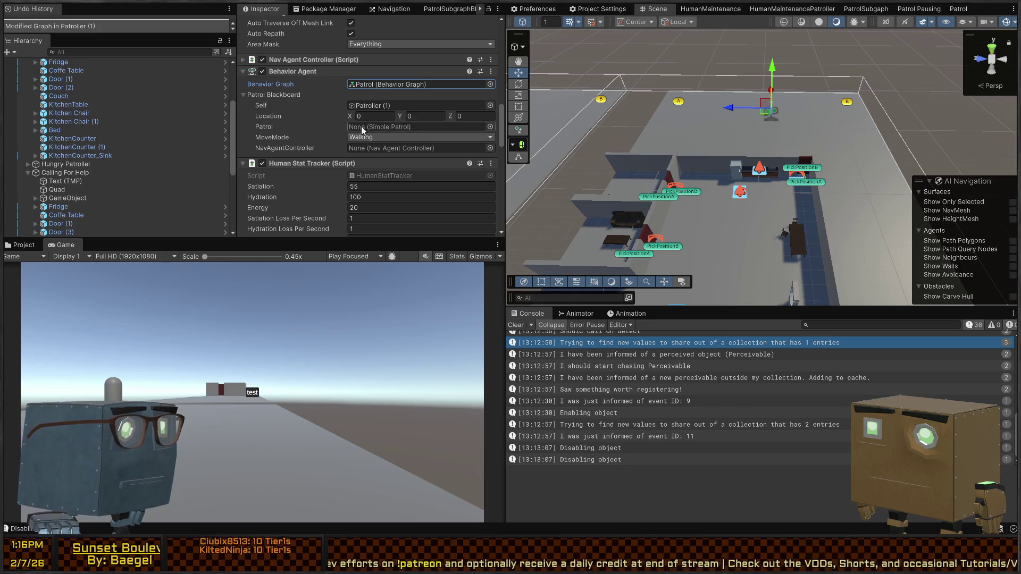
click(407, 126)
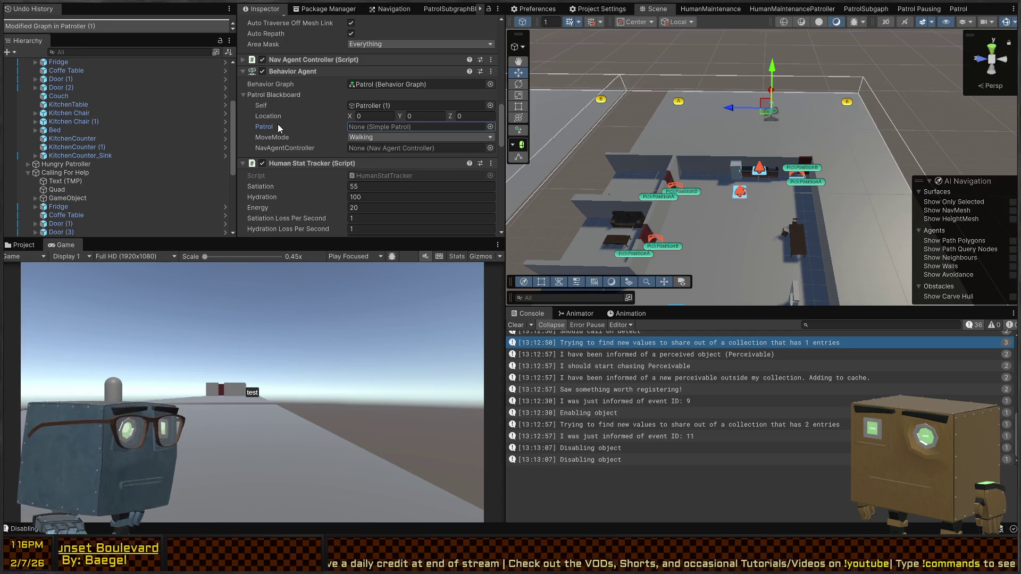
scroll(315, 141, down, 8)
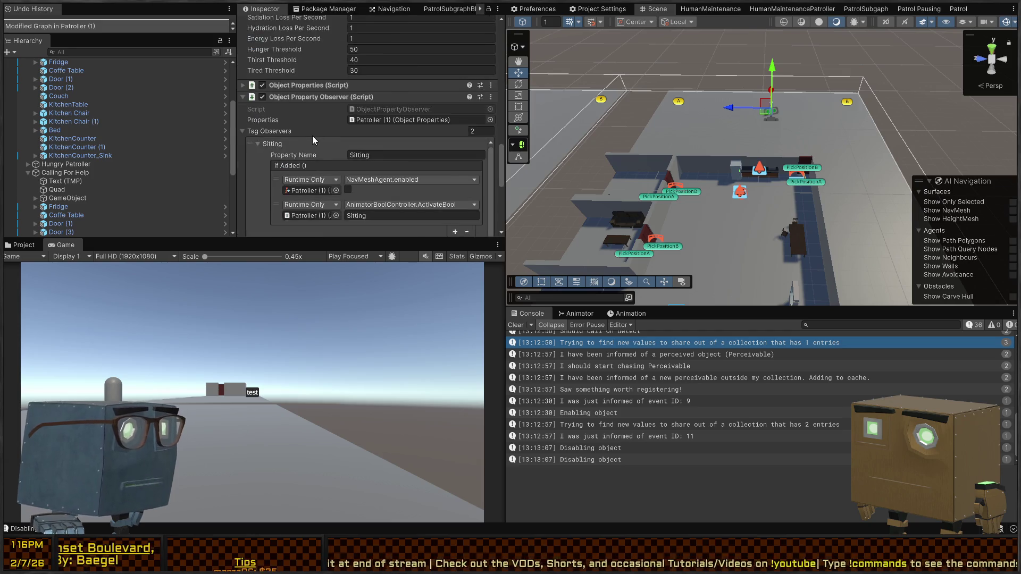
scroll(315, 137, up, 5)
scroll(66, 159, down, 5)
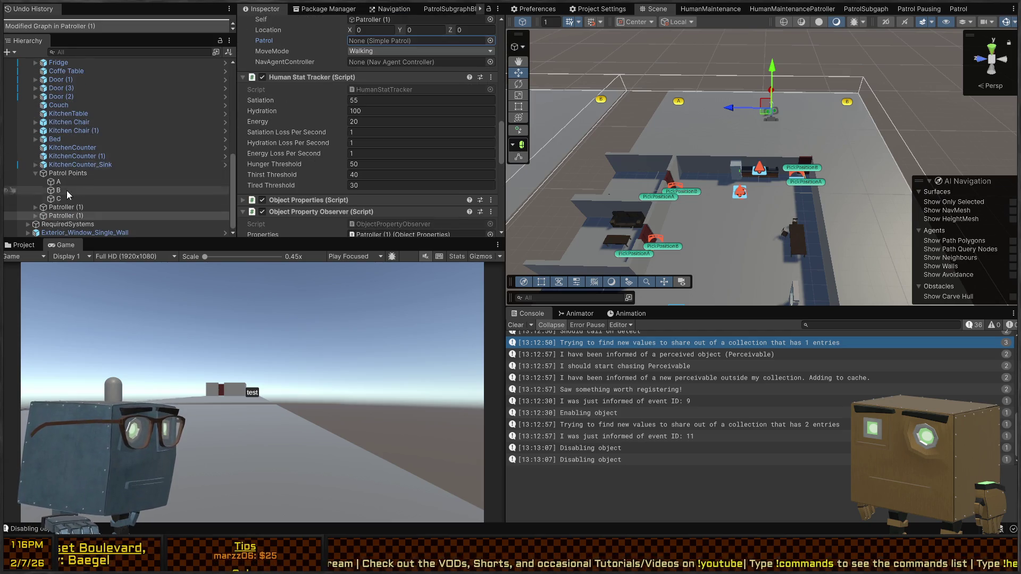
mouse_move(226, 157)
mouse_down()
mouse_move(403, 44)
mouse_move(59, 210)
mouse_up()
click(59, 207)
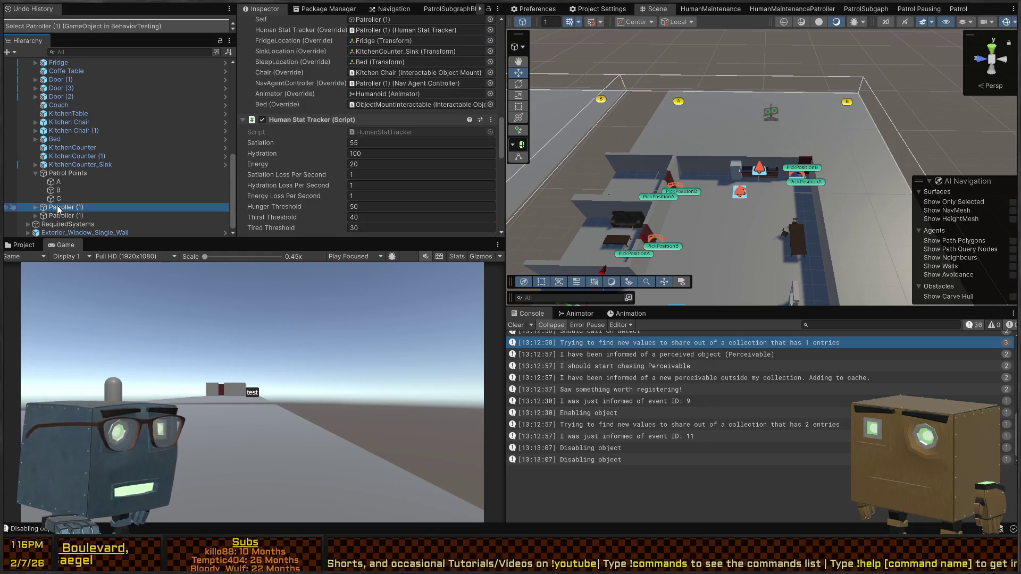
Rename the first Patroller (1) to 'Innocent Humanoid'
key(f)
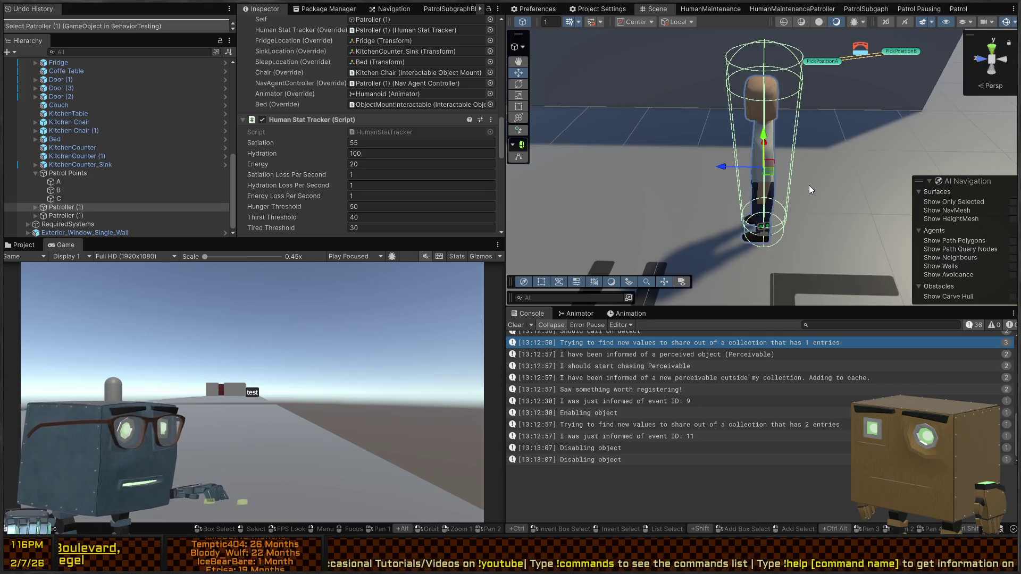
click(99, 209)
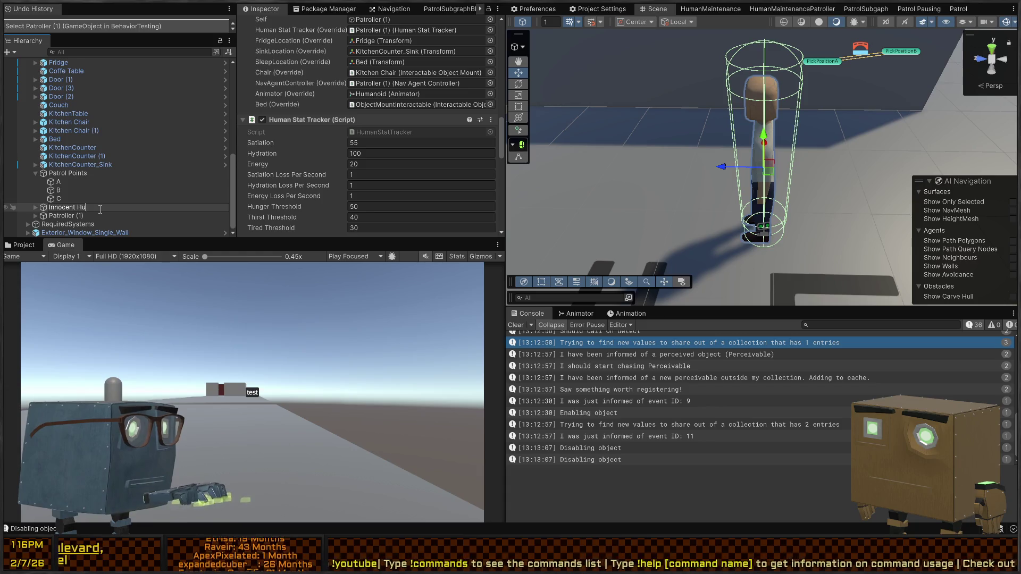
key(Return)
scroll(736, 105, down, 5)
Rename the remaining Patroller (1) to 'Guard'
mouse_move(736, 105)
mouse_down()
mouse_move(819, 101)
mouse_move(759, 145)
mouse_move(762, 116)
mouse_up()
click(762, 116)
key(f)
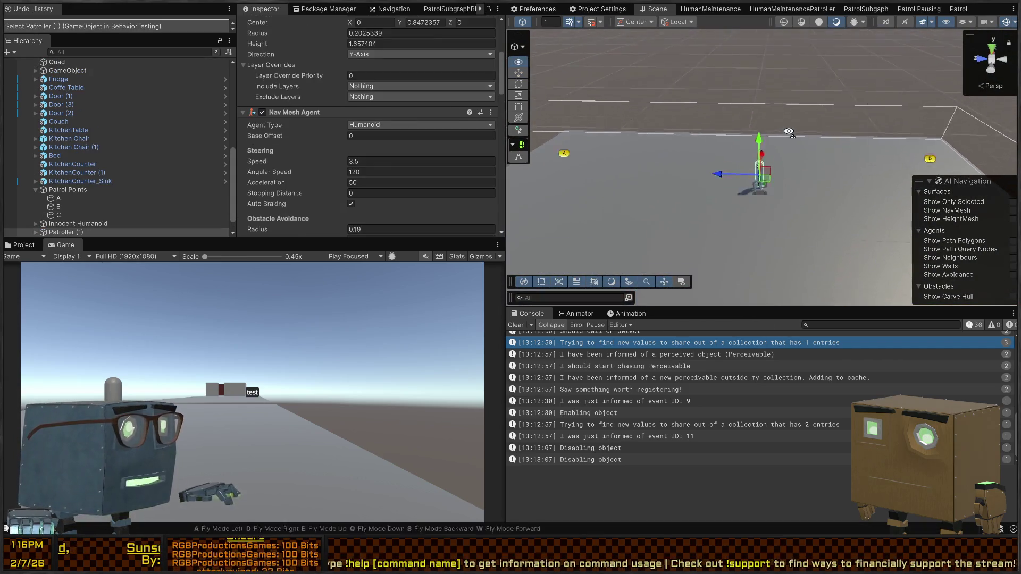
scroll(62, 206, down, 2)
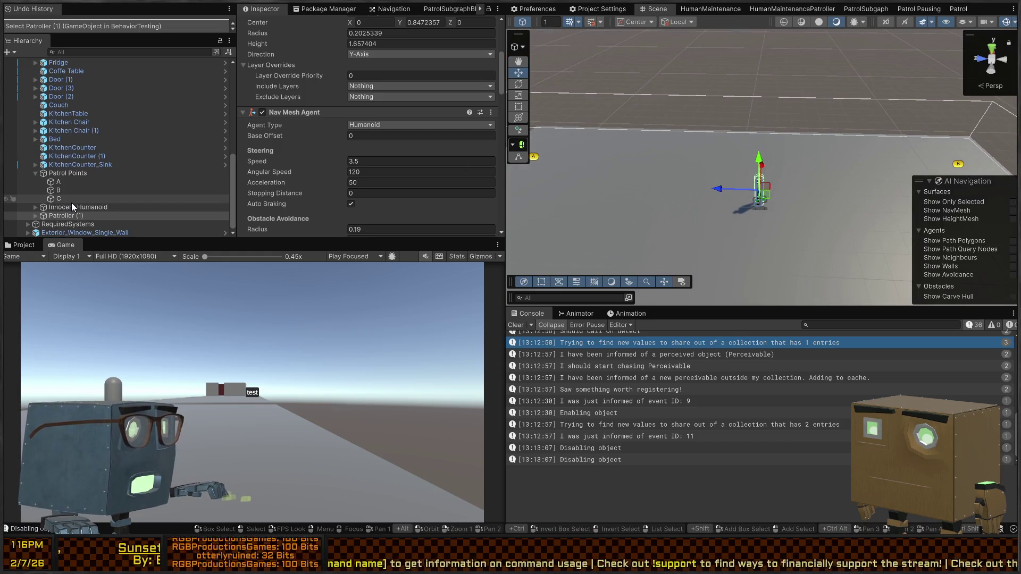
click(81, 217)
text(Guard)
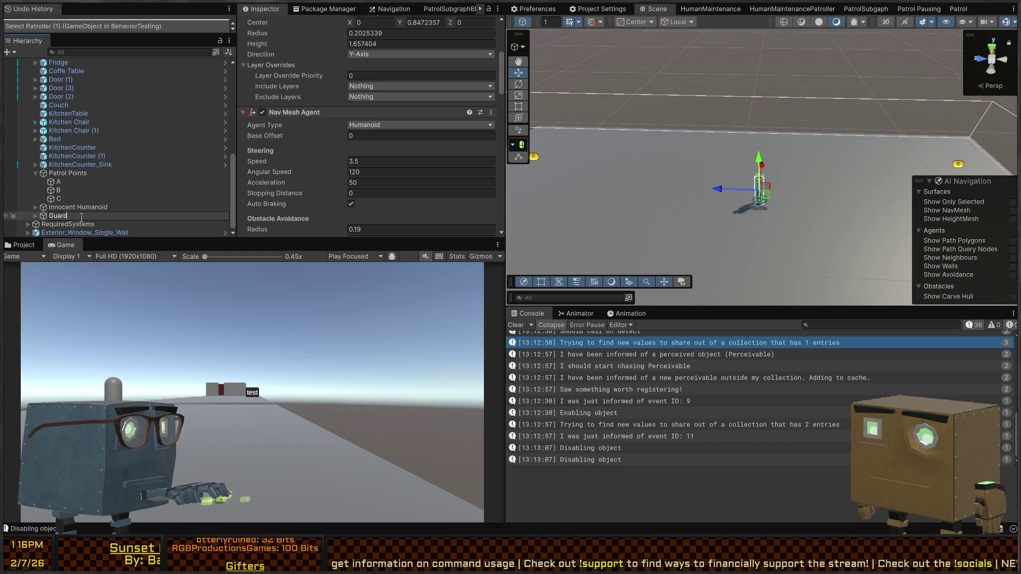
key(Return)
scroll(384, 145, up, 5)
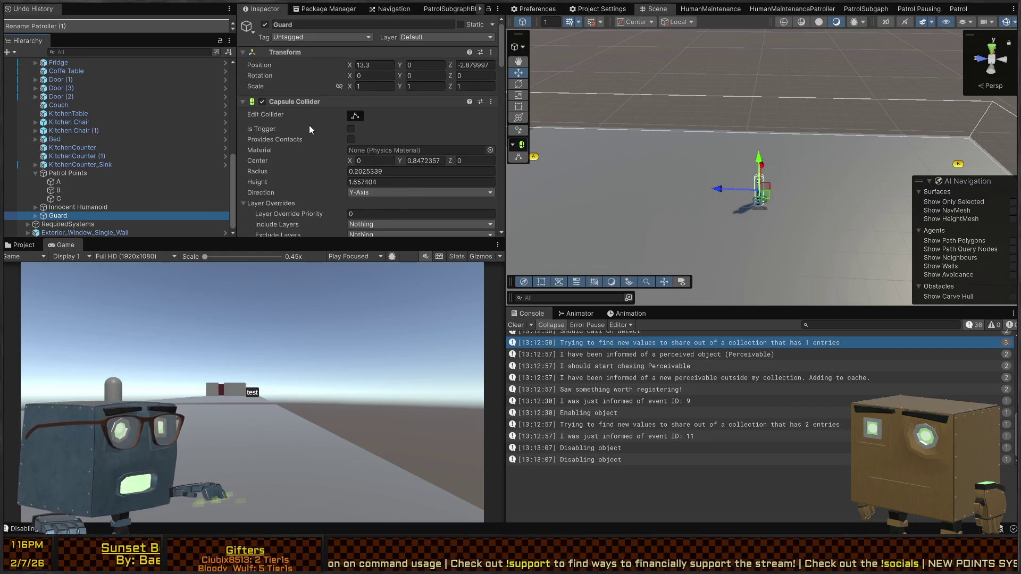
Fly out over the whole level and select the floor Quad
drag(860, 128, 512, 148)
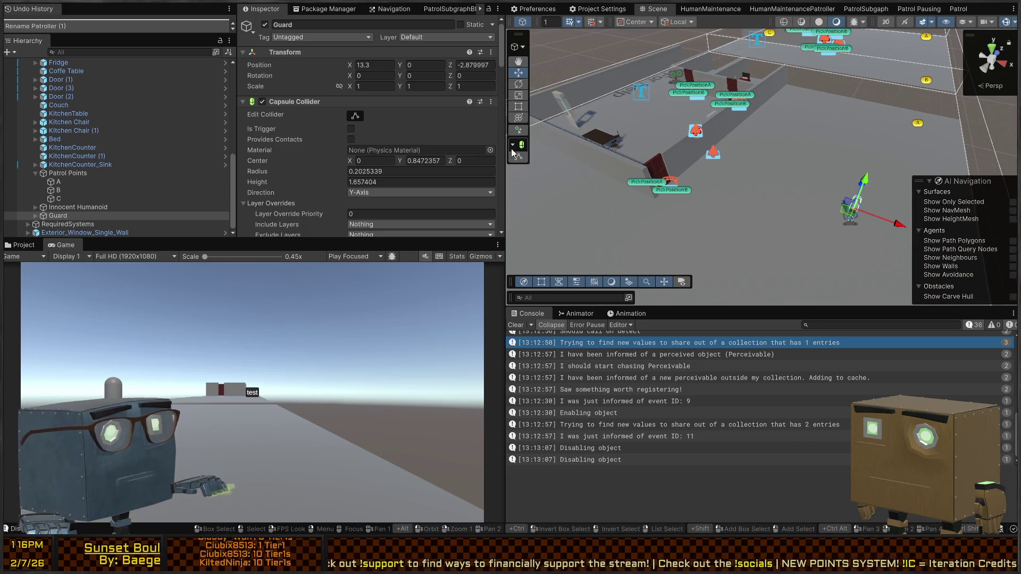
mouse_move(840, 94)
mouse_down()
mouse_move(805, 119)
mouse_move(920, 172)
mouse_up()
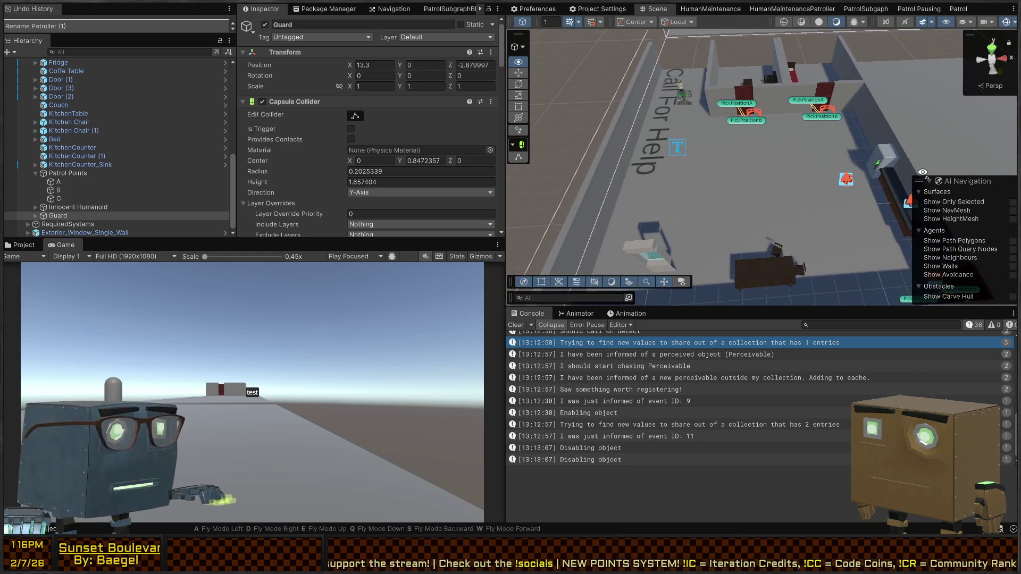
click(766, 170)
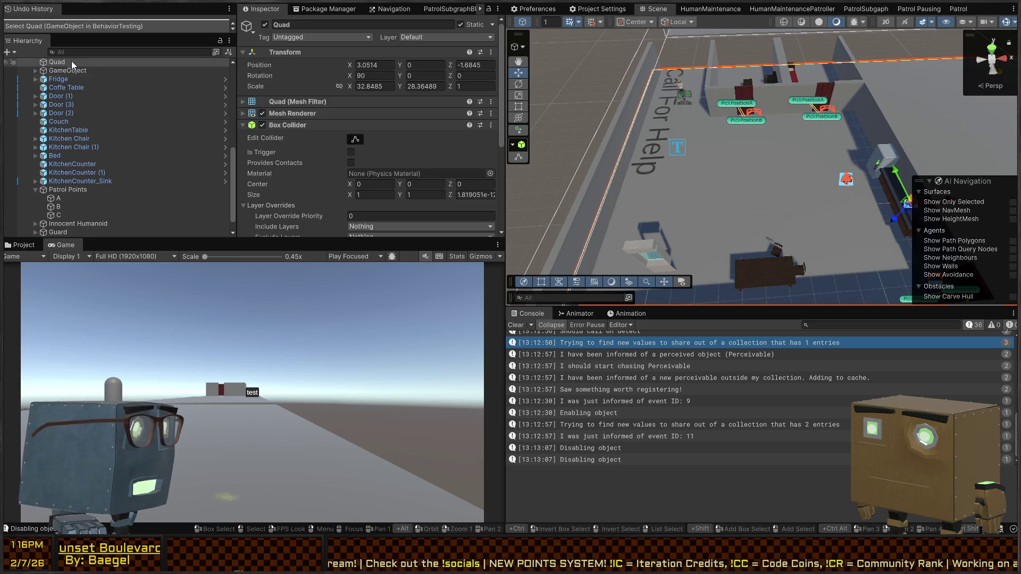
Create an empty child 'Rooms' under Quad, with an empty child 'Bedroom' beneath it
key(alt+shift+n)
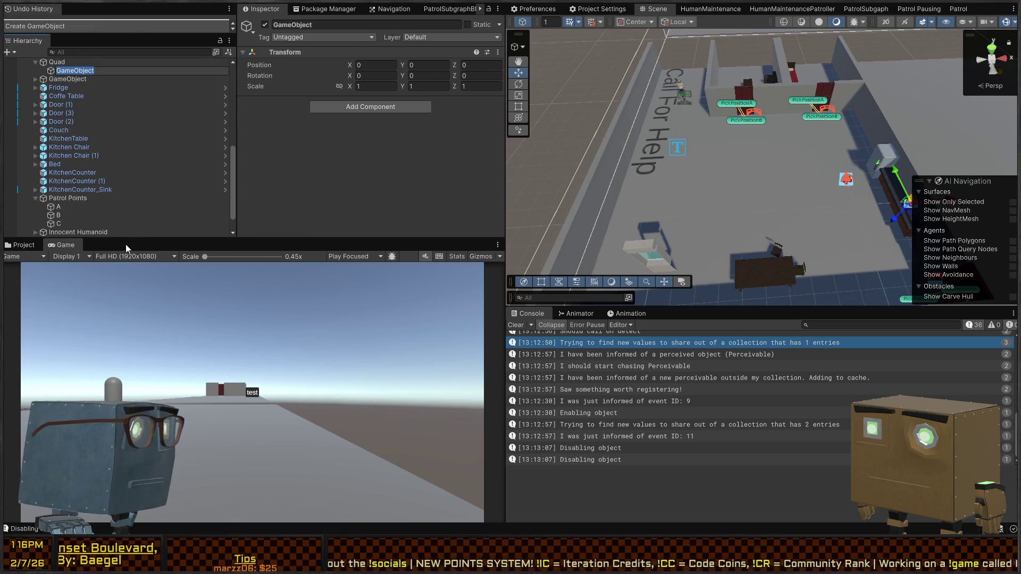
text(Rooms)
key(Return)
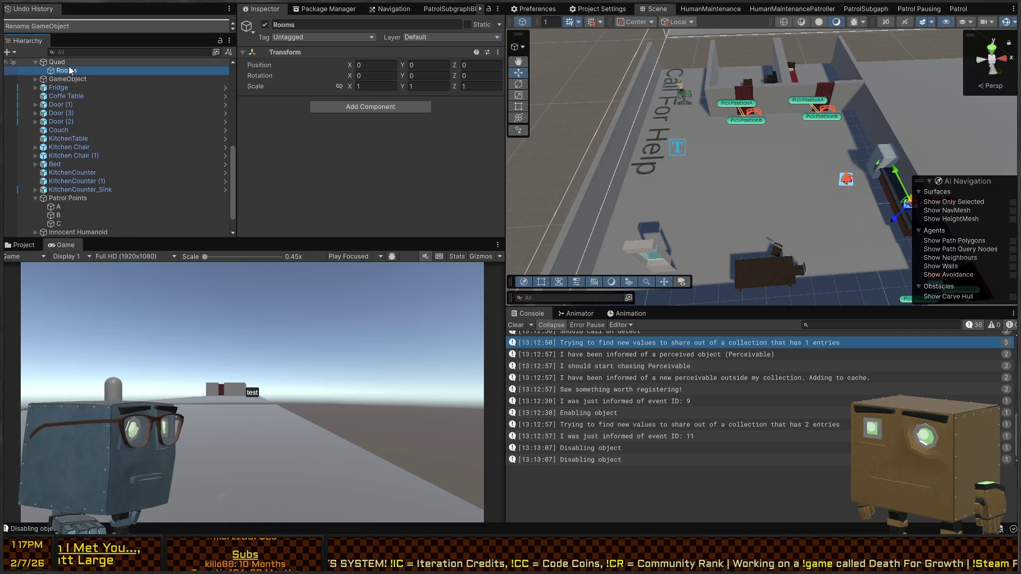
key(alt+shift+n)
text(Bed)
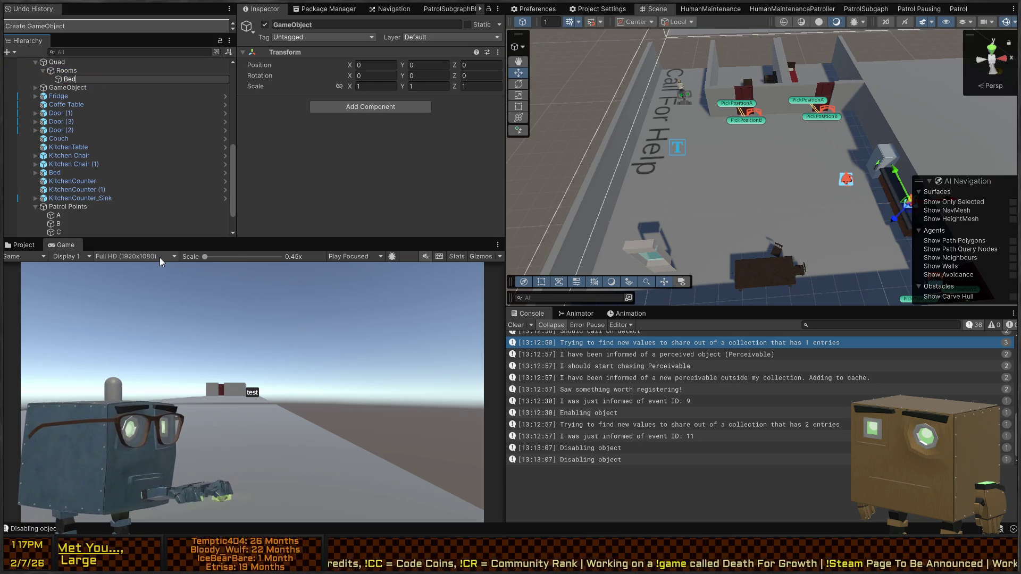
text(room)
key(Return)
Add a Marked Area Container component to Rooms and a Marked Area component to Bedroom
click(80, 71)
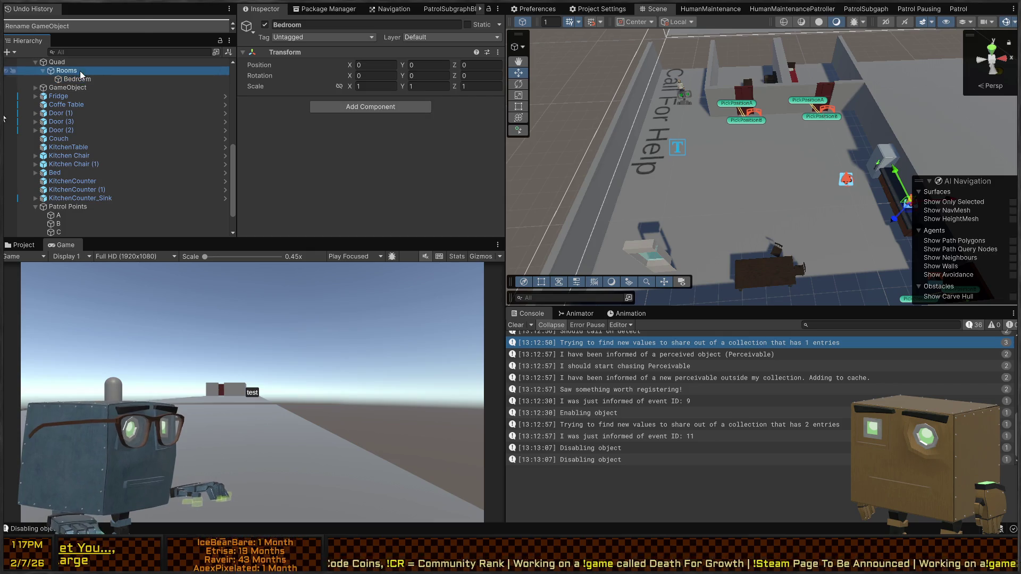
click(356, 99)
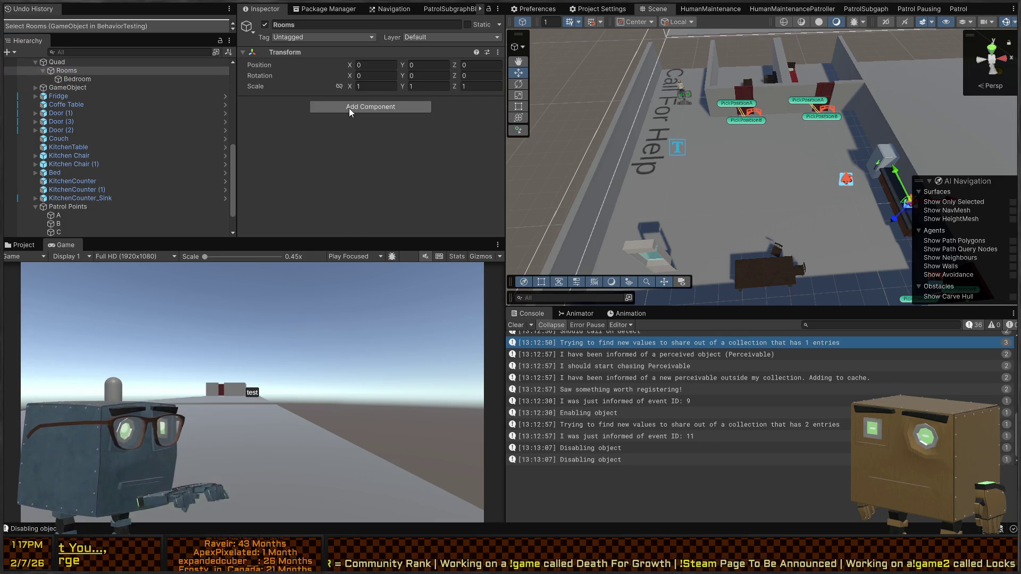
click(349, 107)
key(Return)
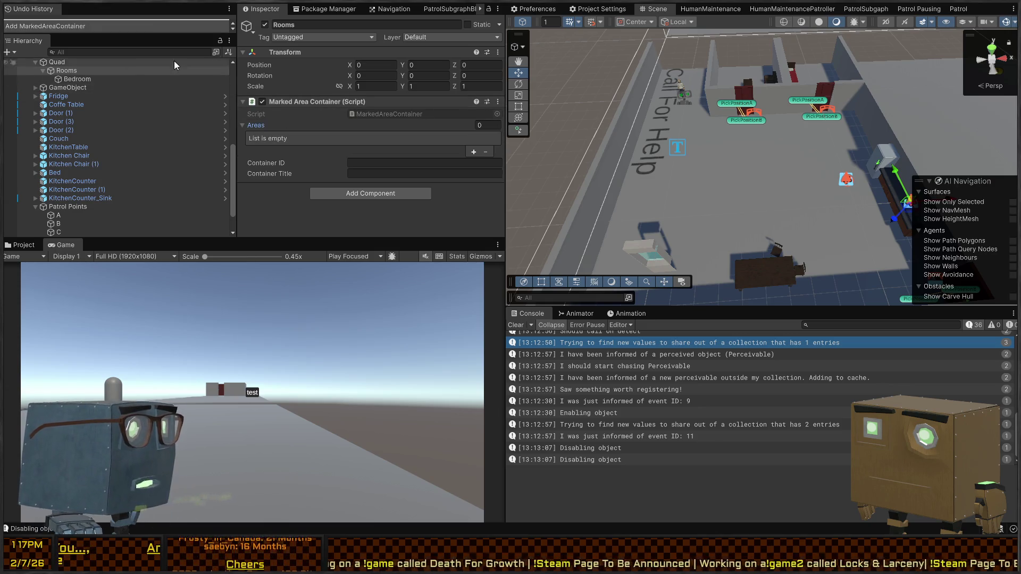
click(80, 78)
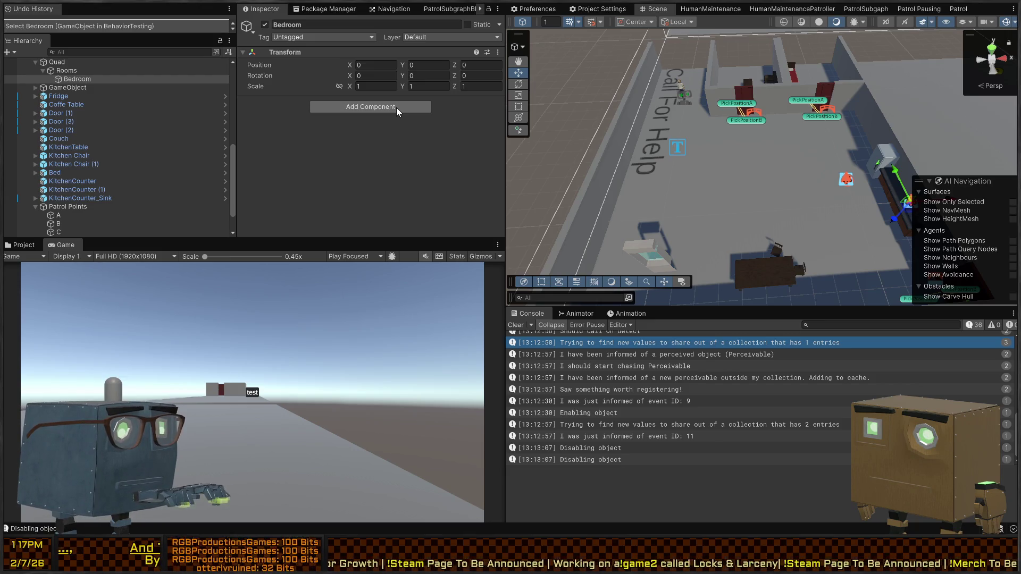
click(397, 108)
key(Return)
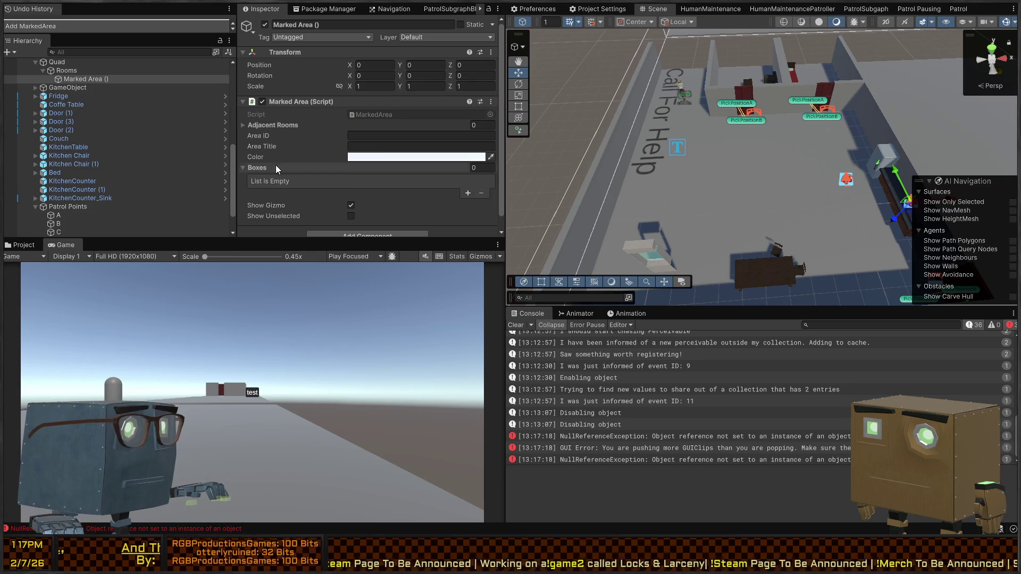
Select the Marked Area object, reposition it in the level and frame it in the Scene view
scroll(276, 165, down, 1)
drag(823, 181, 856, 177)
click(62, 77)
drag(832, 229, 700, 152)
drag(667, 98, 666, 97)
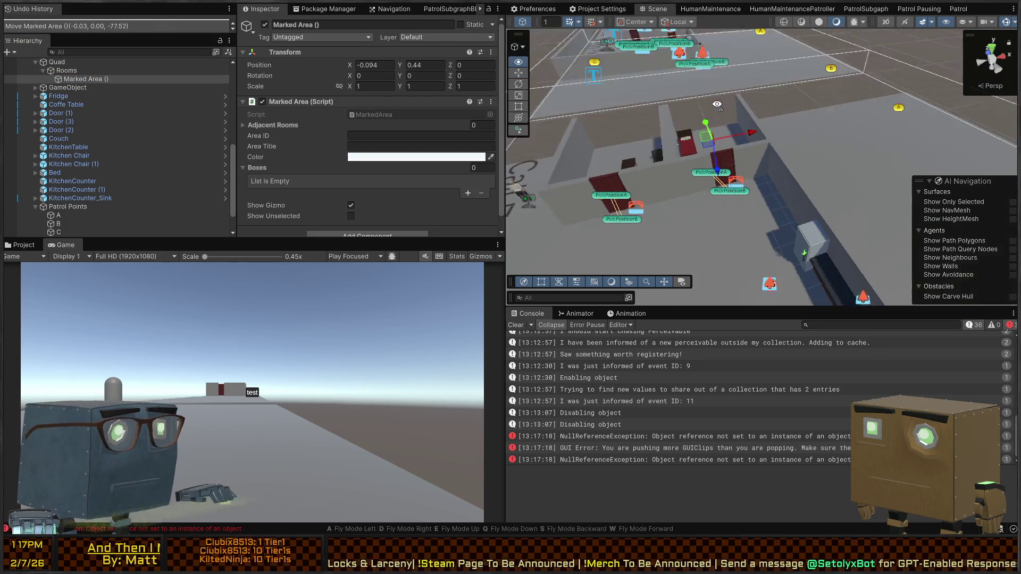
key(f)
key(e)
key(r)
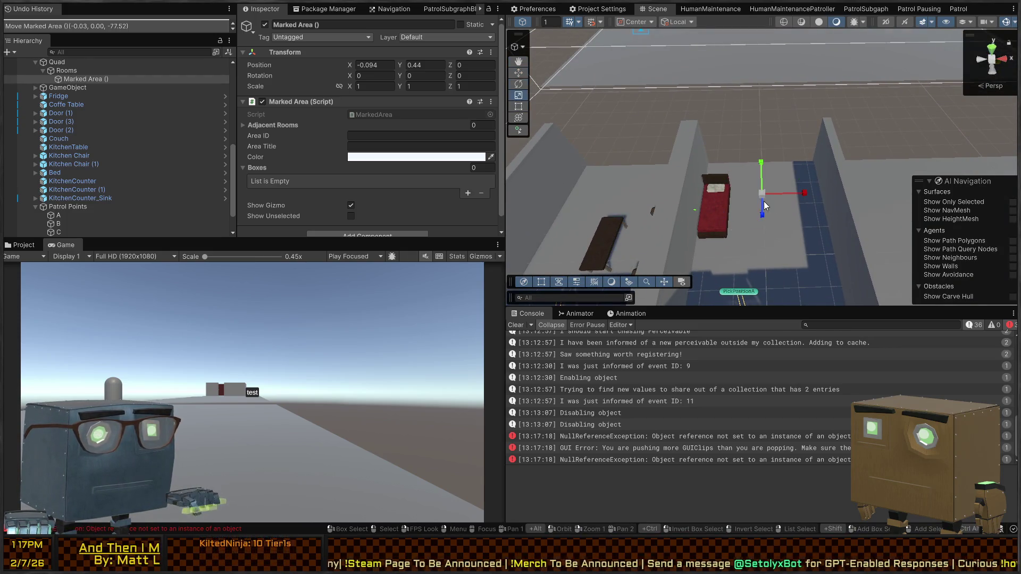
Add a box to the Marked Area's Boxes list, centred at 0, 0, 0 with extent 10, 10, 10
scroll(298, 127, down, 1)
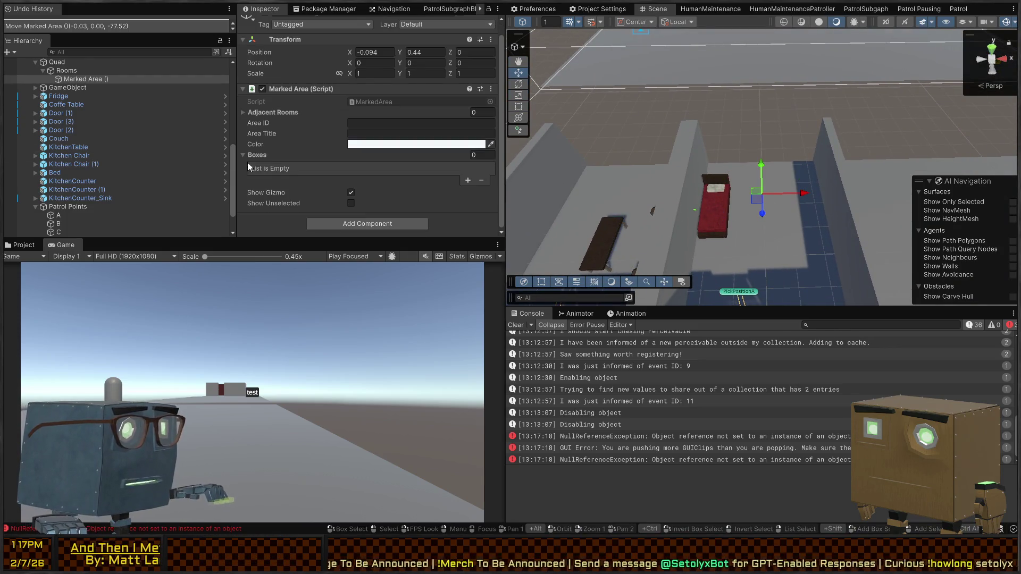
click(468, 181)
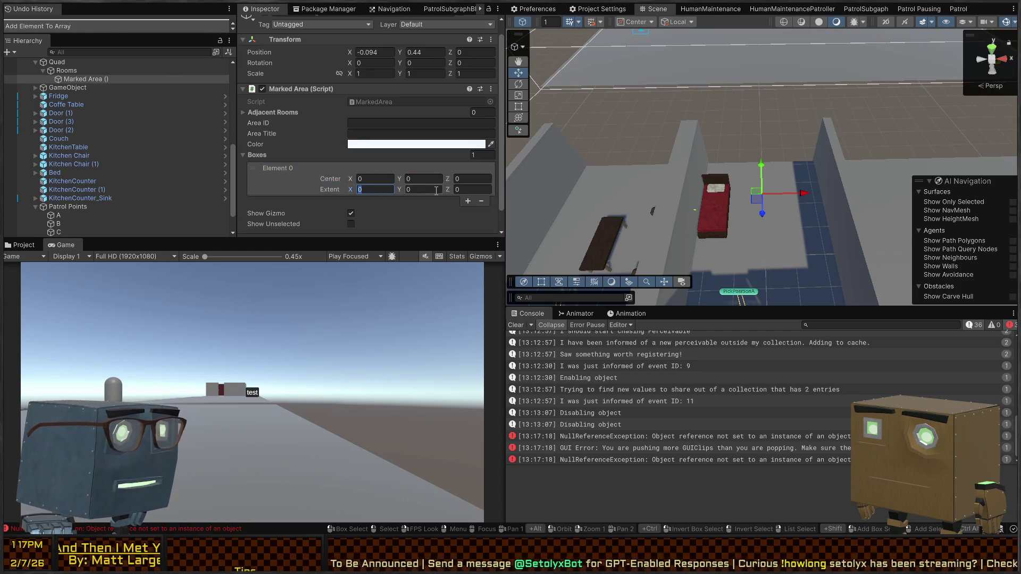
text(10)
mouse_move(816, 79)
mouse_down()
mouse_move(718, 117)
mouse_move(913, 64)
mouse_move(609, 63)
mouse_up()
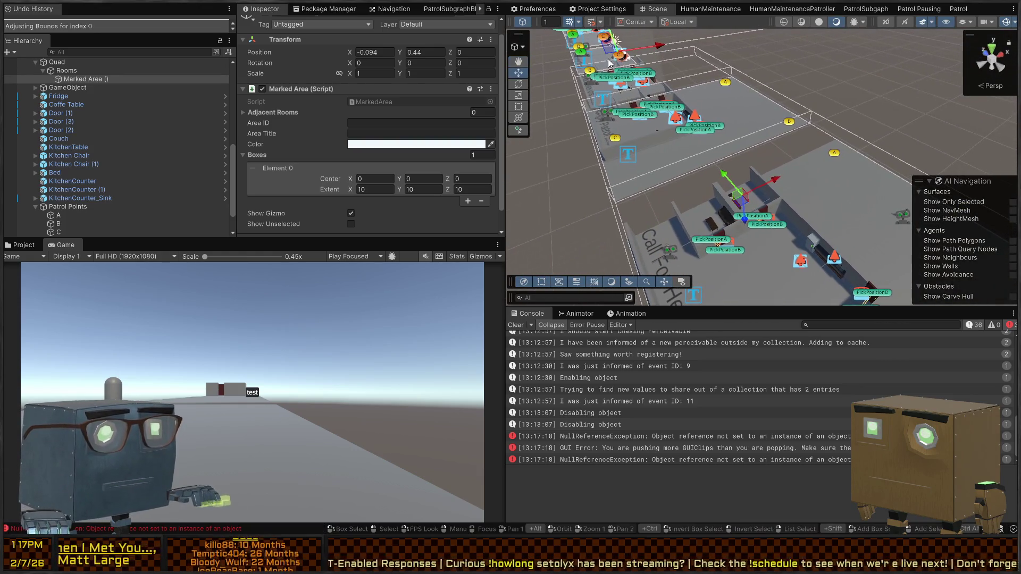
scroll(617, 61, down, 3)
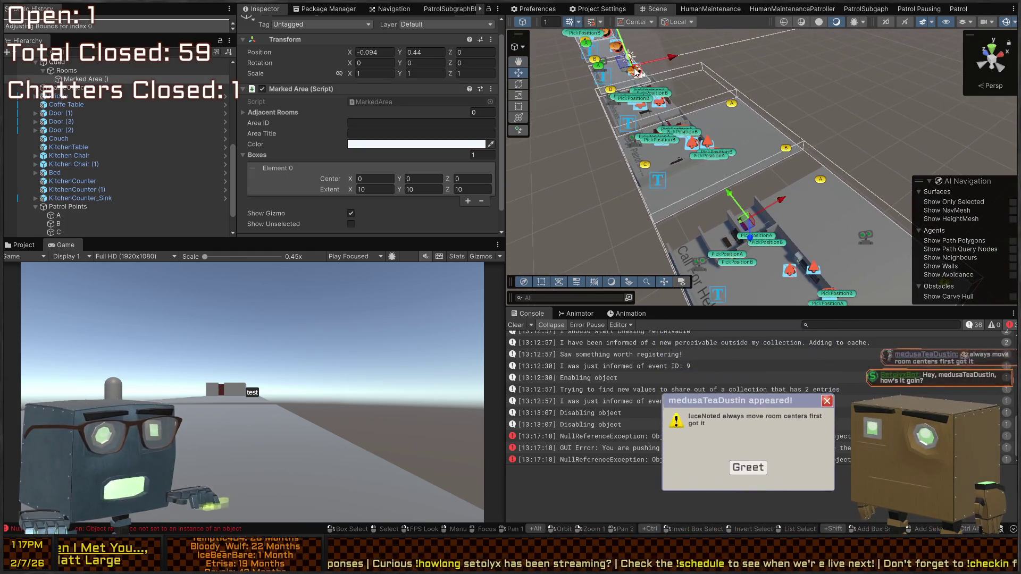
Move the Marked Area box into the bedroom and trim its sides to the bedroom walls from Top view
mouse_move(632, 73)
mouse_down()
mouse_move(761, 229)
mouse_move(673, 139)
mouse_move(675, 200)
mouse_move(784, 162)
mouse_move(644, 132)
mouse_move(690, 136)
mouse_move(687, 56)
mouse_move(751, 207)
mouse_move(757, 187)
mouse_move(698, 199)
mouse_move(723, 197)
mouse_up()
key(t)
mouse_move(877, 193)
mouse_down()
mouse_move(737, 199)
mouse_move(754, 199)
mouse_up()
key(f)
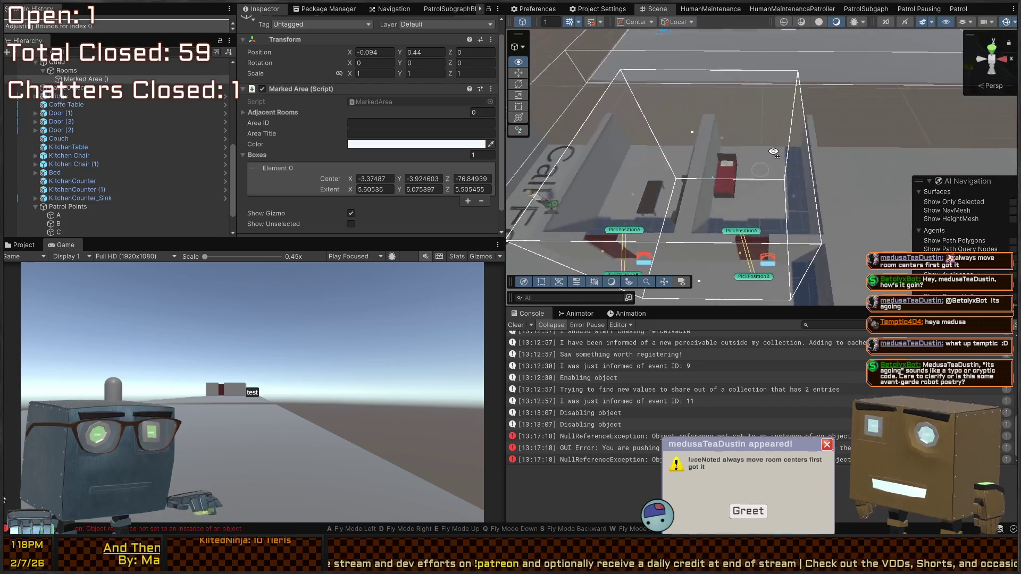
click(992, 49)
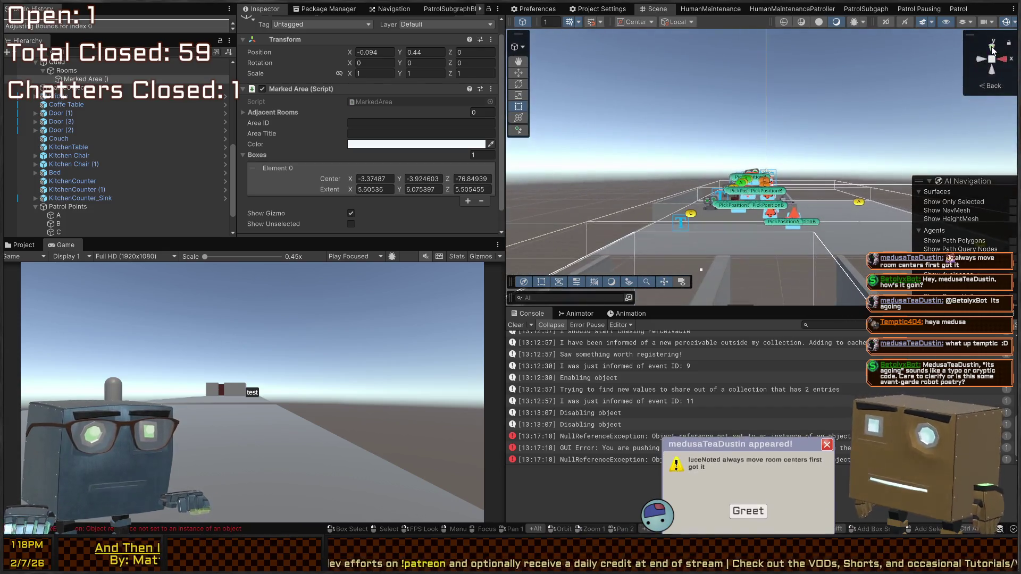
drag(901, 124, 946, 69)
click(993, 49)
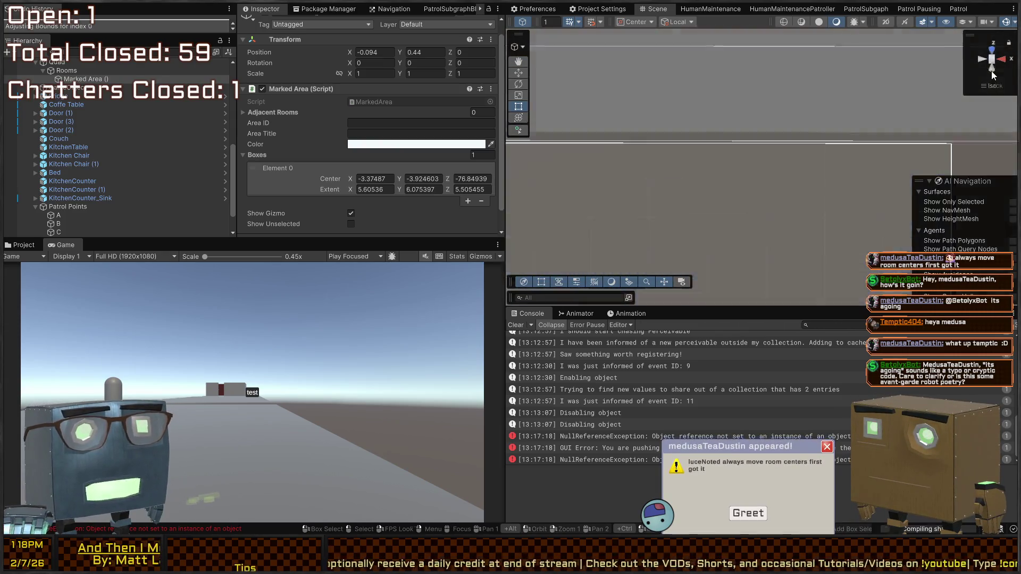
click(993, 49)
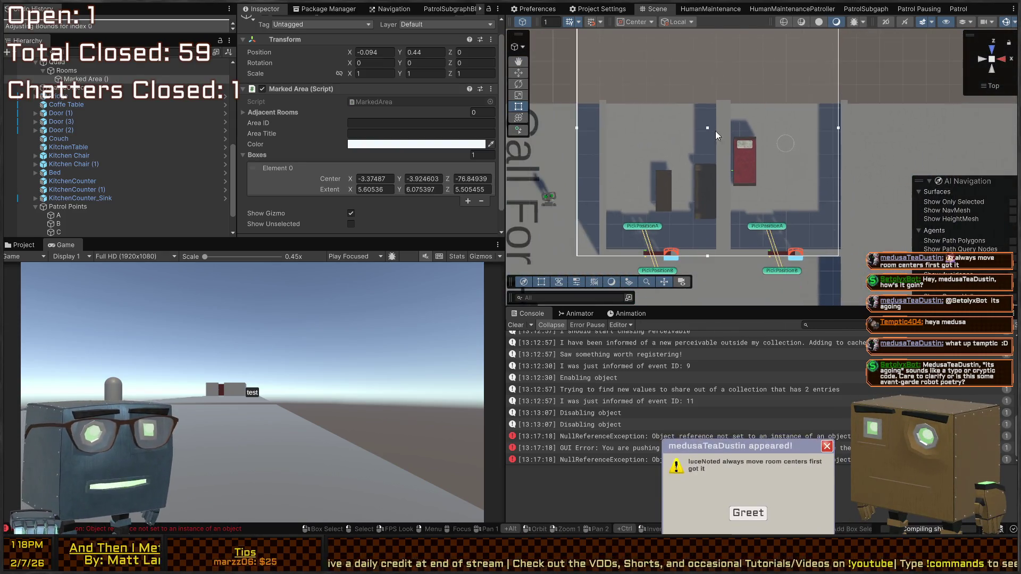
mouse_move(727, 55)
mouse_down()
mouse_move(730, 136)
mouse_move(735, 128)
mouse_up()
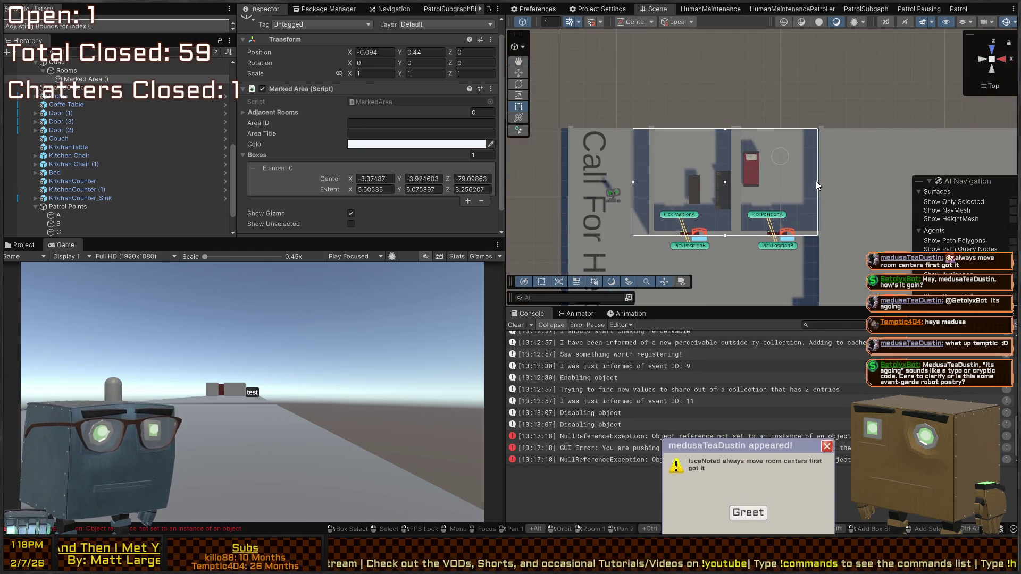
drag(816, 181, 817, 181)
drag(726, 236, 731, 231)
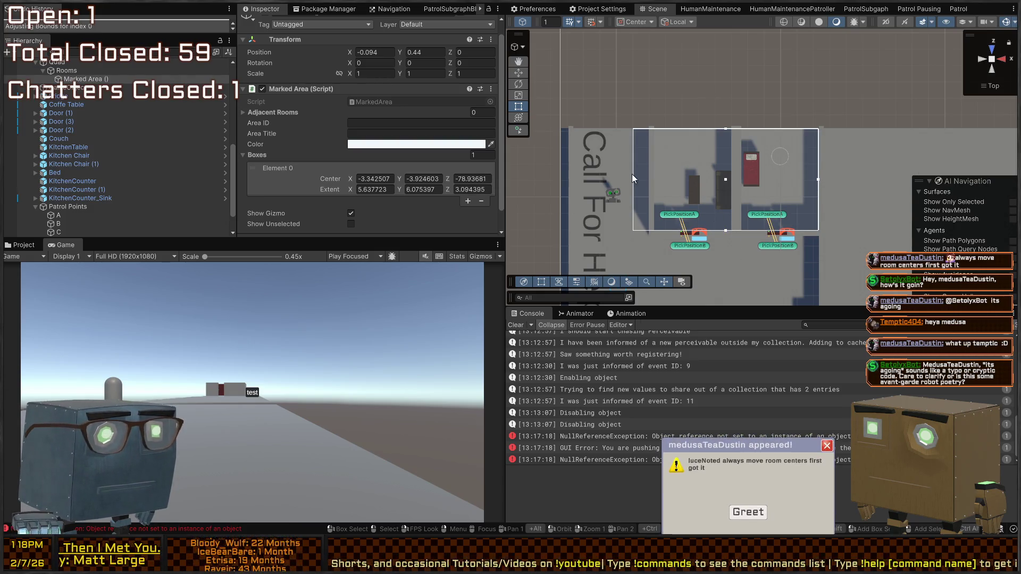
drag(634, 180, 738, 171)
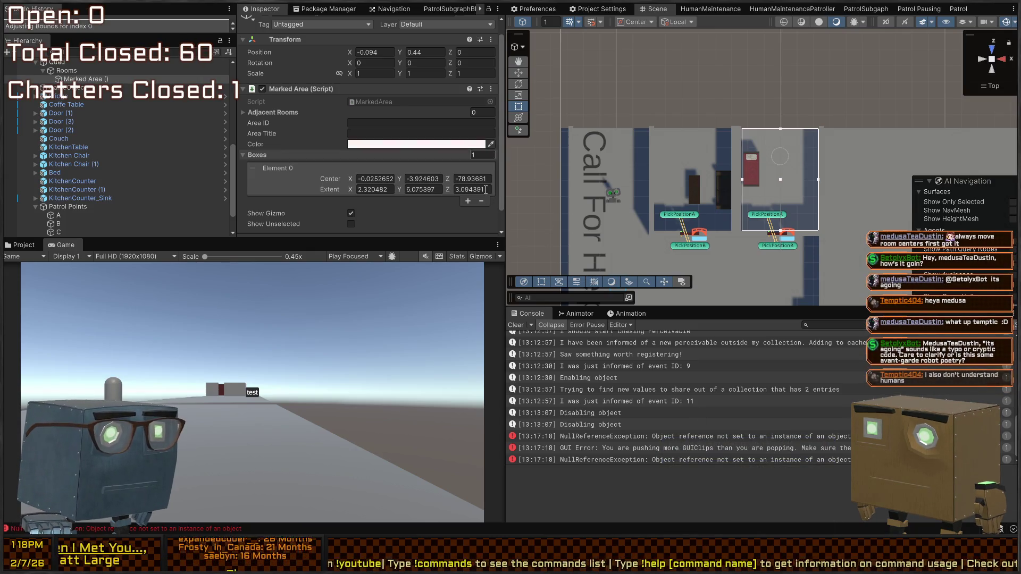
Set the area colour to red and extend the box down to the floor (extent 2.32 × 1.48 × 3.09)
click(355, 122)
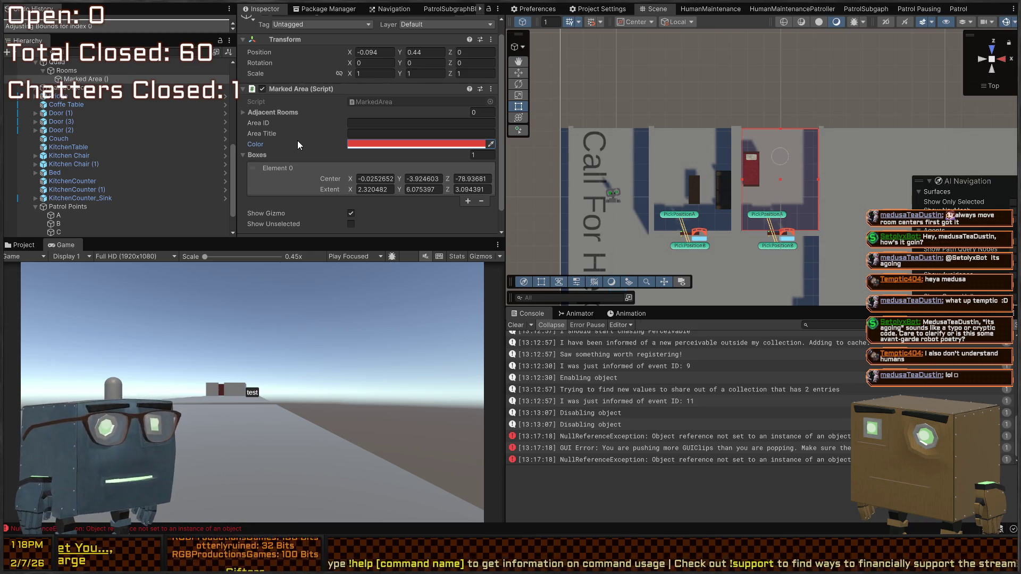
mouse_move(666, 153)
mouse_down()
mouse_move(753, 118)
mouse_move(764, 260)
mouse_up()
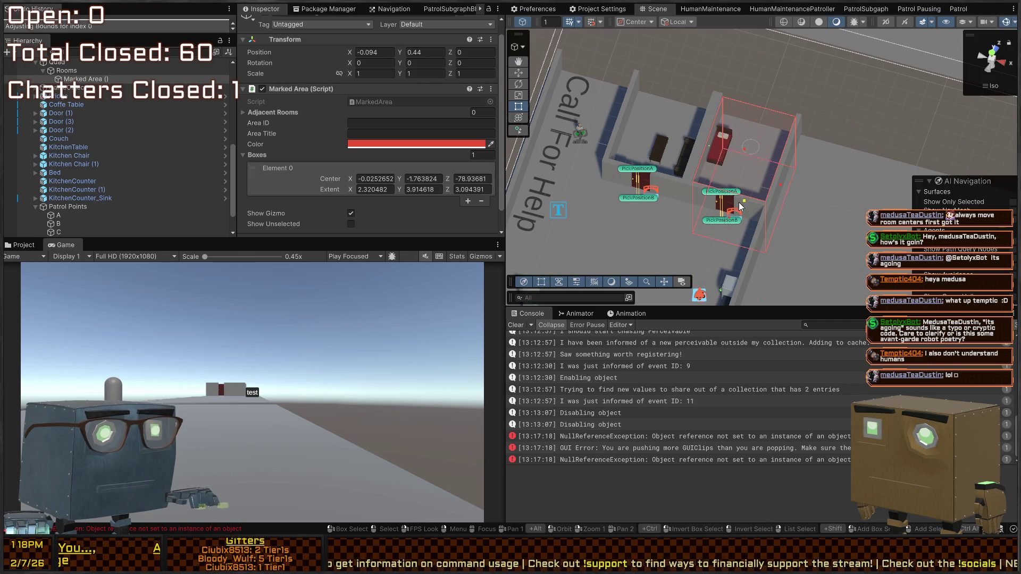
mouse_move(735, 170)
mouse_down()
mouse_move(693, 121)
mouse_move(738, 135)
mouse_up()
click(993, 61)
key(a)
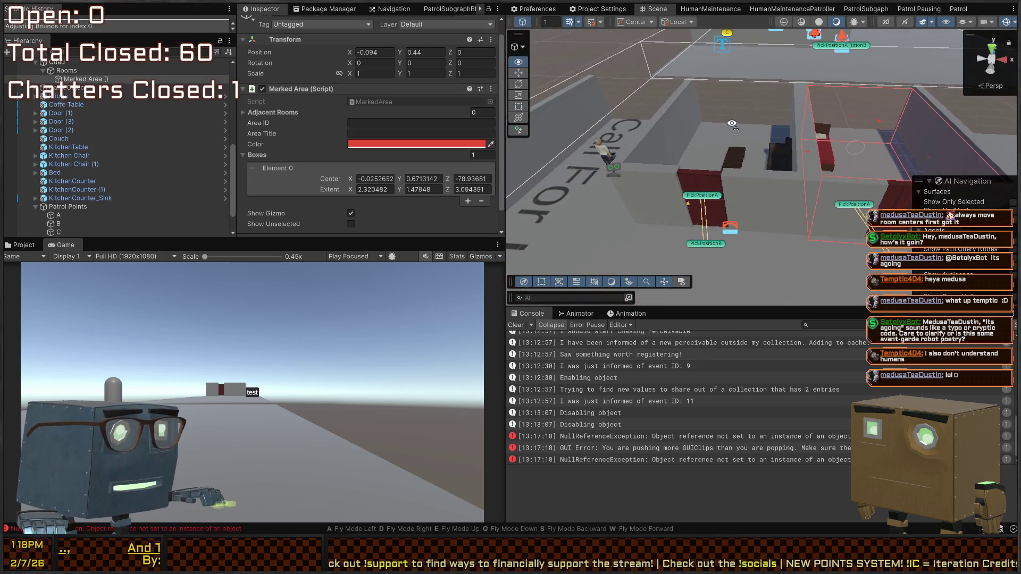
click(88, 79)
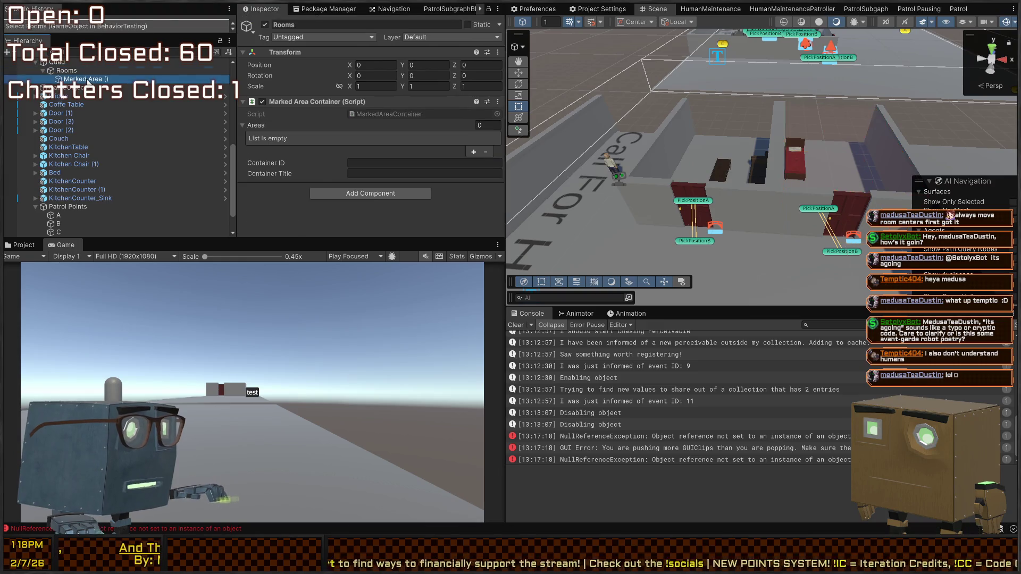
Set the marked area's Area ID to 1 and title it Bedroom
click(371, 126)
click(330, 126)
click(375, 136)
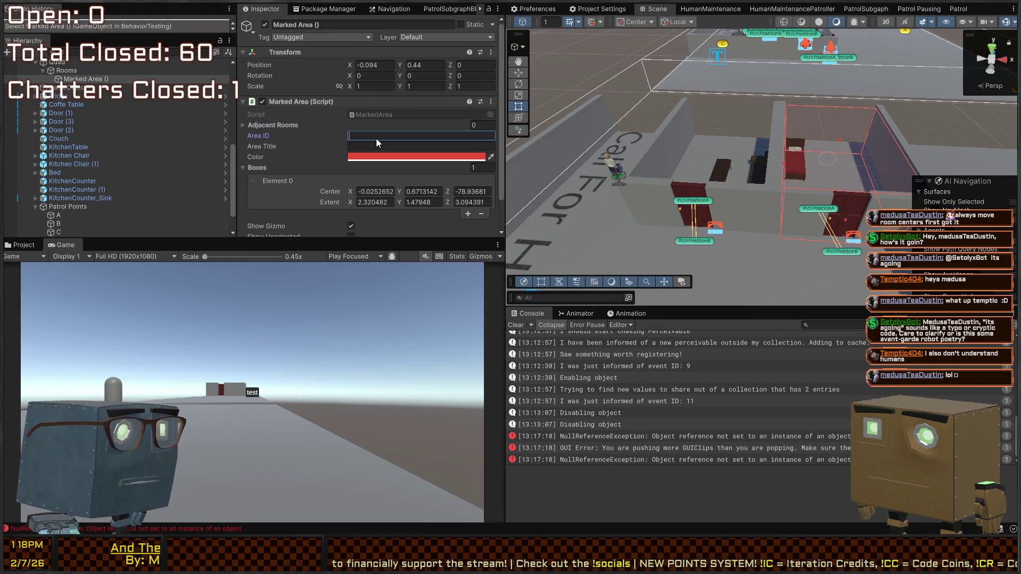
text(Bedroom)
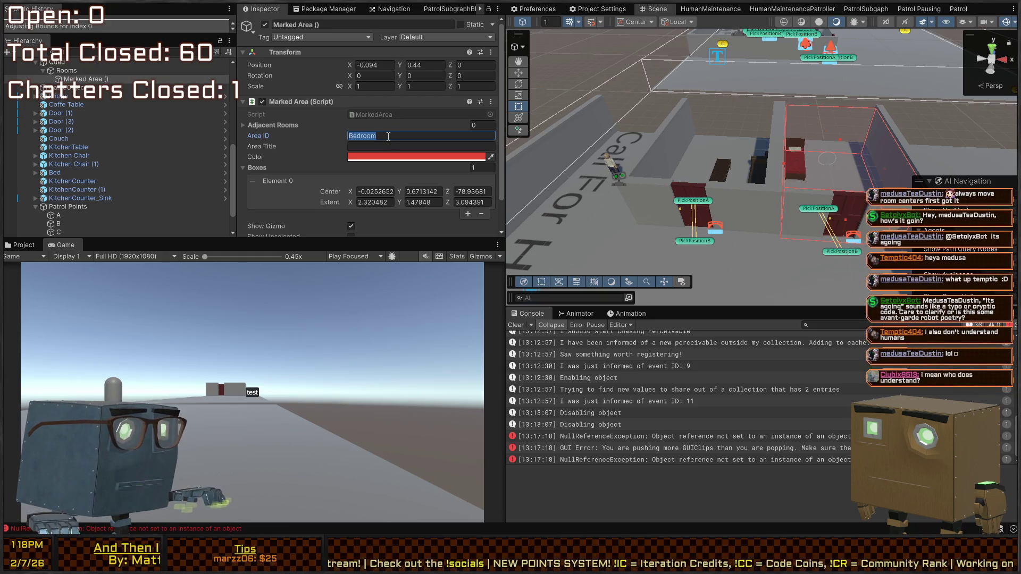
text(1)
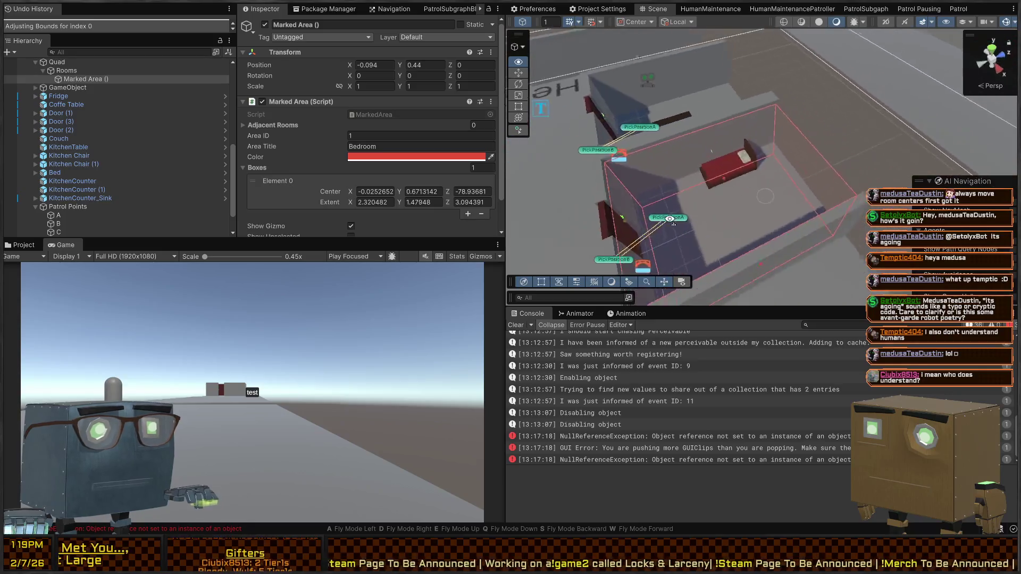
text(s)
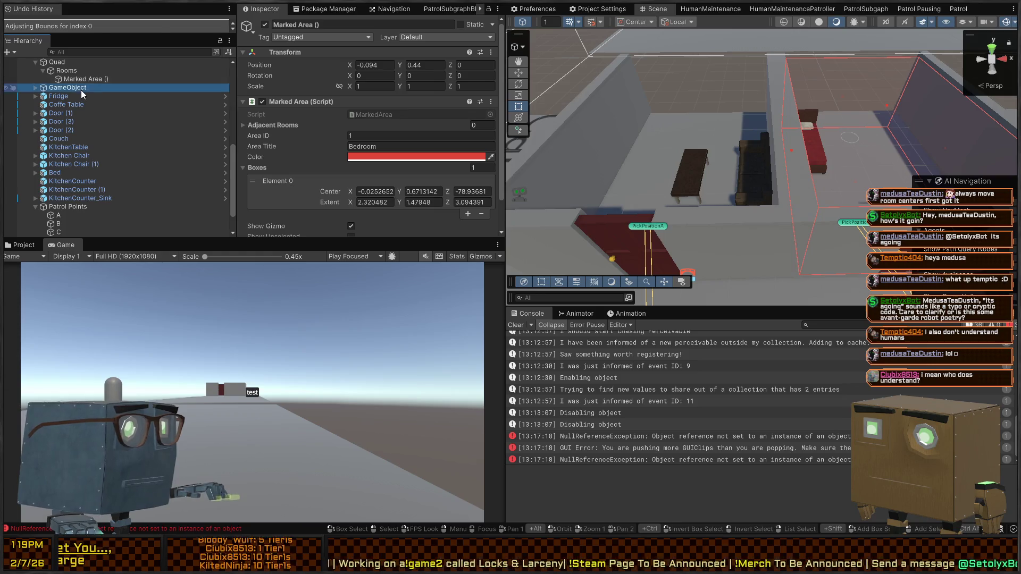
Duplicate the Bedroom area, shift the copy left into the living room and title it Living Room
click(86, 79)
key(ctrl+v)
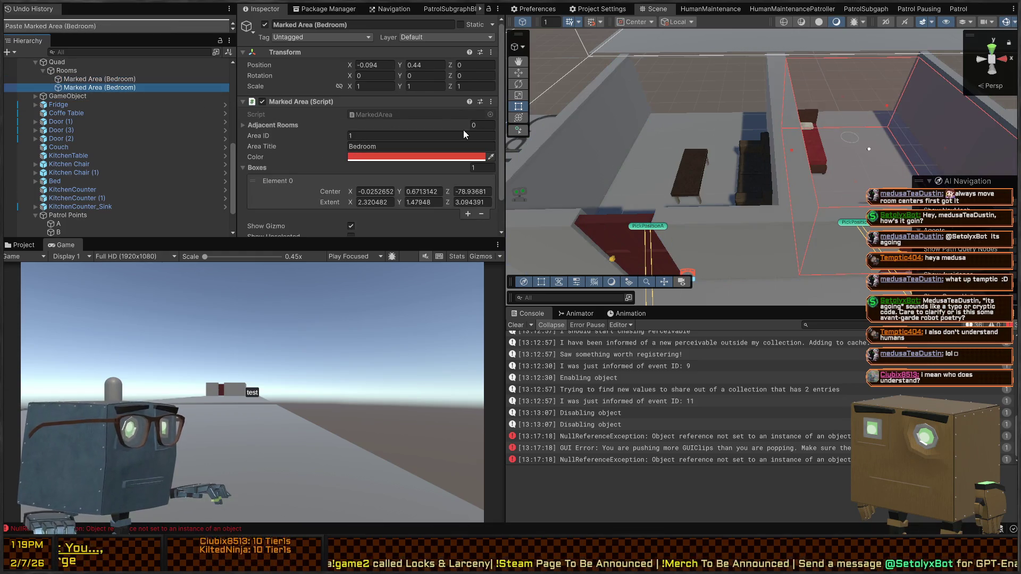
key(w)
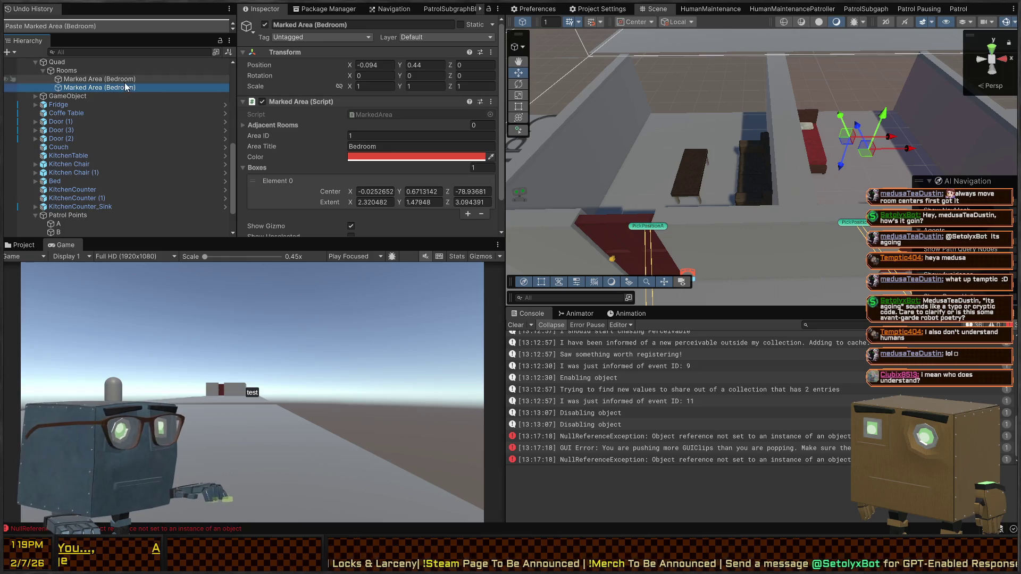
drag(867, 154, 690, 150)
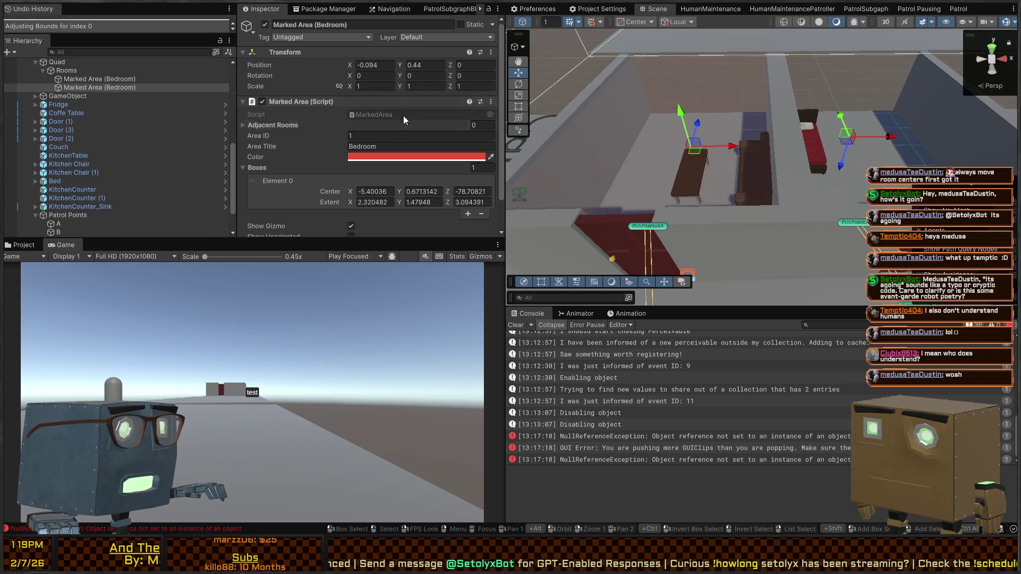
text(Living Room)
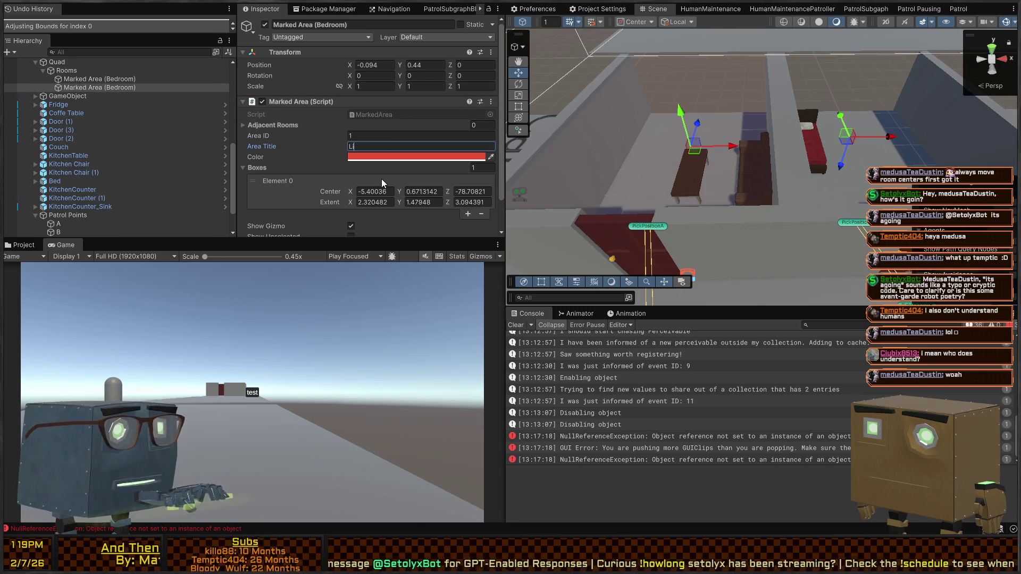
key(Return)
Duplicate the Living Room area to make a further copy
mouse_move(602, 201)
mouse_down()
mouse_move(780, 176)
mouse_move(732, 190)
mouse_up()
click(62, 80)
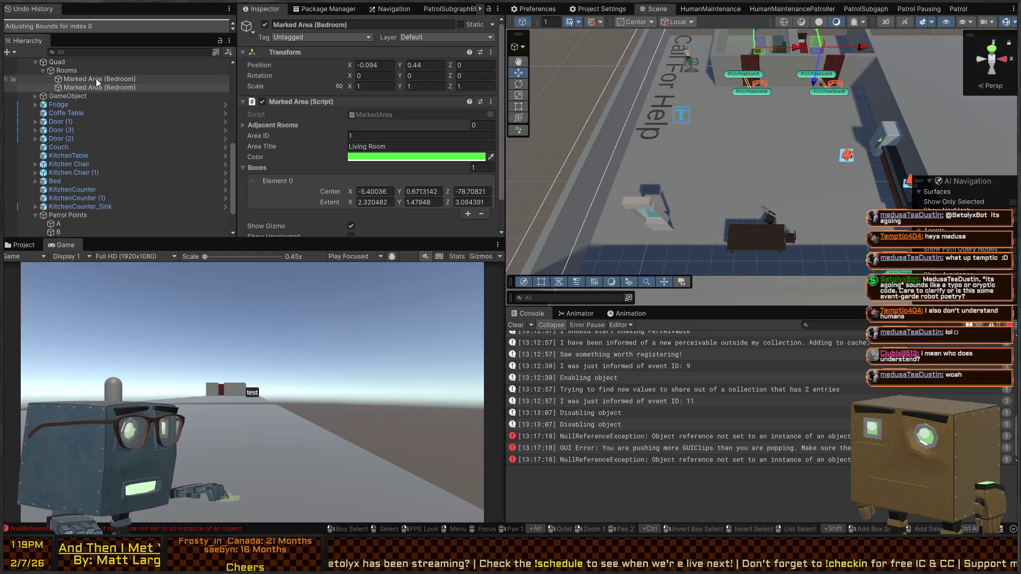
click(88, 89)
key(ctrl+v)
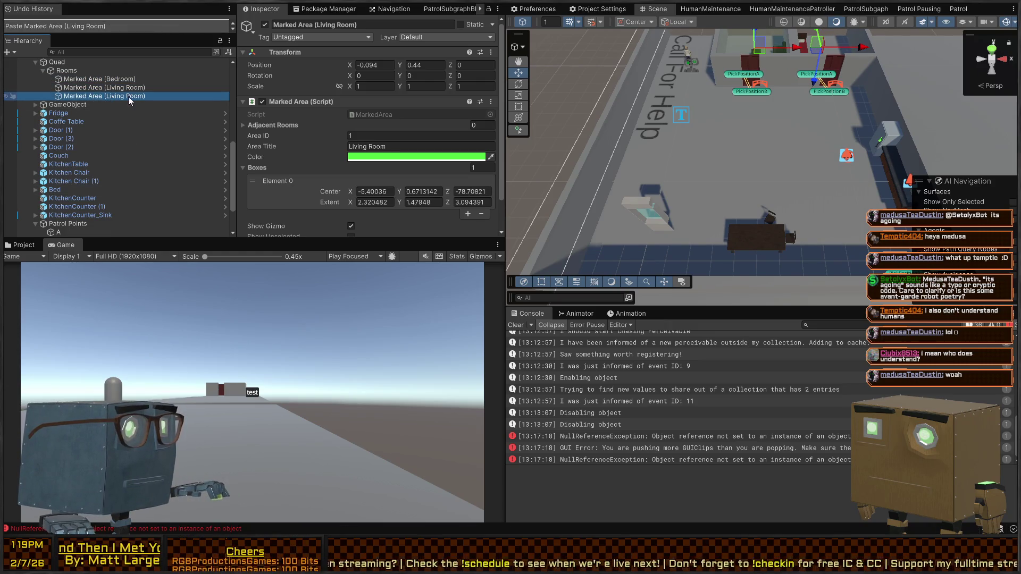
Retitle the new copy House and move its box into the house from a top-down view
click(394, 147)
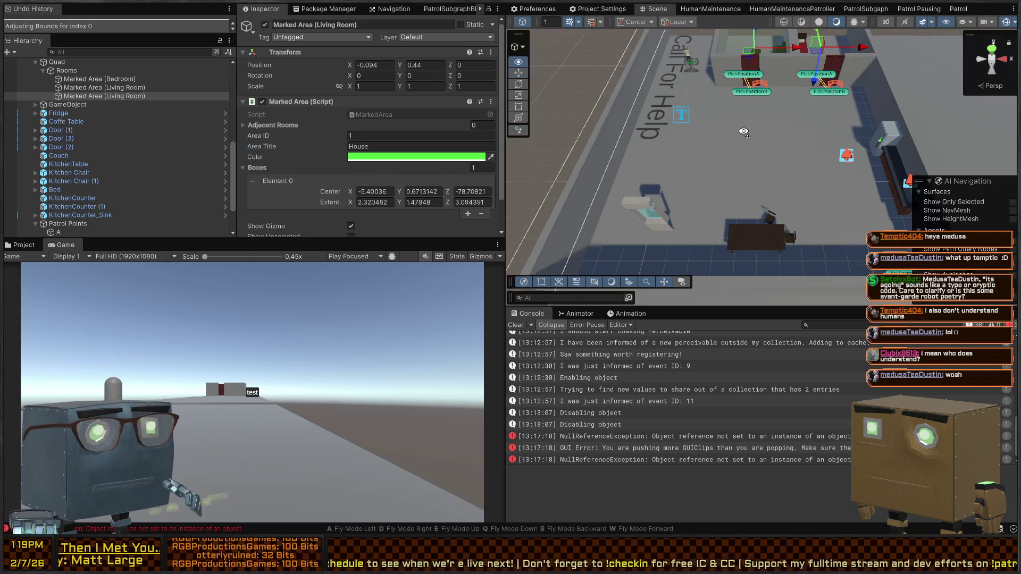
drag(755, 89, 755, 152)
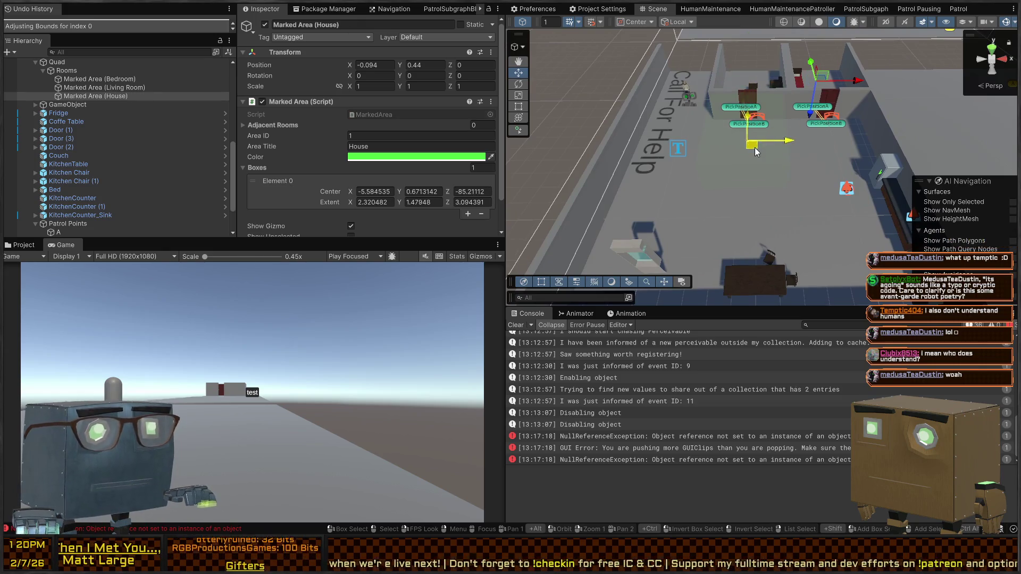
drag(818, 203, 853, 274)
click(992, 47)
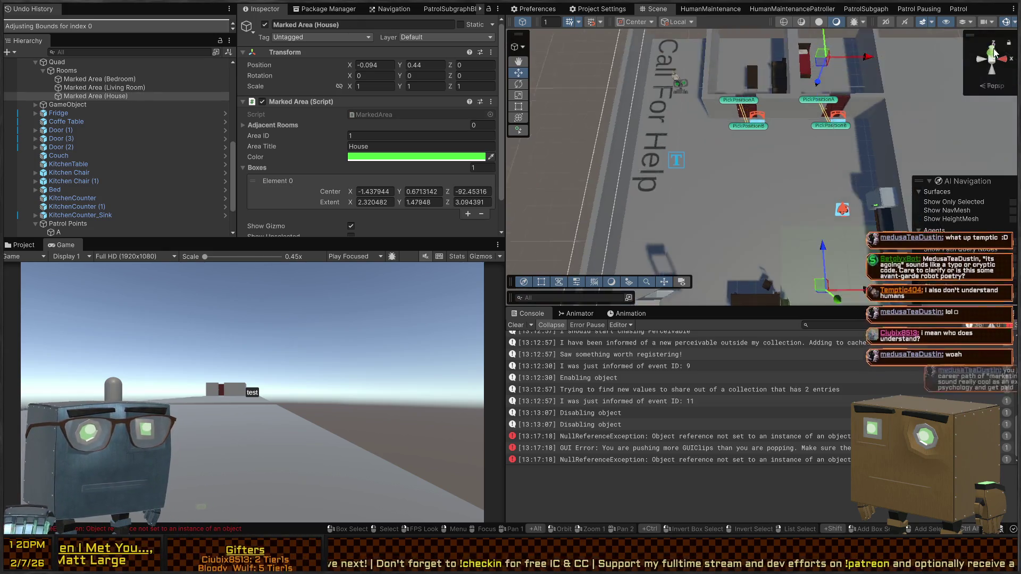
mouse_move(746, 168)
mouse_down()
mouse_move(713, 103)
mouse_move(736, 184)
mouse_up()
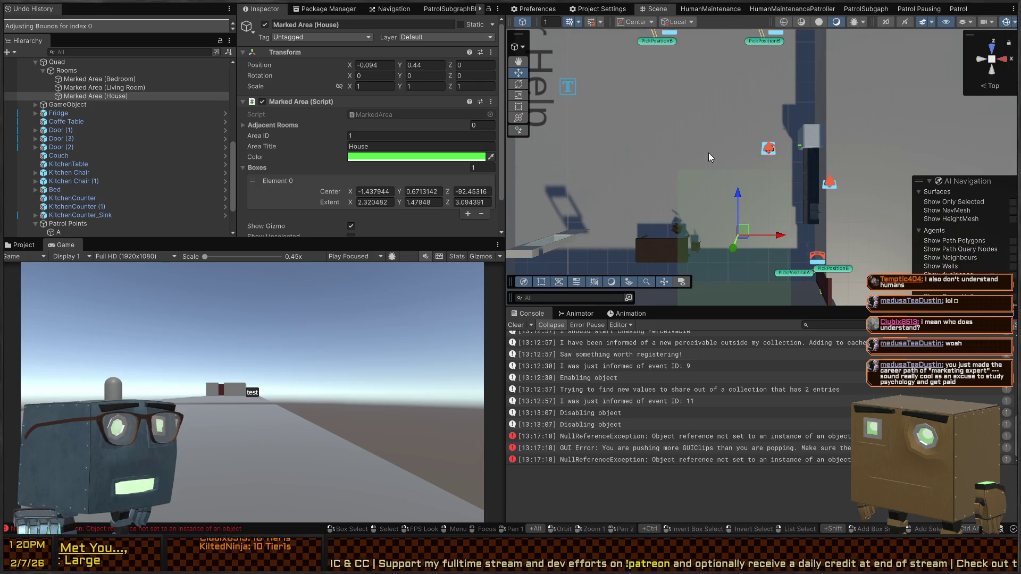
mouse_move(747, 234)
mouse_down()
mouse_move(760, 208)
mouse_move(717, 113)
mouse_move(734, 109)
mouse_move(803, 197)
mouse_move(613, 208)
mouse_up()
Stretch the House box's top edge so Center Z is -88.56 and Extent Z 6.33
key(t)
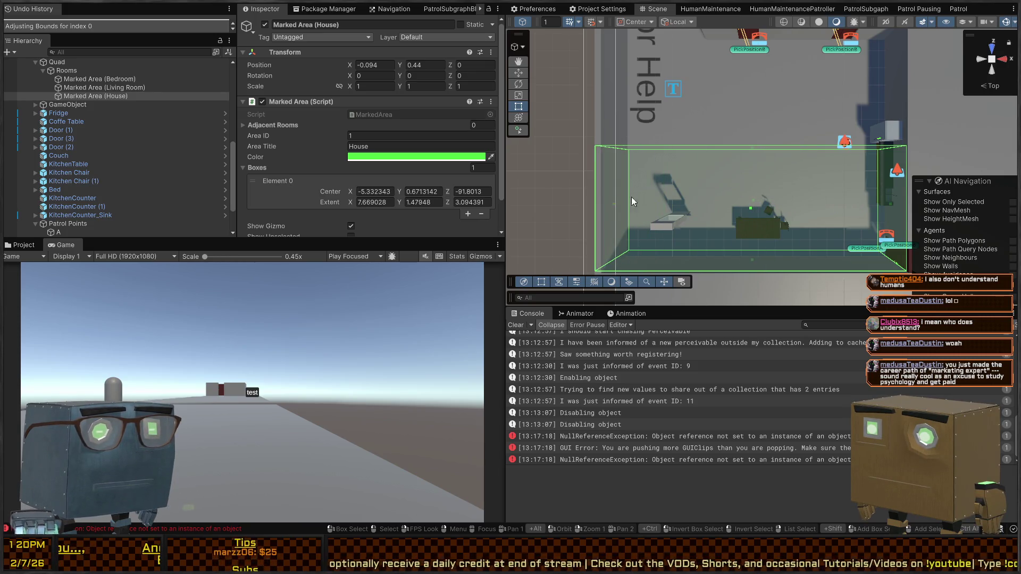
mouse_move(751, 149)
mouse_down()
mouse_move(744, 38)
mouse_move(753, 201)
mouse_up()
key(t)
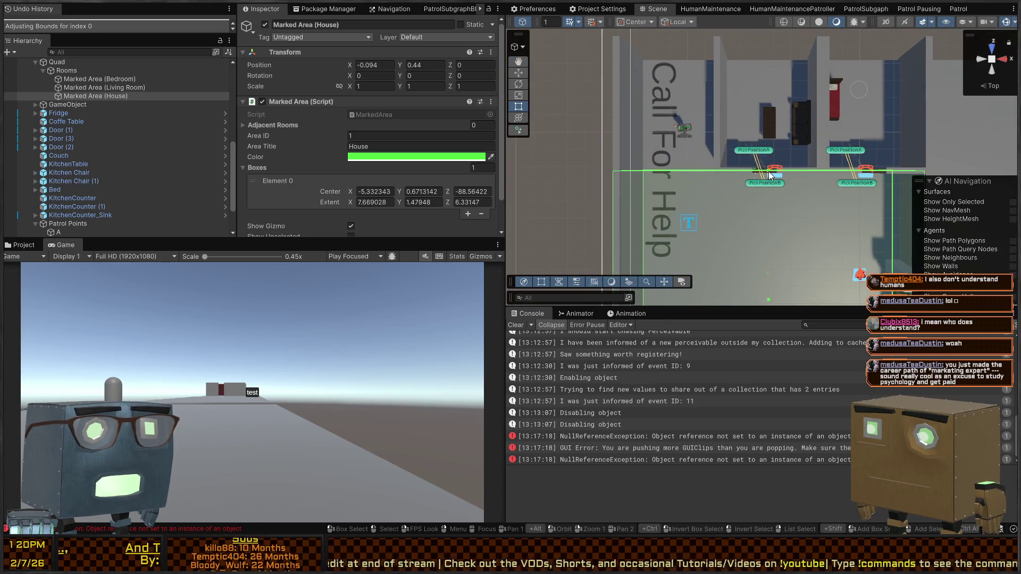
scroll(354, 168, down, 2)
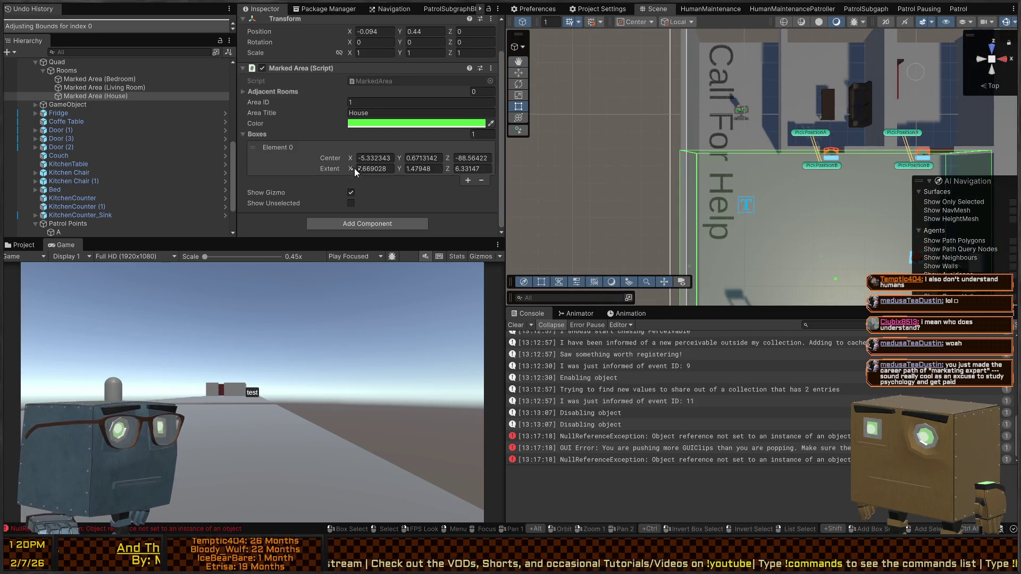
Add a second House box shaped as a narrow strip: Center X -10.61, Extent X 2.40, Extent Z 3.30
click(468, 179)
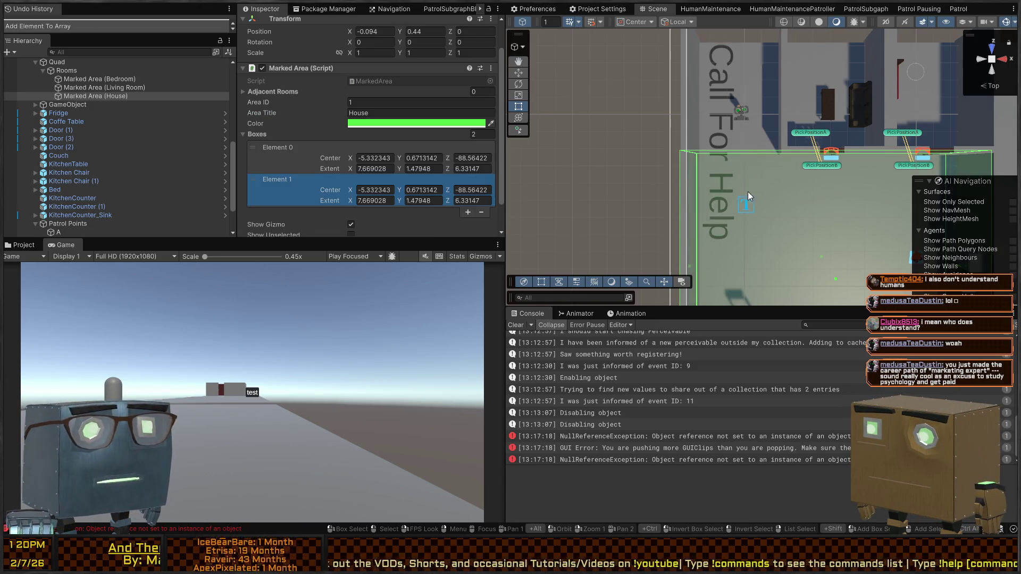
key(f)
scroll(730, 146, down, 1)
mouse_move(852, 200)
mouse_down()
mouse_move(684, 179)
mouse_move(797, 200)
mouse_up()
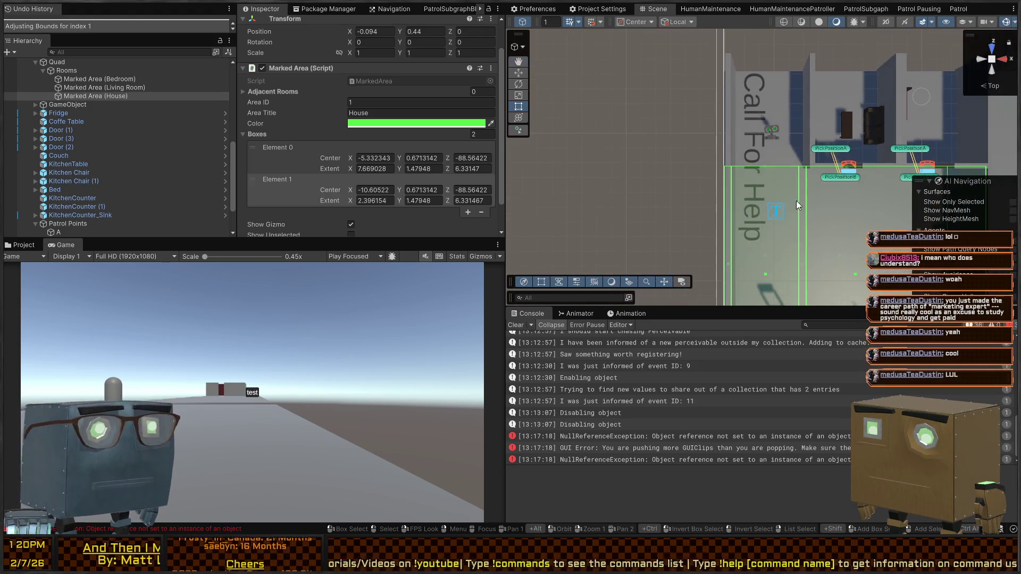
drag(764, 166, 774, 69)
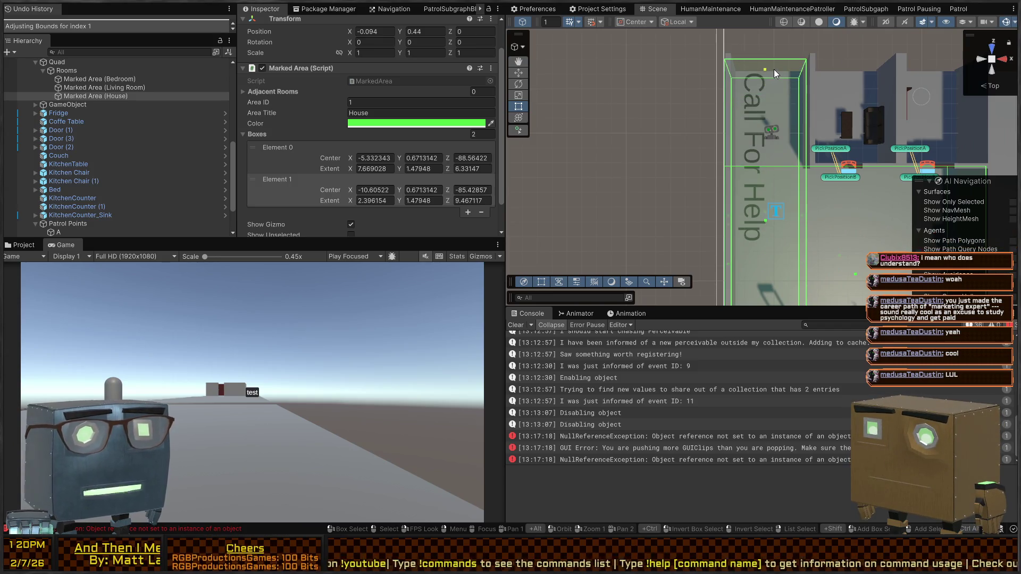
drag(776, 306, 771, 236)
drag(763, 292, 766, 98)
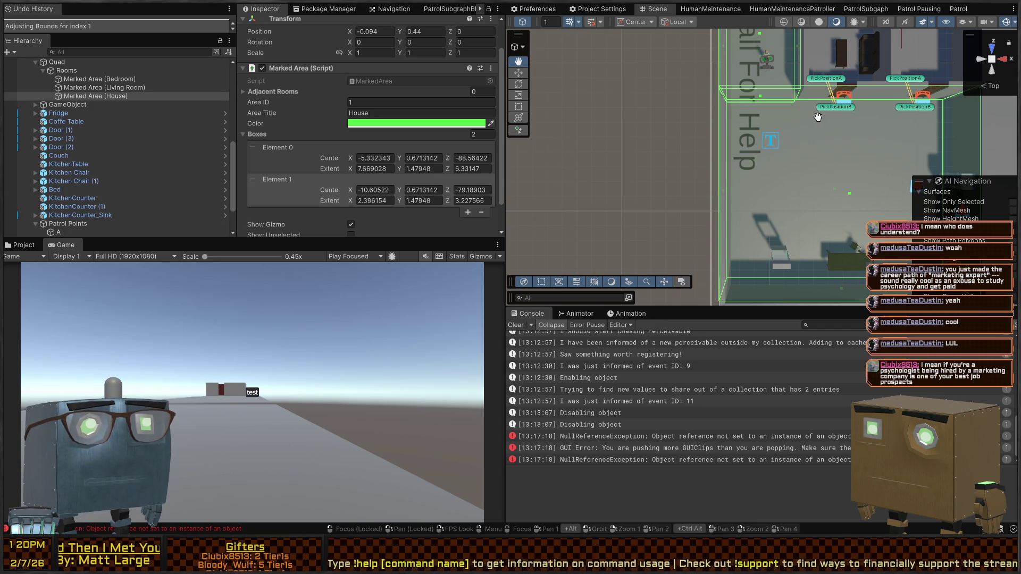
mouse_move(818, 117)
mouse_down()
mouse_move(742, 82)
mouse_move(827, 148)
mouse_up()
key(t)
drag(726, 162, 774, 157)
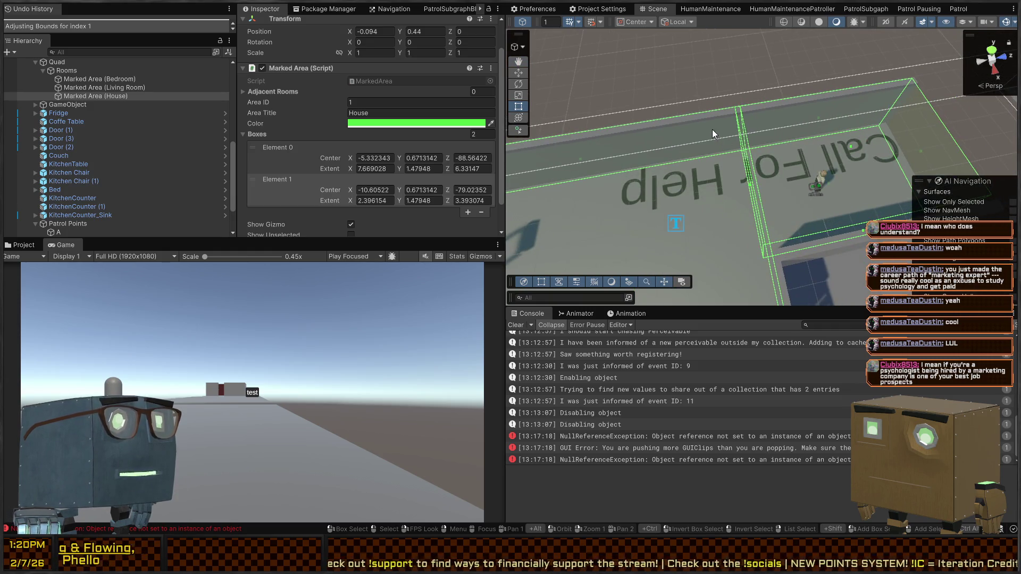
mouse_move(770, 225)
mouse_down()
mouse_move(786, 184)
mouse_move(723, 152)
mouse_move(881, 175)
mouse_move(1000, 171)
mouse_up()
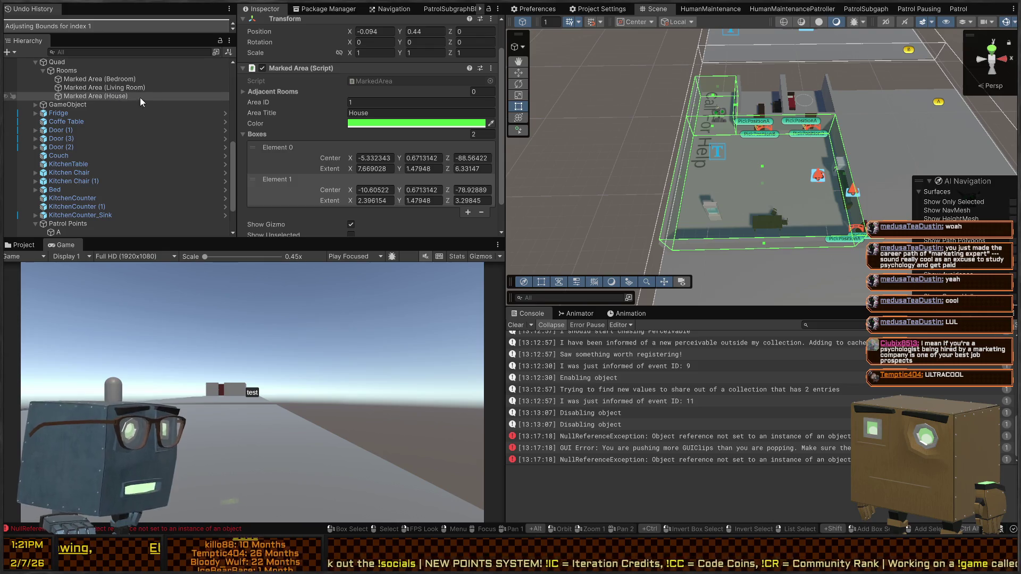
Select the Rooms container and add Bedroom, Living Room and House to its Areas list
click(81, 87)
click(79, 78)
click(75, 70)
drag(87, 80, 267, 126)
drag(91, 89, 254, 125)
mouse_move(102, 96)
mouse_down()
mouse_move(266, 116)
mouse_move(265, 125)
mouse_up()
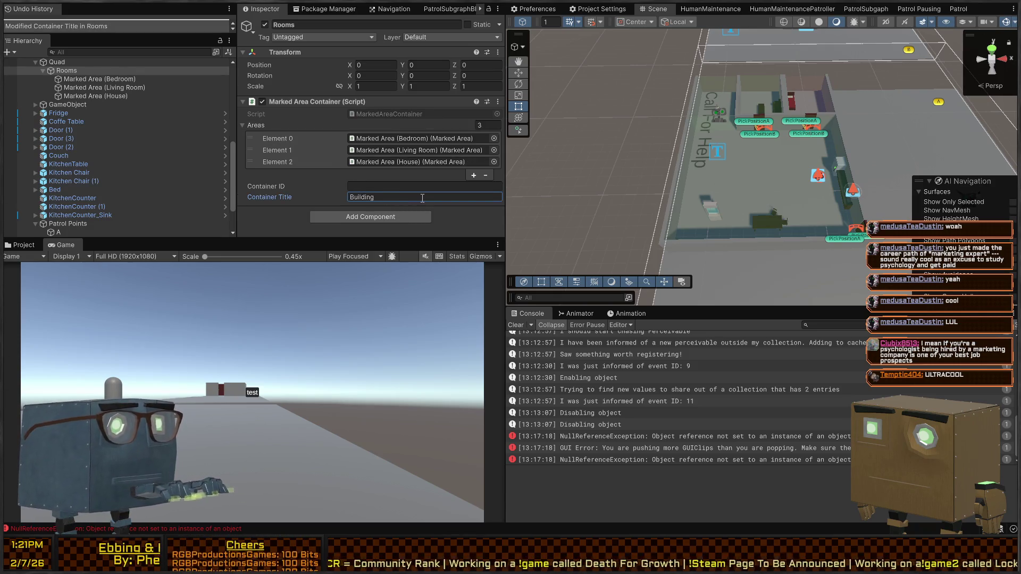
Review the House area's boxes across the whole level
mouse_move(627, 157)
mouse_down()
mouse_move(657, 149)
mouse_move(598, 145)
mouse_move(577, 165)
mouse_up()
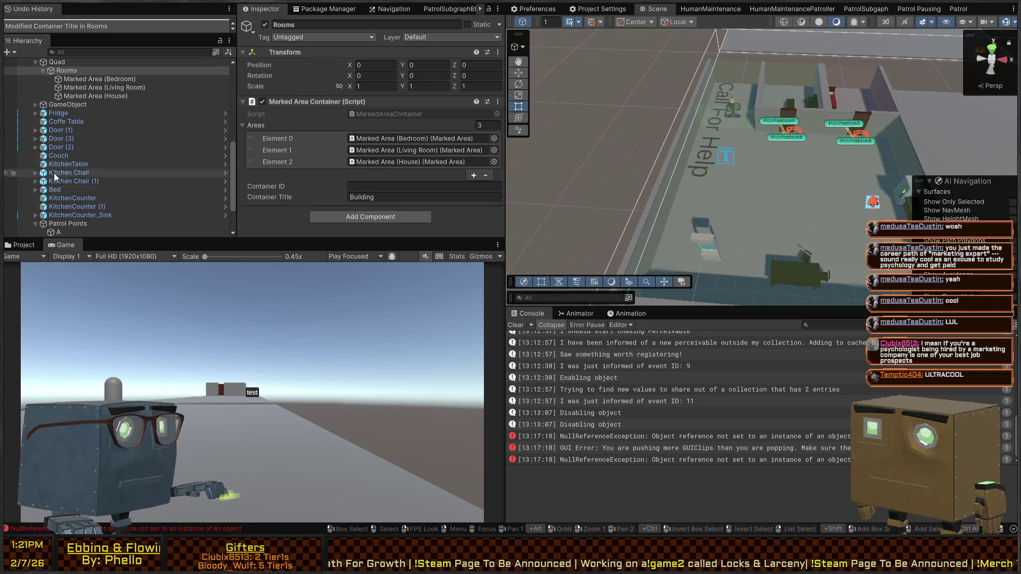
click(85, 97)
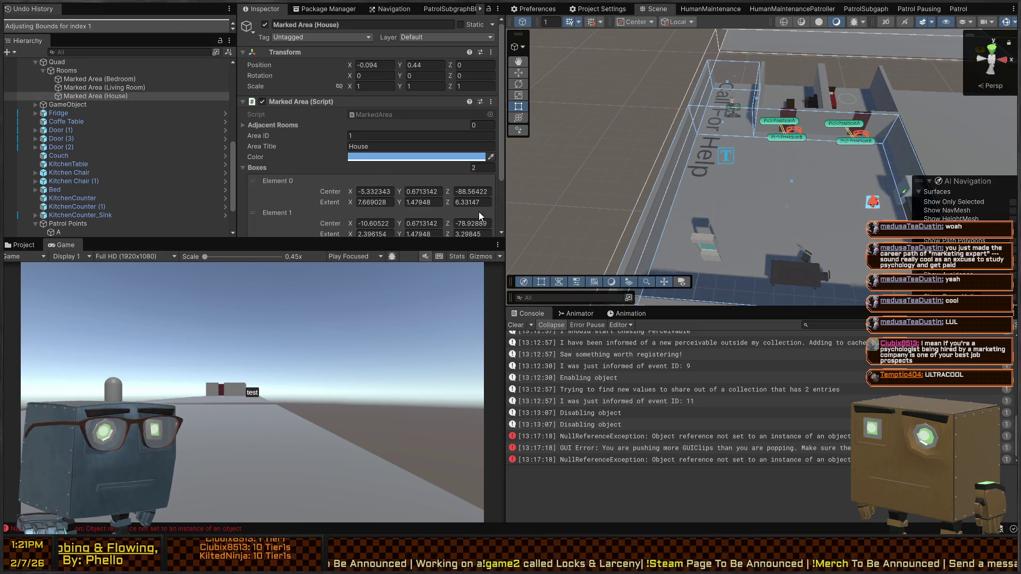
click(669, 143)
mouse_move(669, 144)
mouse_down()
mouse_move(698, 154)
mouse_move(697, 175)
mouse_up()
scroll(698, 175, down, 3)
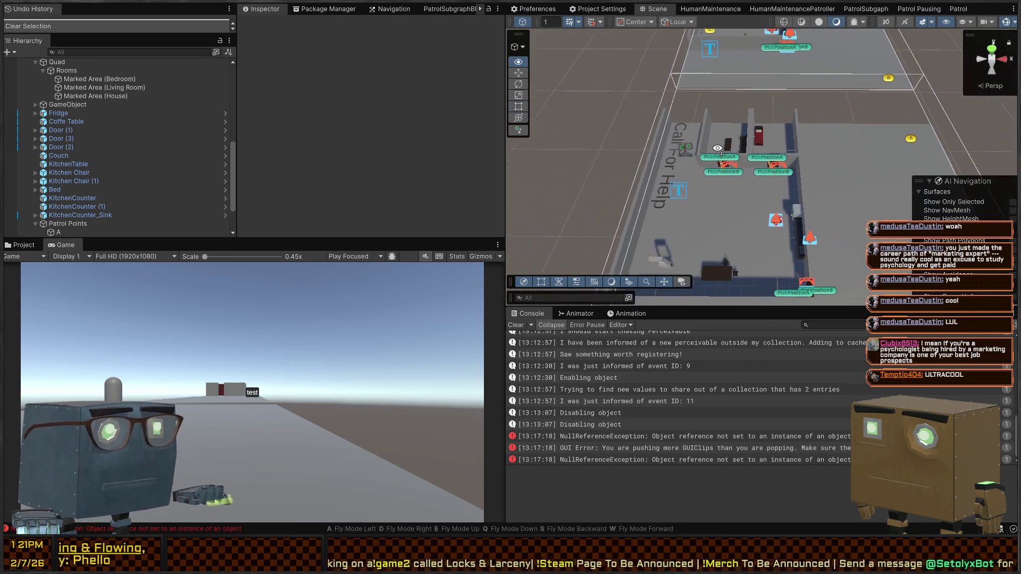
Select the Guard and expand its children in the Hierarchy
click(66, 70)
mouse_move(579, 133)
mouse_down()
mouse_move(585, 118)
mouse_move(913, 108)
mouse_move(867, 124)
mouse_move(781, 97)
mouse_move(723, 123)
mouse_move(746, 119)
mouse_move(661, 123)
mouse_move(774, 152)
mouse_up()
click(743, 116)
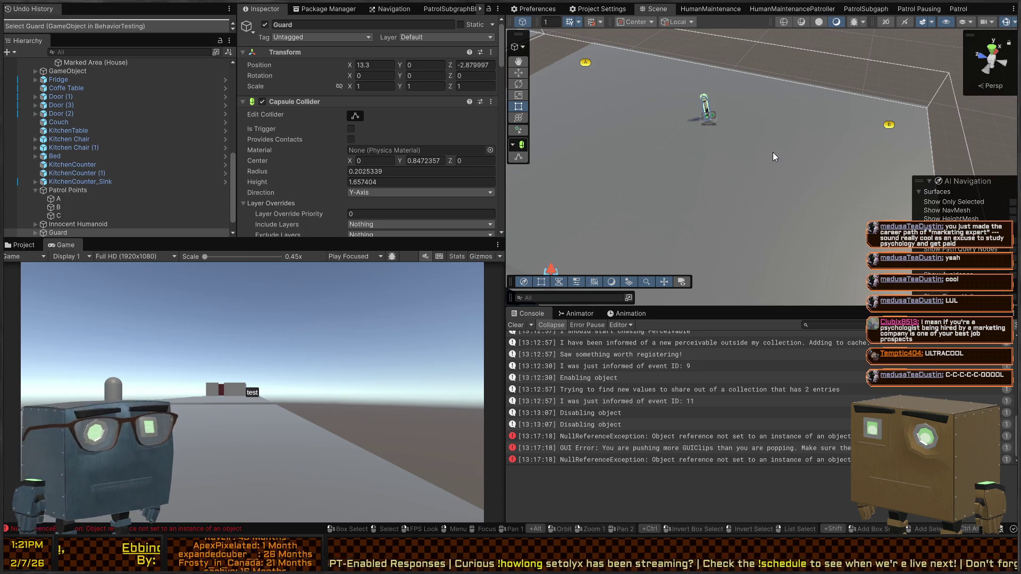
mouse_move(773, 152)
mouse_down()
mouse_move(771, 118)
mouse_move(759, 162)
mouse_up()
scroll(355, 103, down, 10)
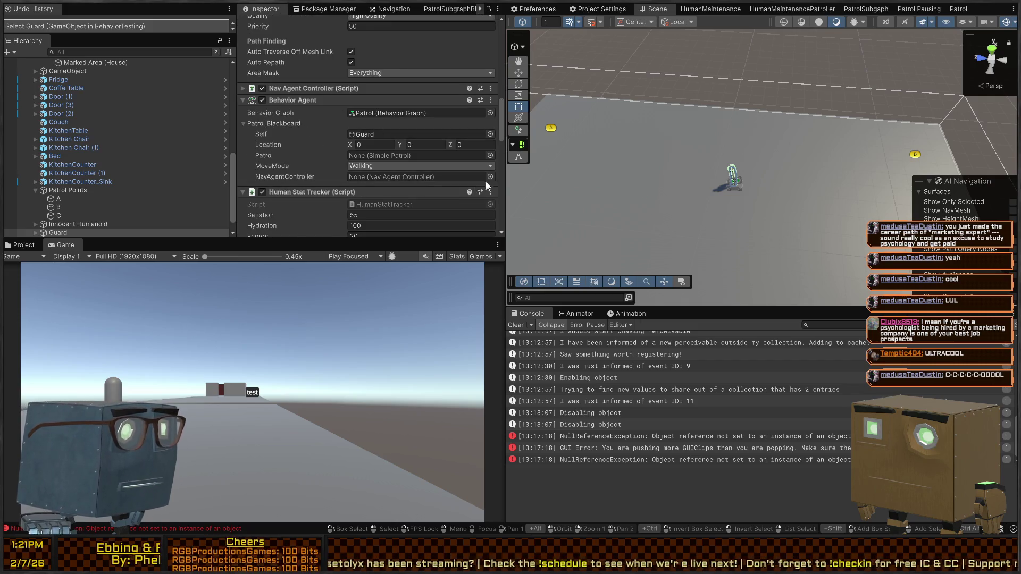
click(59, 233)
click(36, 215)
scroll(67, 212, down, 1)
Collapse the Guard's other components and assign its Simple Patrol to the blackboard Patrol variable
mouse_move(60, 191)
mouse_down()
mouse_move(384, 170)
mouse_move(378, 181)
mouse_up()
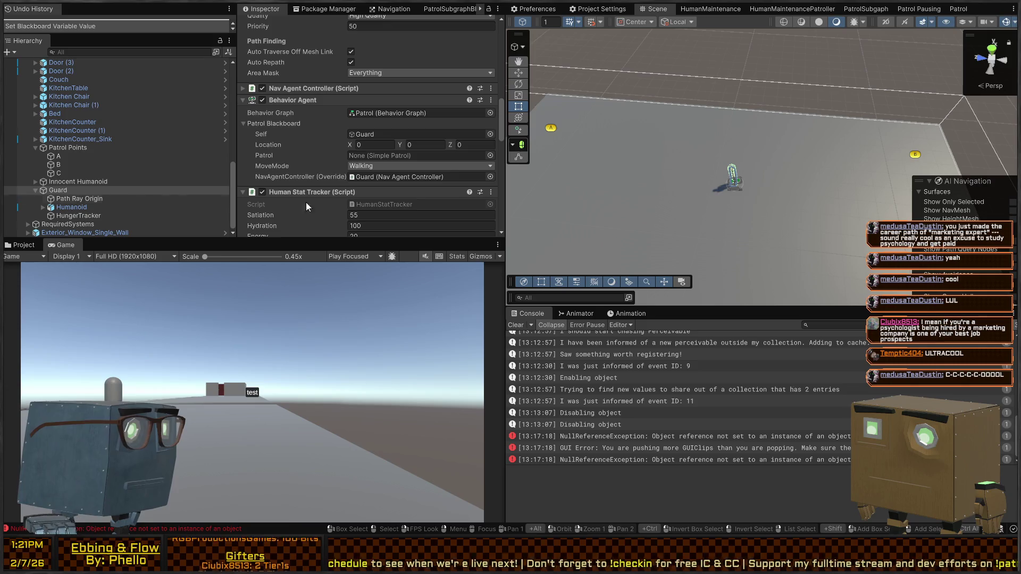
scroll(295, 129, down, 15)
scroll(296, 129, up, 2)
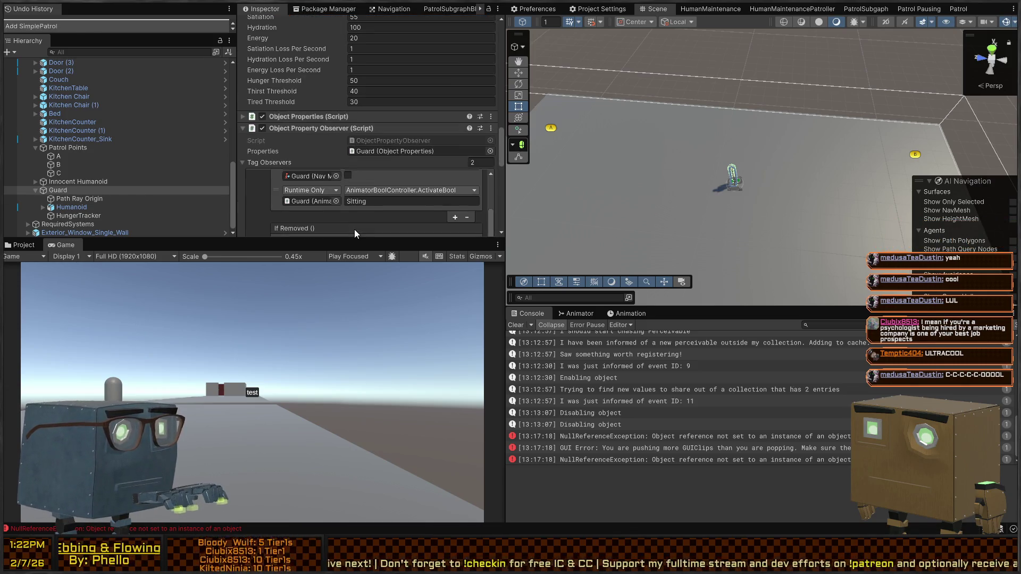
scroll(276, 97, up, 8)
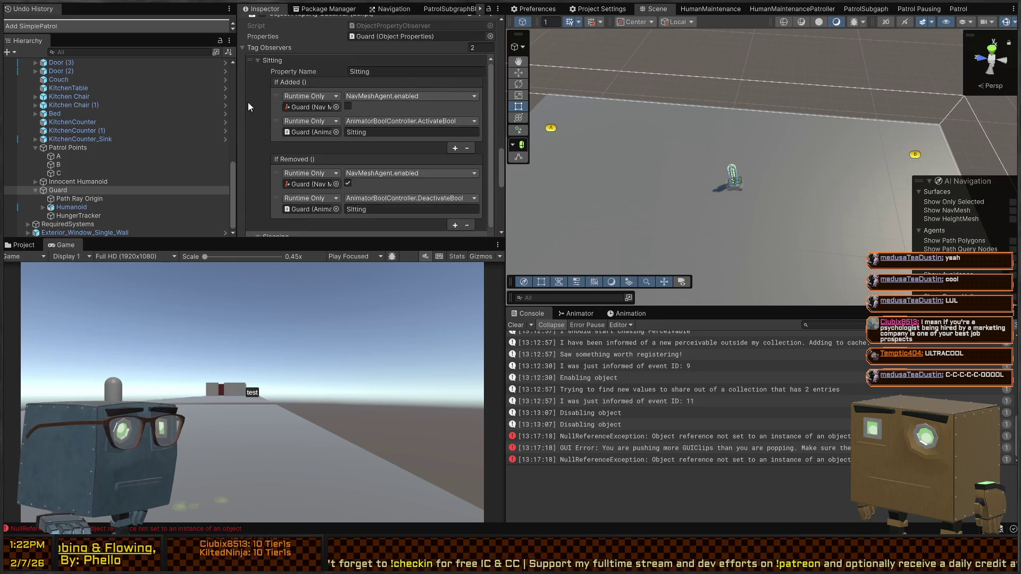
click(277, 129)
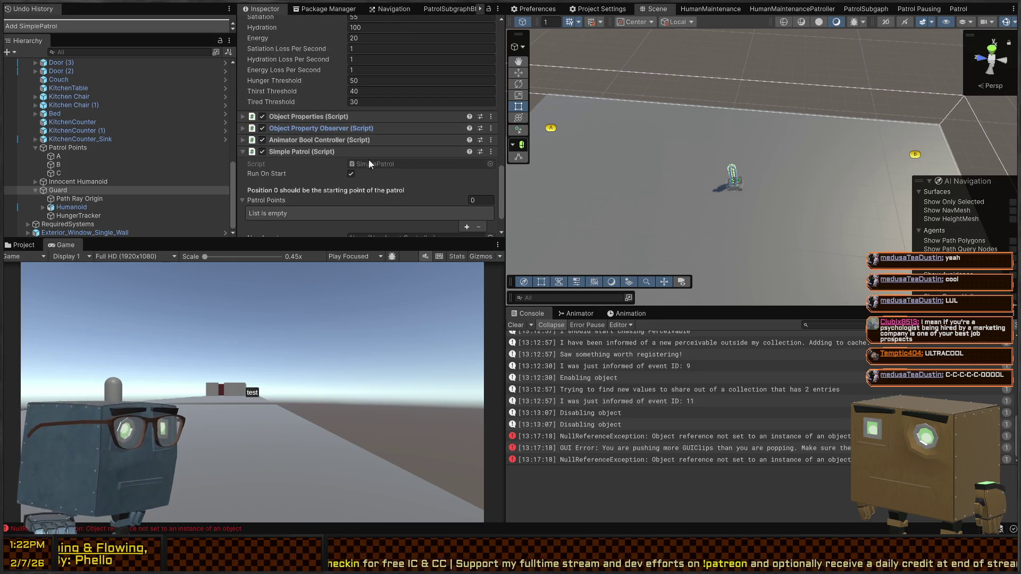
scroll(320, 152, up, 4)
click(319, 81)
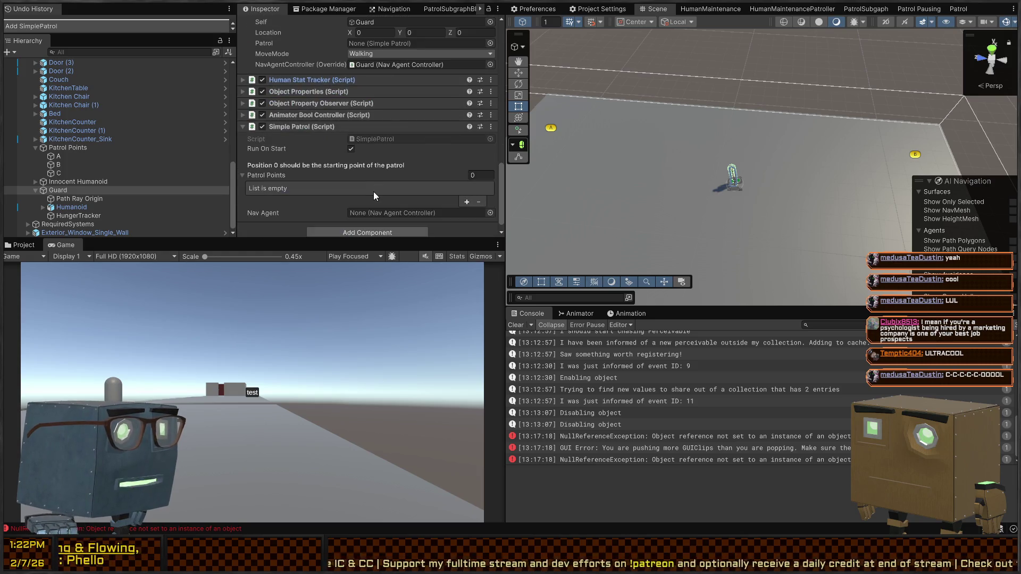
click(299, 78)
click(314, 76)
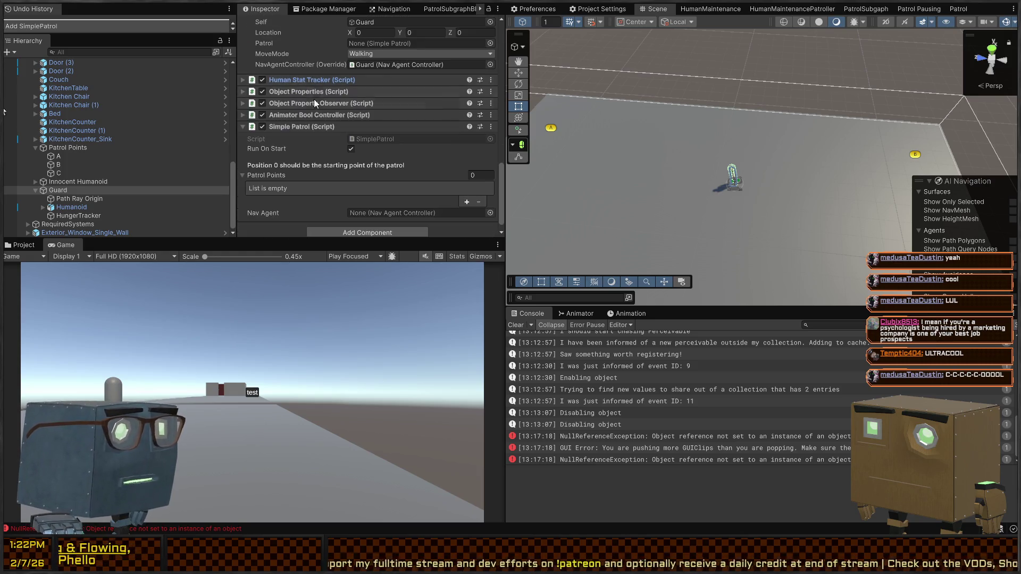
drag(319, 125, 383, 45)
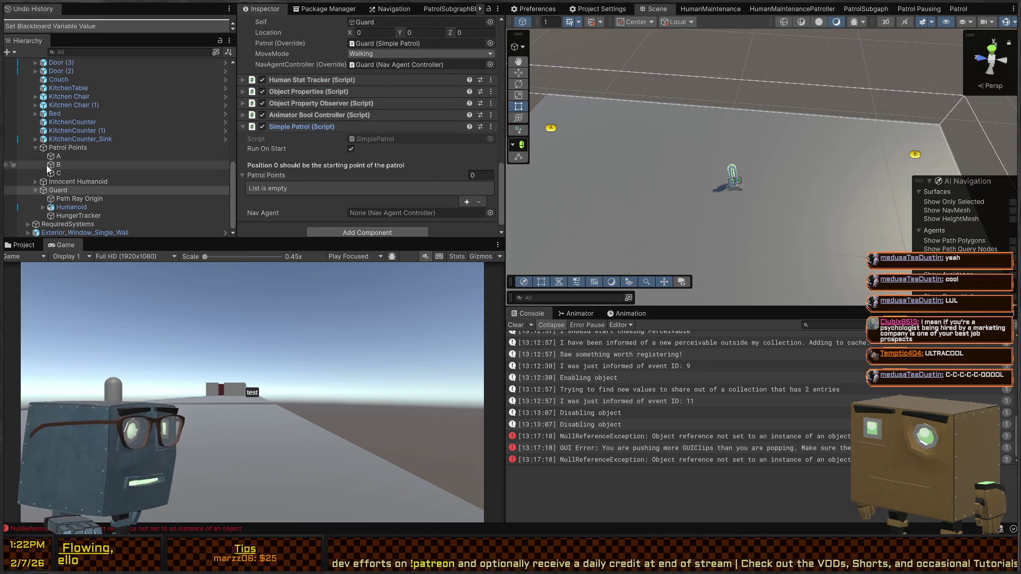
Add points A, B and C to the Simple Patrol's Patrol Points
drag(60, 157, 300, 178)
mouse_move(62, 163)
mouse_down()
mouse_move(298, 184)
mouse_move(198, 179)
mouse_move(286, 174)
mouse_up()
scroll(333, 193, down, 2)
drag(53, 188, 430, 206)
scroll(367, 107, up, 5)
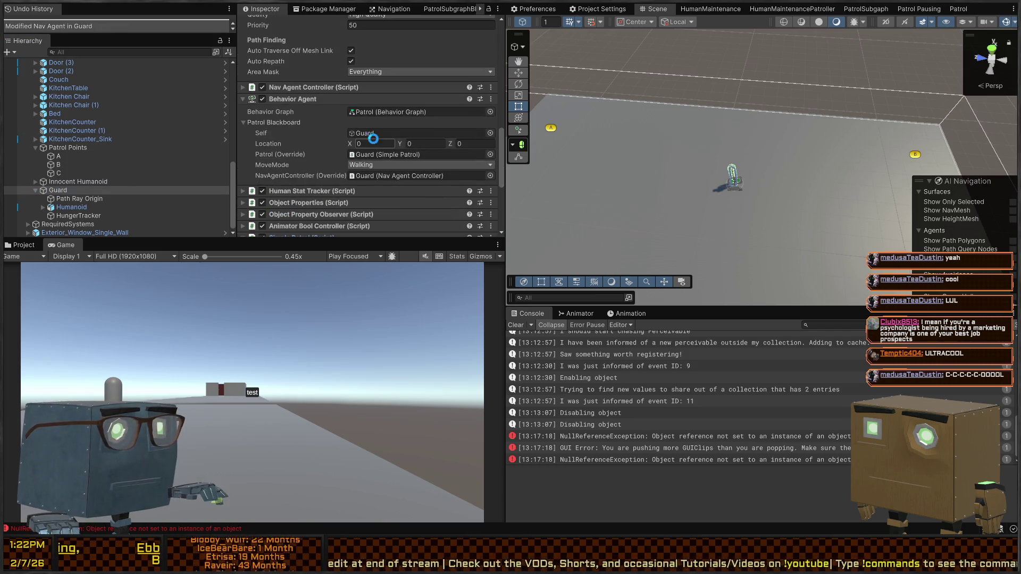
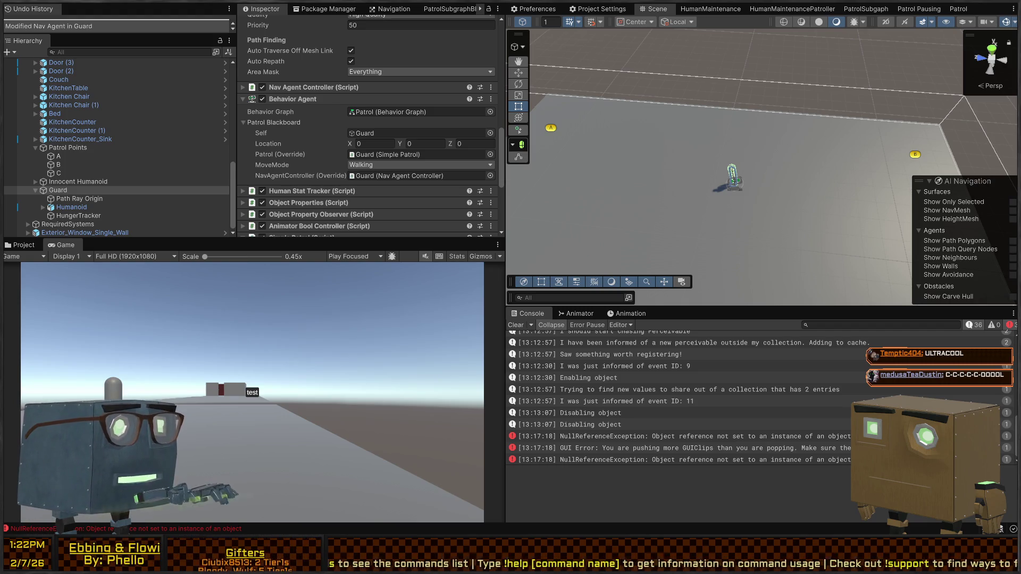
Collapse the Guard's Simple Patrol component in the Inspector
mouse_move(782, 94)
mouse_down()
mouse_move(790, 87)
mouse_move(740, 75)
mouse_move(475, 79)
mouse_move(394, 145)
mouse_up()
scroll(356, 111, down, 3)
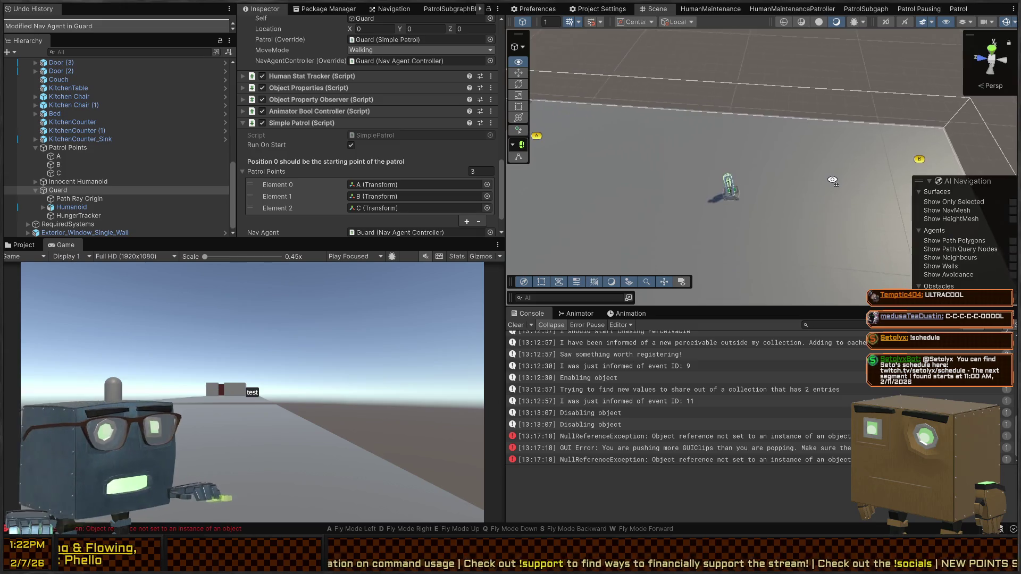
click(291, 123)
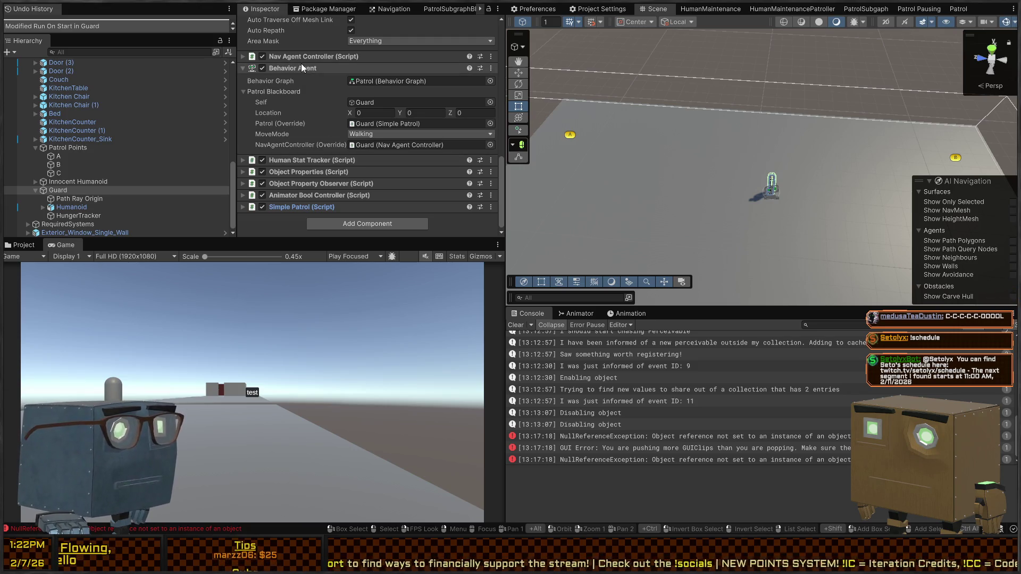
scroll(338, 187, up, 2)
scroll(719, 151, down, 3)
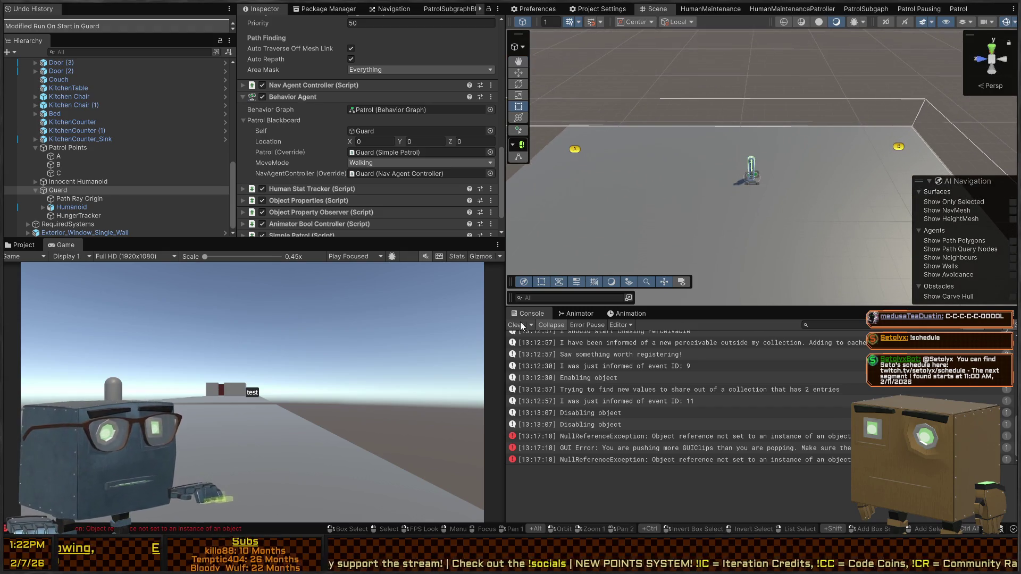
Enter Play mode and pull the Scene view back to watch the guard patrol
click(520, 321)
key(ctrl+p)
mouse_move(695, 116)
mouse_down()
mouse_move(754, 192)
mouse_move(745, 177)
mouse_move(707, 176)
mouse_move(727, 199)
mouse_move(650, 190)
mouse_move(748, 199)
mouse_move(809, 103)
mouse_move(842, 130)
mouse_move(827, 149)
mouse_move(829, 139)
mouse_up()
scroll(754, 191, down, 6)
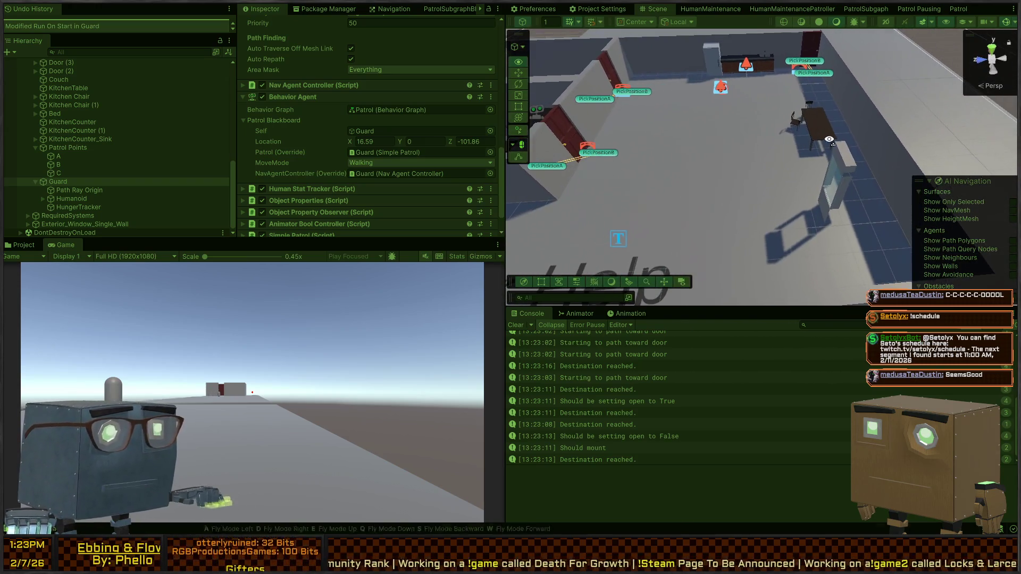
Fly the Scene view past the window wall and door to the character at the kitchen table
click(838, 175)
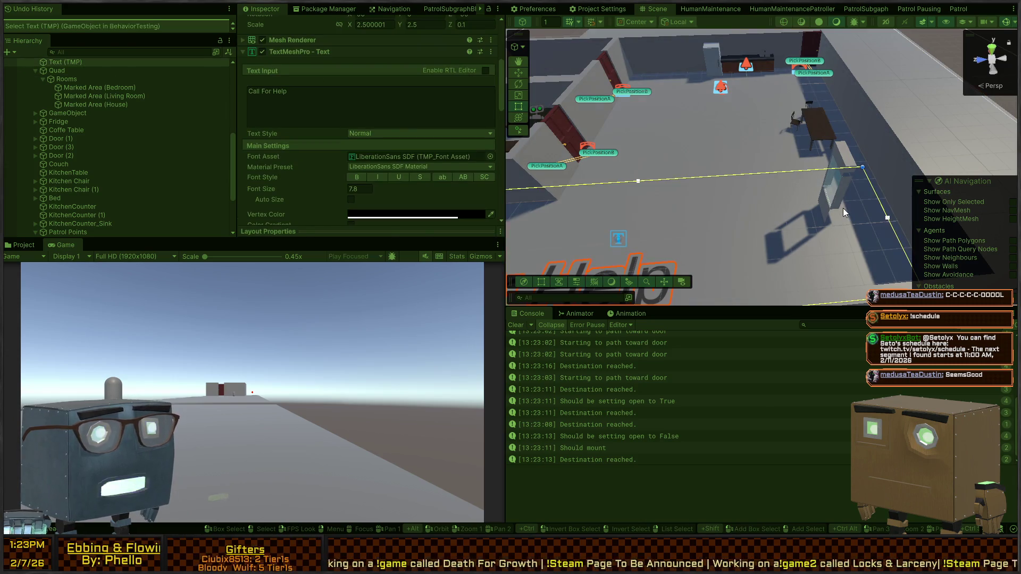
click(844, 209)
click(825, 211)
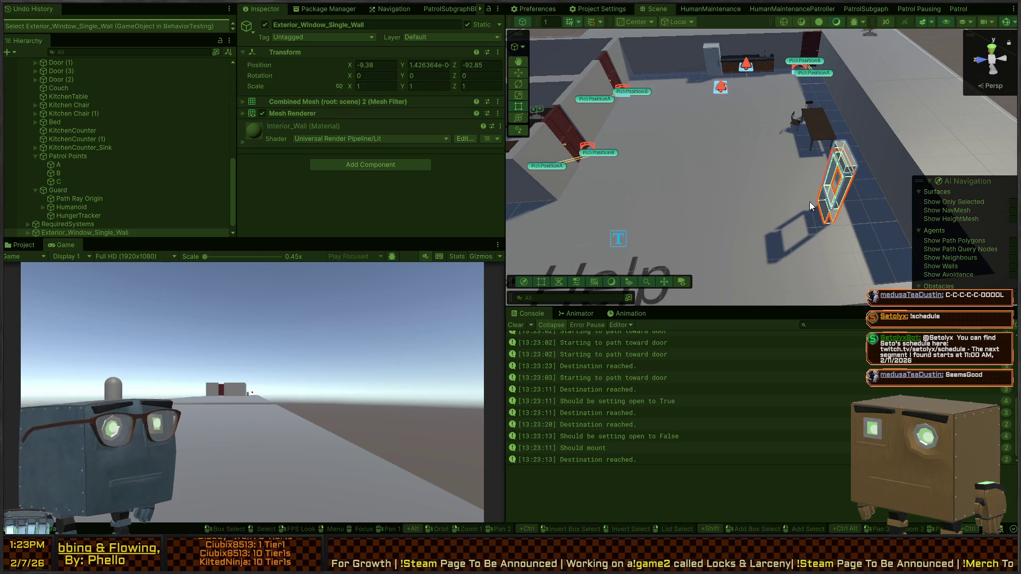
mouse_move(810, 207)
mouse_down()
mouse_move(705, 166)
mouse_move(734, 200)
mouse_move(721, 201)
mouse_move(895, 176)
mouse_move(732, 158)
mouse_up()
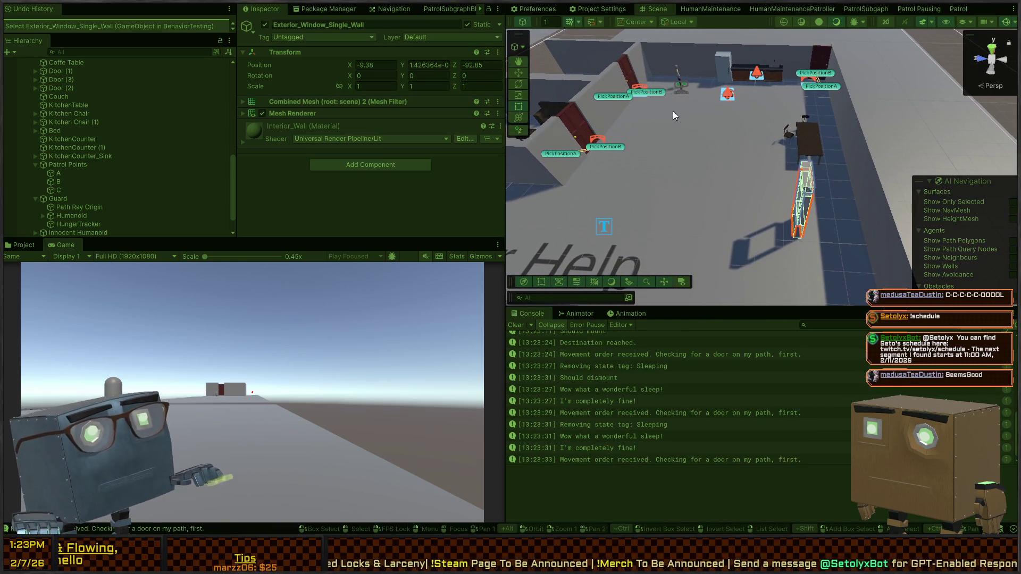
drag(674, 116, 674, 118)
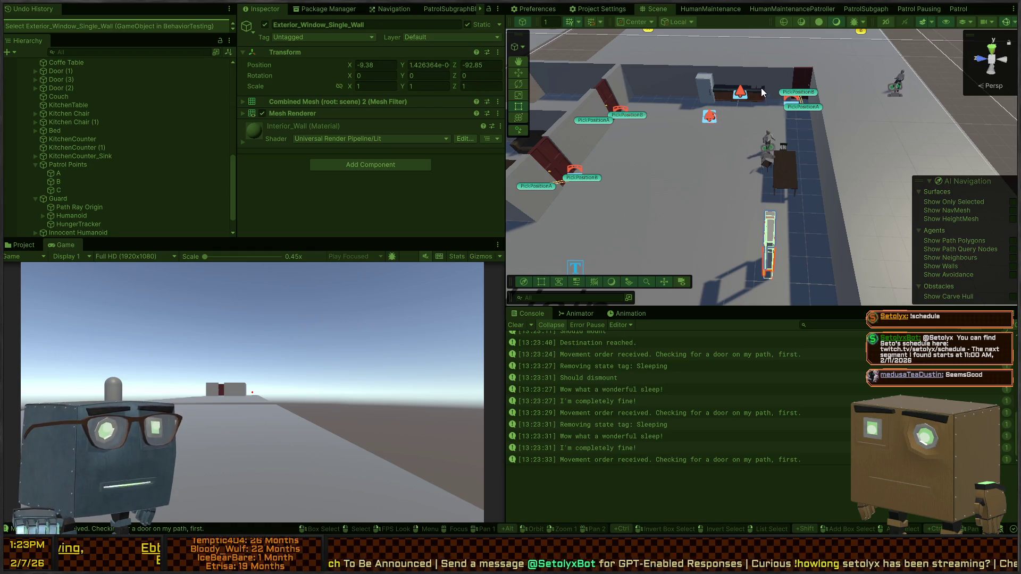
mouse_move(723, 123)
mouse_down()
mouse_move(924, 166)
mouse_move(878, 107)
mouse_move(728, 112)
mouse_move(779, 110)
mouse_up()
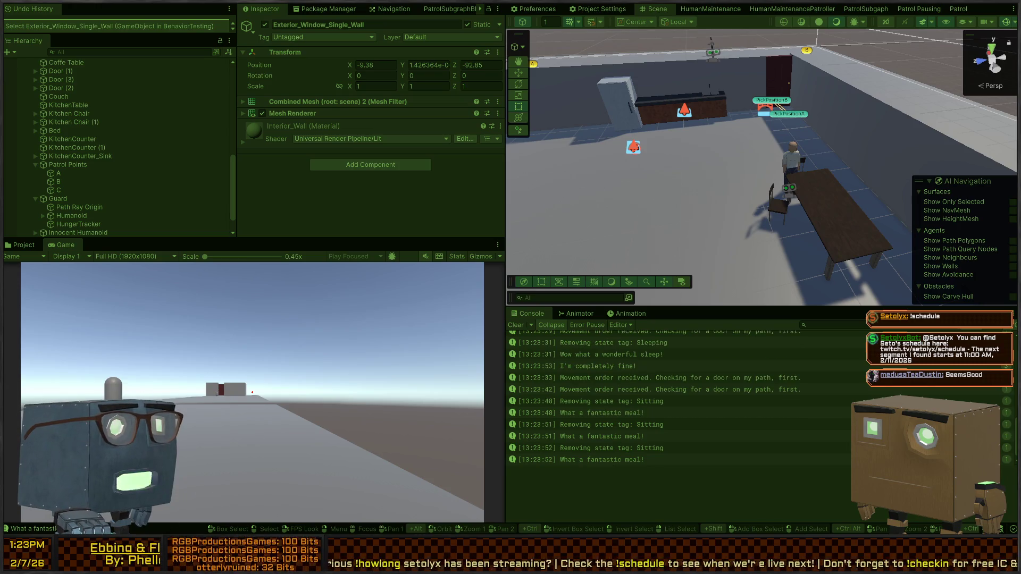
mouse_move(778, 111)
mouse_down()
mouse_move(770, 106)
mouse_move(665, 450)
mouse_up()
key(s)
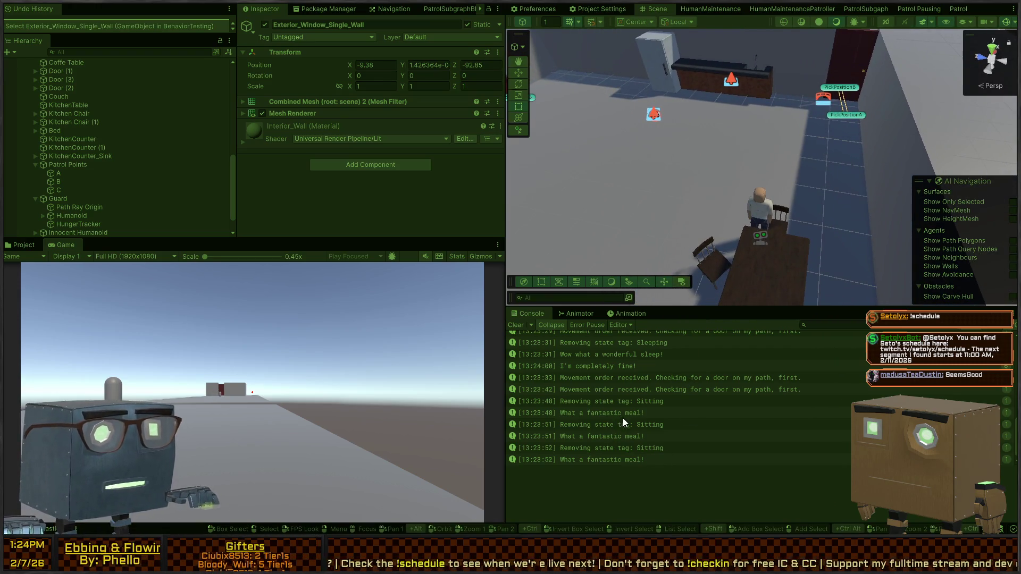
Select the Innocent Humanoid and expand its Human Stat Tracker to watch its stats
click(761, 237)
scroll(283, 88, down, 6)
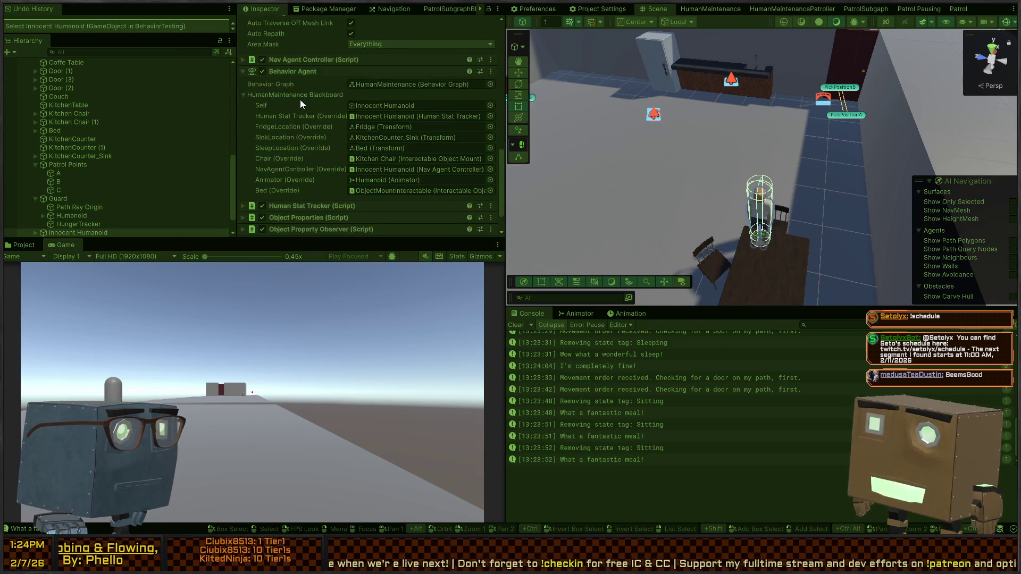
scroll(300, 100, down, 2)
click(323, 170)
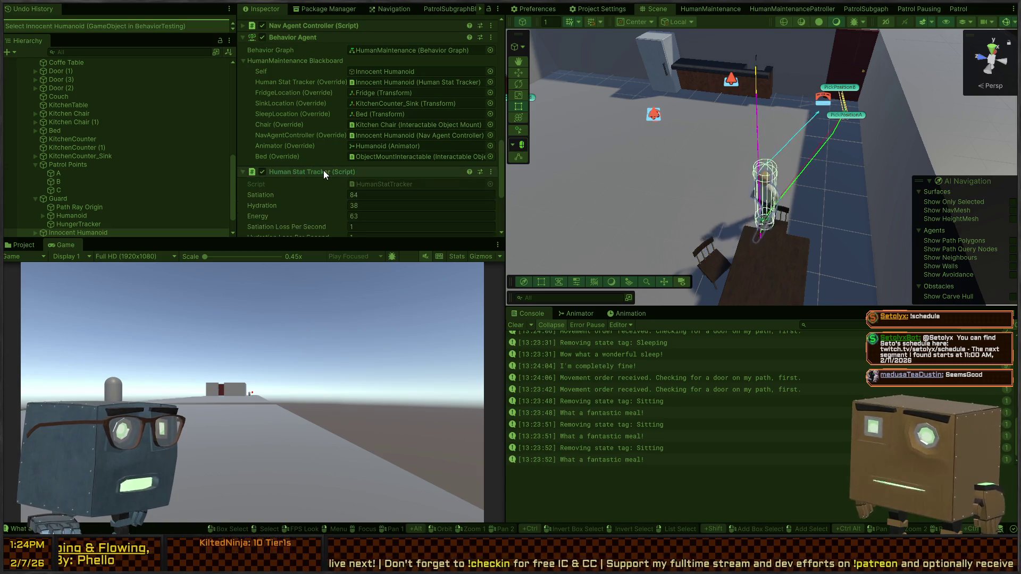
scroll(324, 170, down, 2)
drag(643, 136, 691, 133)
key(s)
Select KitchenCounter, KitchenCounter (1) and KitchenCounter_Sink together to view their Nav Mesh Obstacles
mouse_move(775, 123)
mouse_down()
mouse_move(695, 125)
mouse_move(549, 191)
mouse_move(534, 179)
mouse_move(633, 196)
mouse_move(690, 147)
mouse_move(681, 144)
mouse_move(732, 141)
mouse_up()
click(679, 143)
shift+click(679, 142)
shift+click(696, 165)
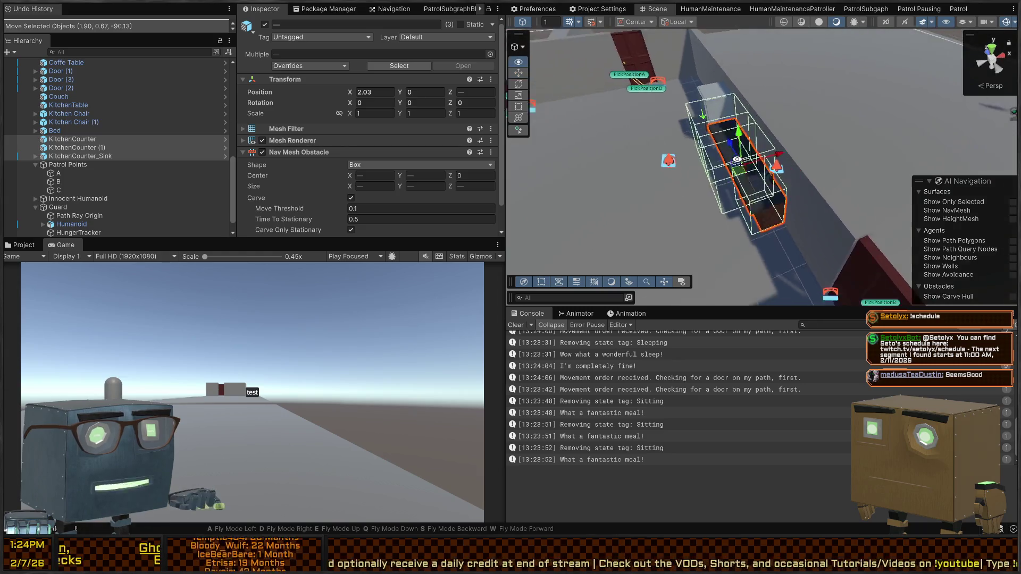
Set the Innocent Humanoid's SinkLocation to MoveToPosition_Sink
click(35, 156)
click(85, 164)
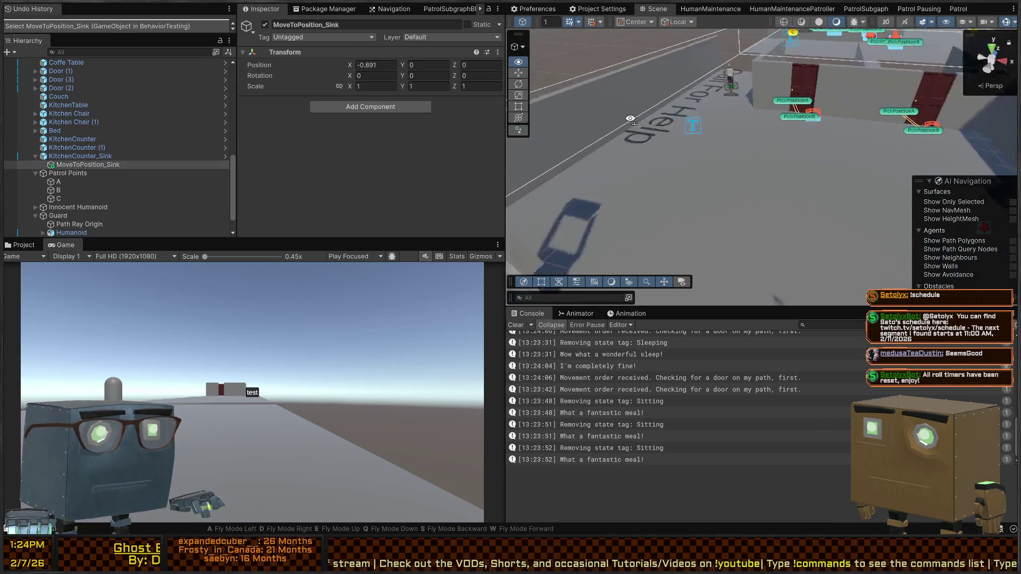
drag(630, 119, 669, 122)
click(663, 119)
key(f)
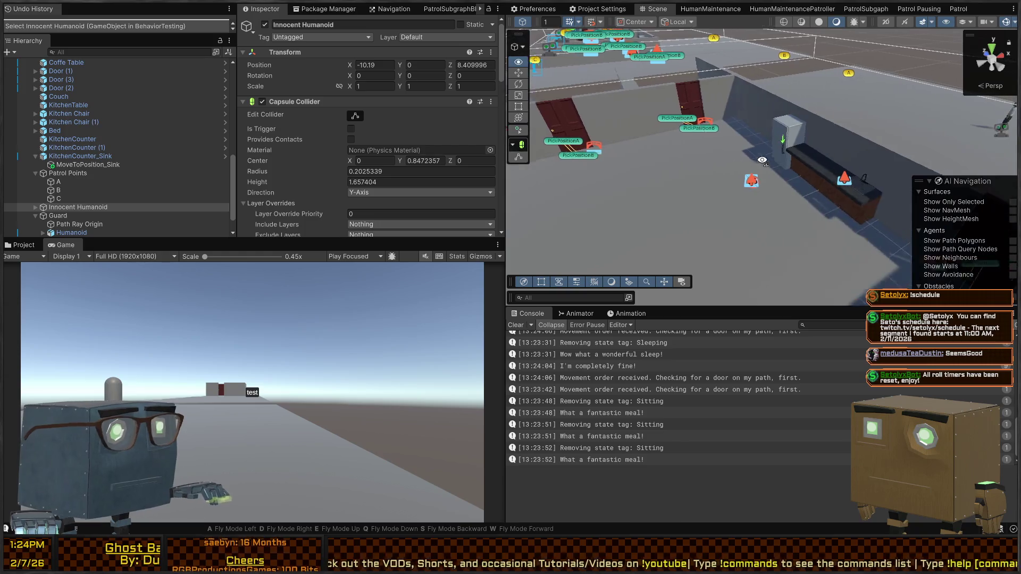
scroll(335, 146, down, 5)
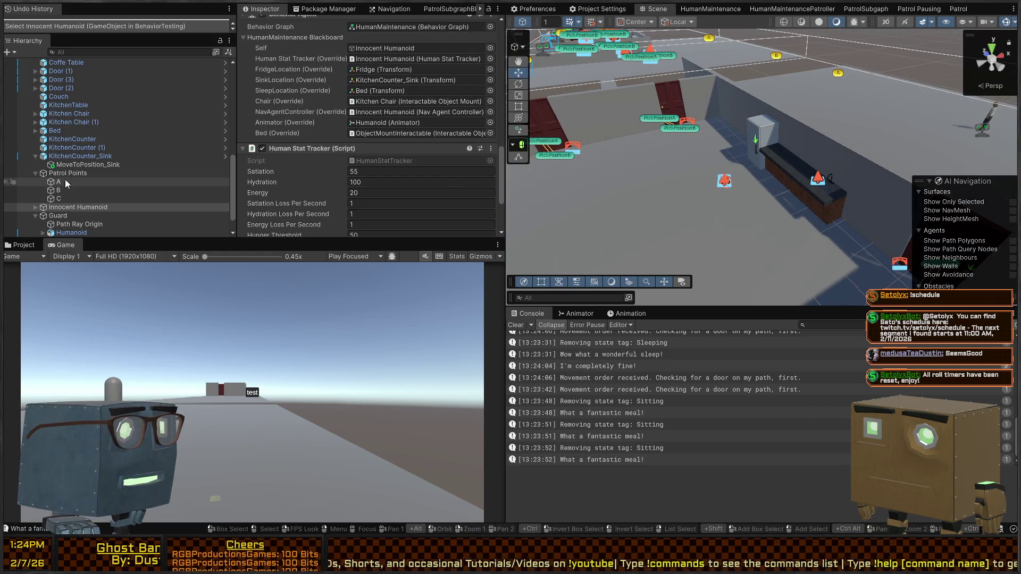
mouse_move(85, 164)
mouse_down()
mouse_move(416, 92)
mouse_move(404, 85)
mouse_up()
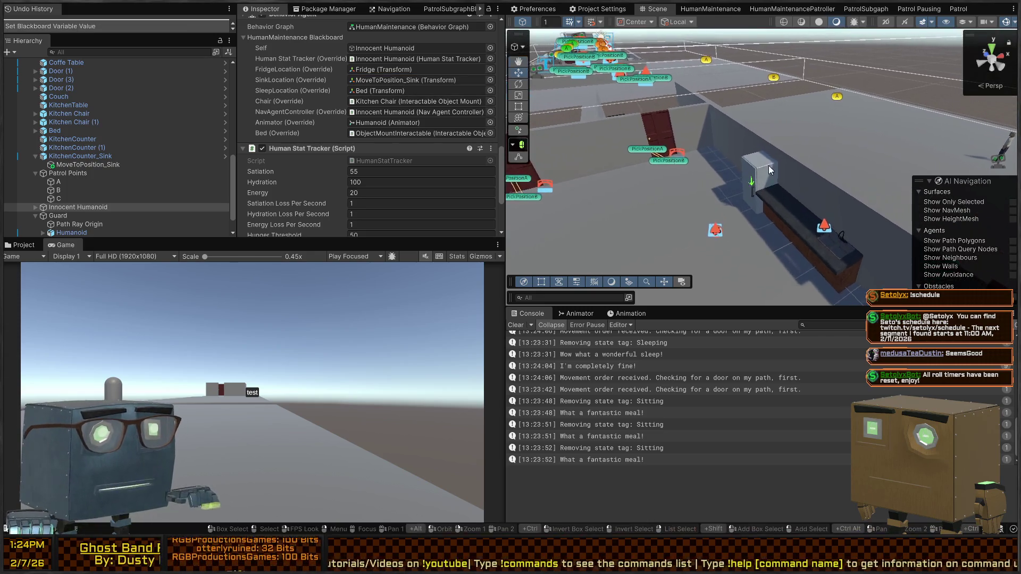
Set the Innocent Humanoid's FridgeLocation to MoveToPosition_Fridge
click(758, 173)
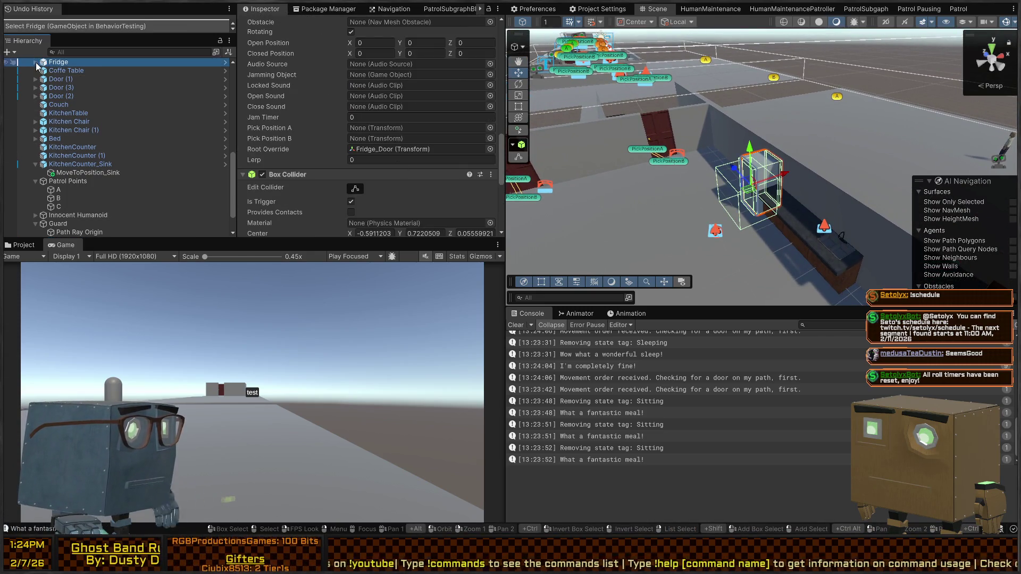
click(35, 63)
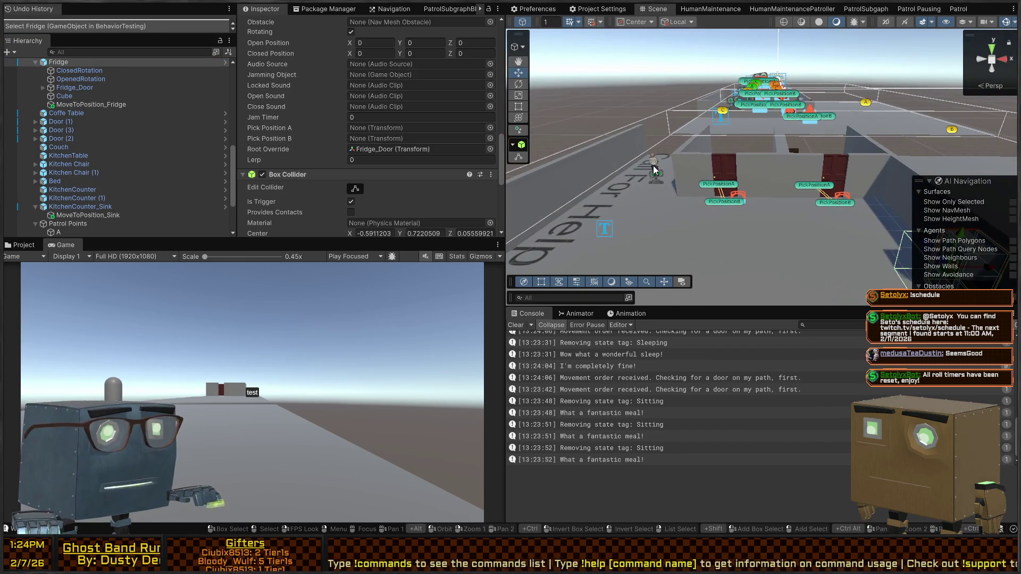
click(655, 171)
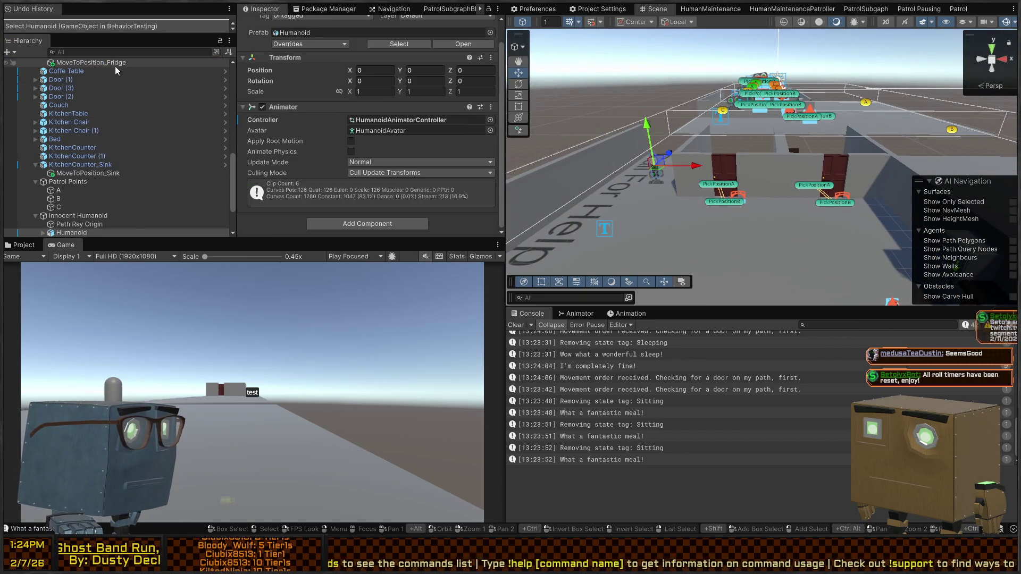
click(101, 217)
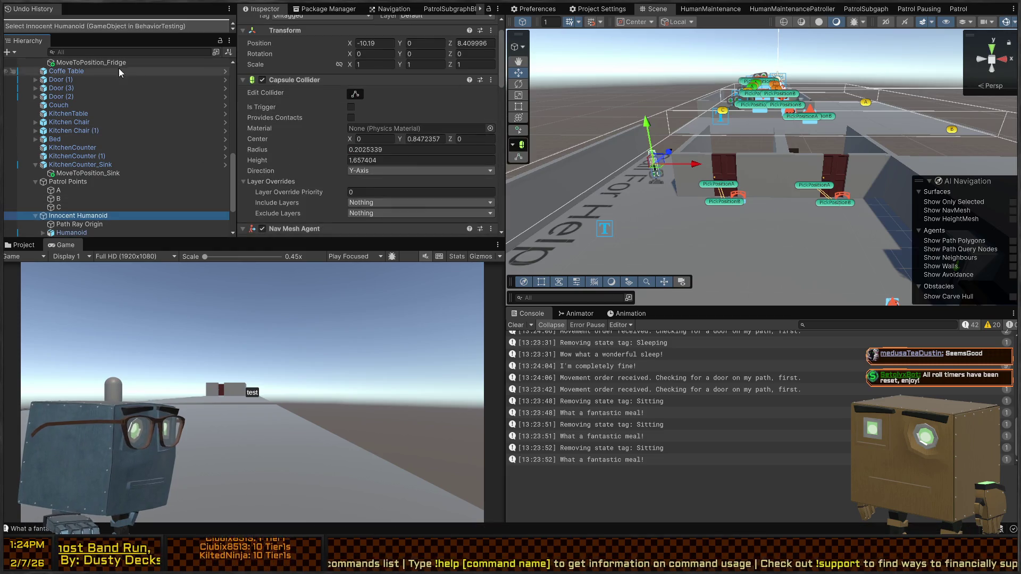
scroll(311, 130, down, 10)
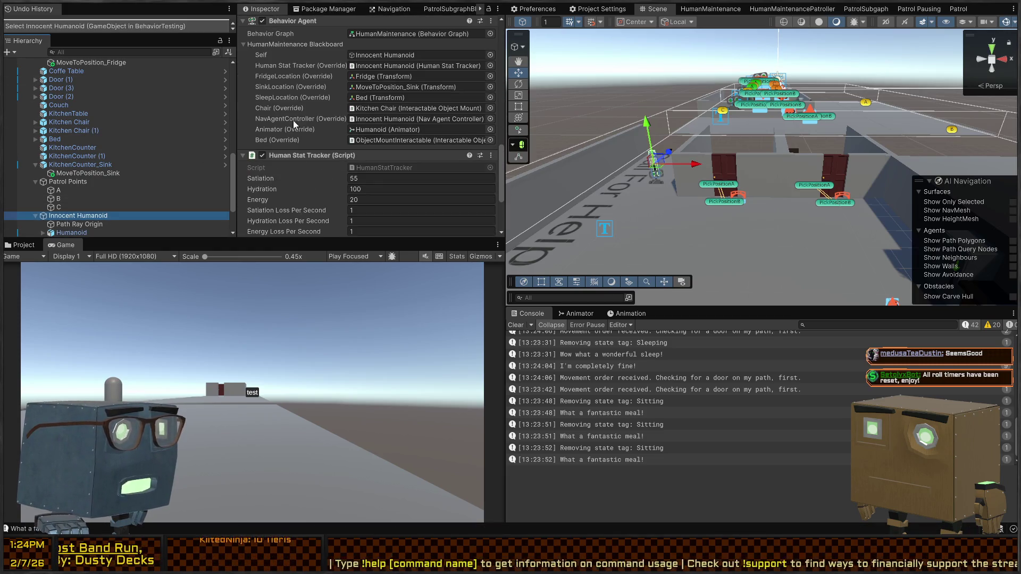
scroll(100, 106, up, 2)
drag(85, 95, 413, 136)
Select the exterior window and open its HitReceiver script in the code editor
mouse_move(928, 77)
mouse_down()
mouse_move(910, 236)
mouse_move(849, 257)
mouse_up()
click(747, 250)
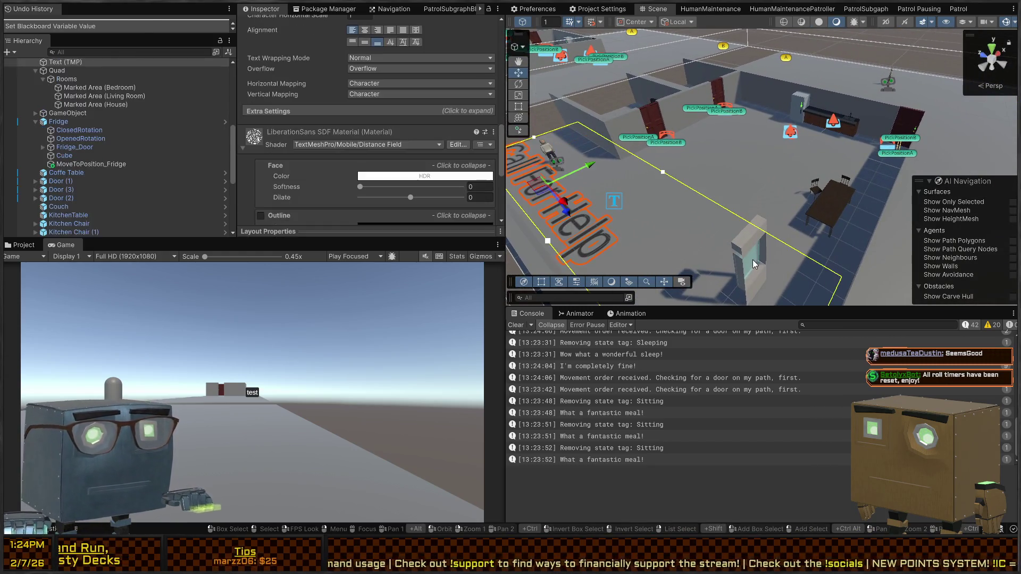
key(f)
scroll(275, 155, up, 5)
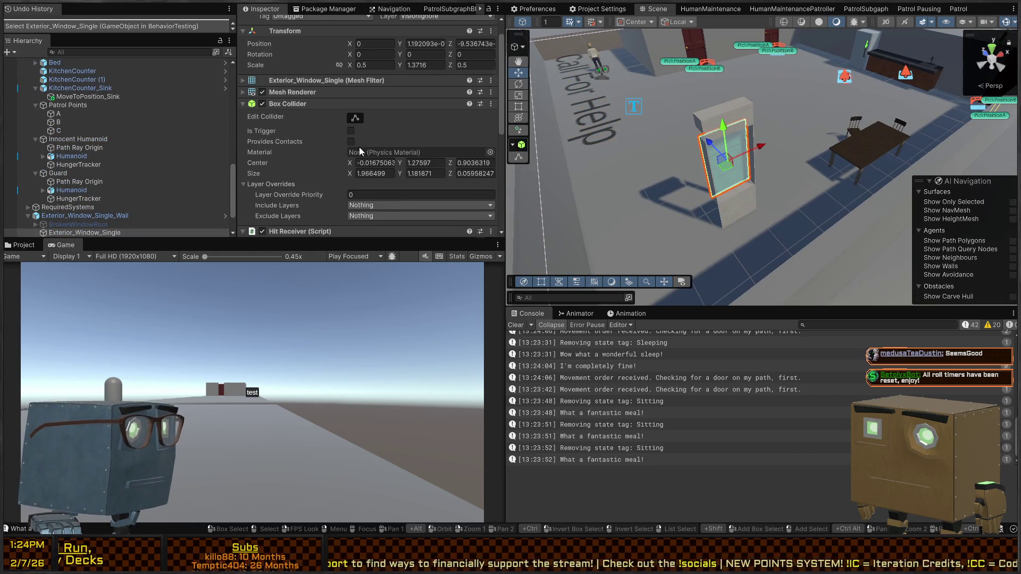
scroll(359, 151, down, 5)
double_click(387, 129)
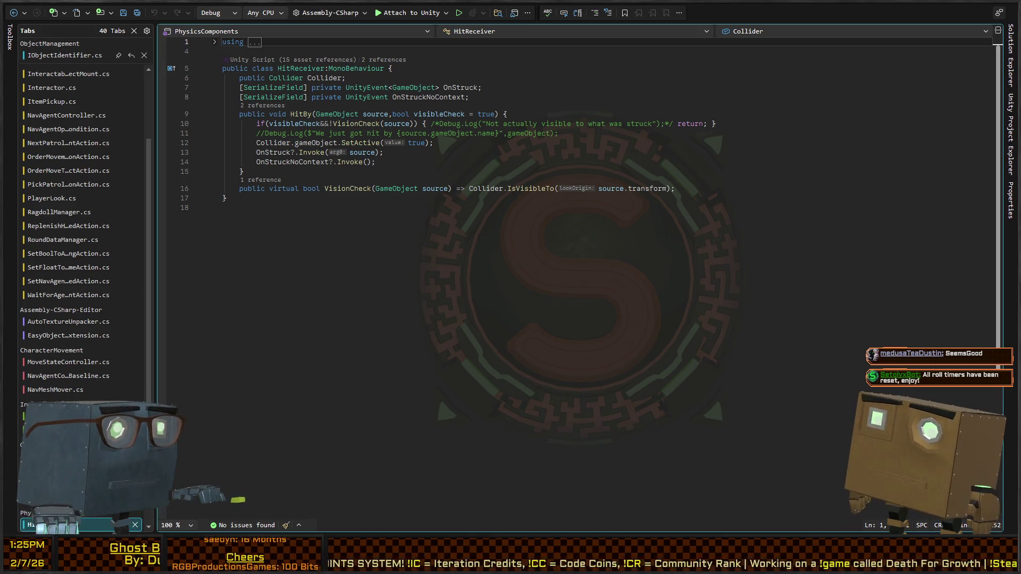
Return from HitReceiver.cs in Visual Studio to the Unity Editor
key(alt+Tab)
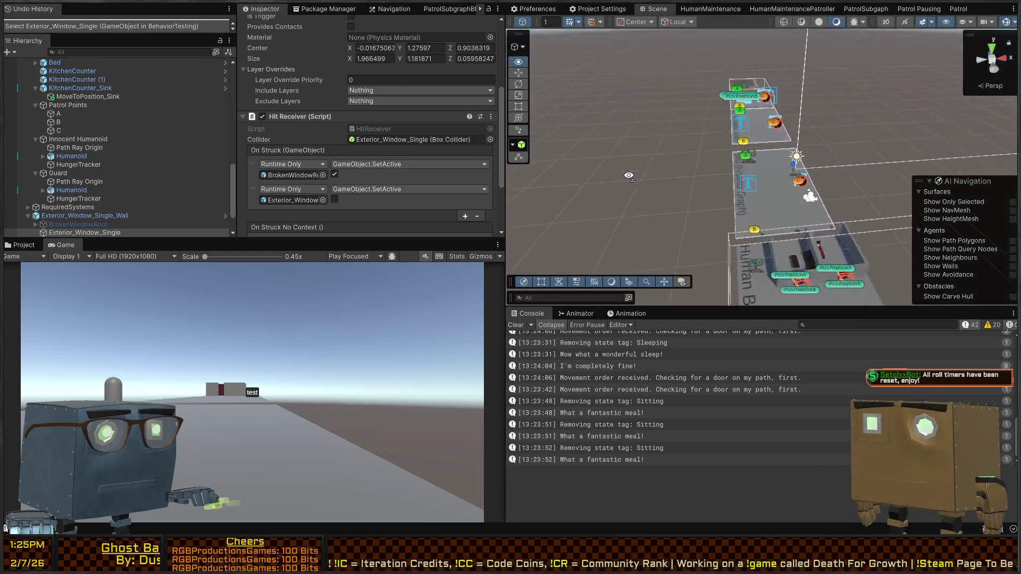
Briefly start and then stop a play test of the scene
drag(621, 208, 654, 211)
scroll(114, 99, up, 10)
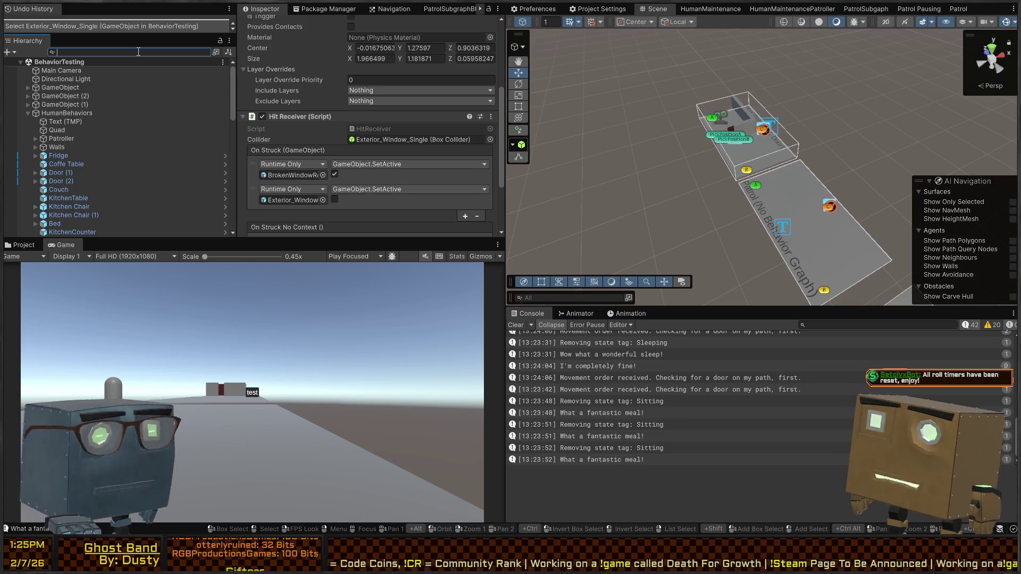
key(ctrl+p)
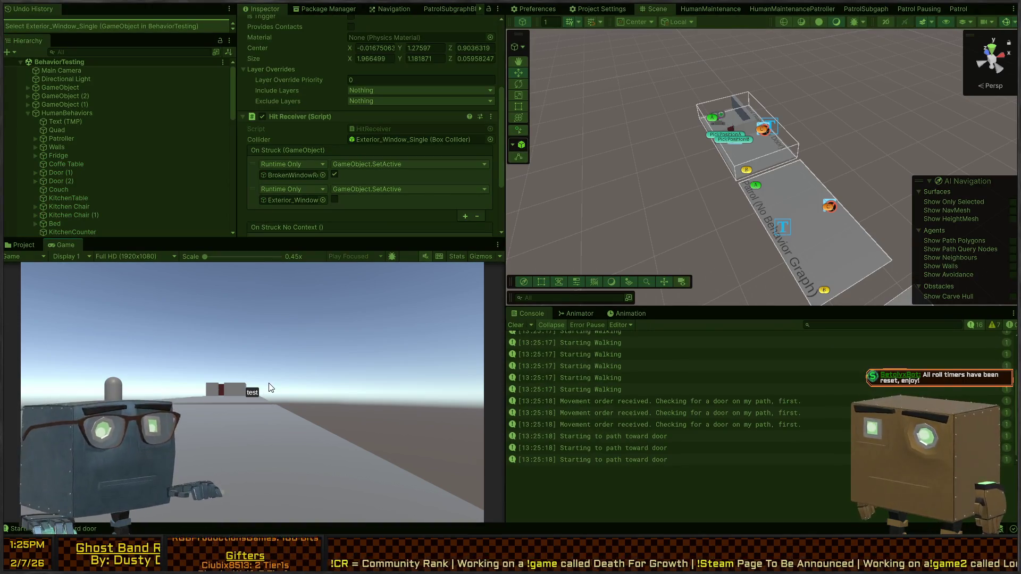
key(ctrl+p)
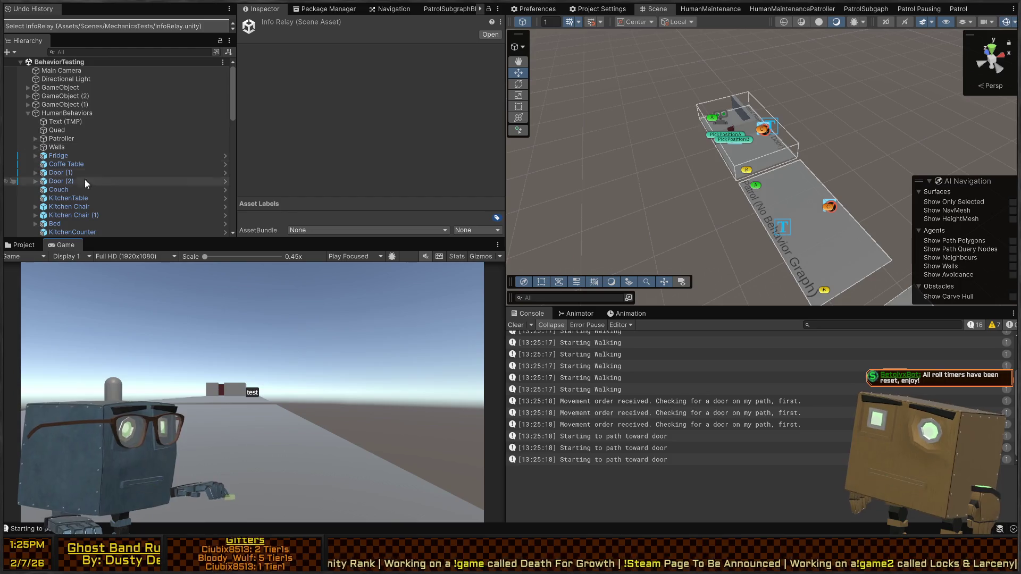
Open the InteractionTesting scene from Scenes > MechanicsTests in the Project window
click(36, 246)
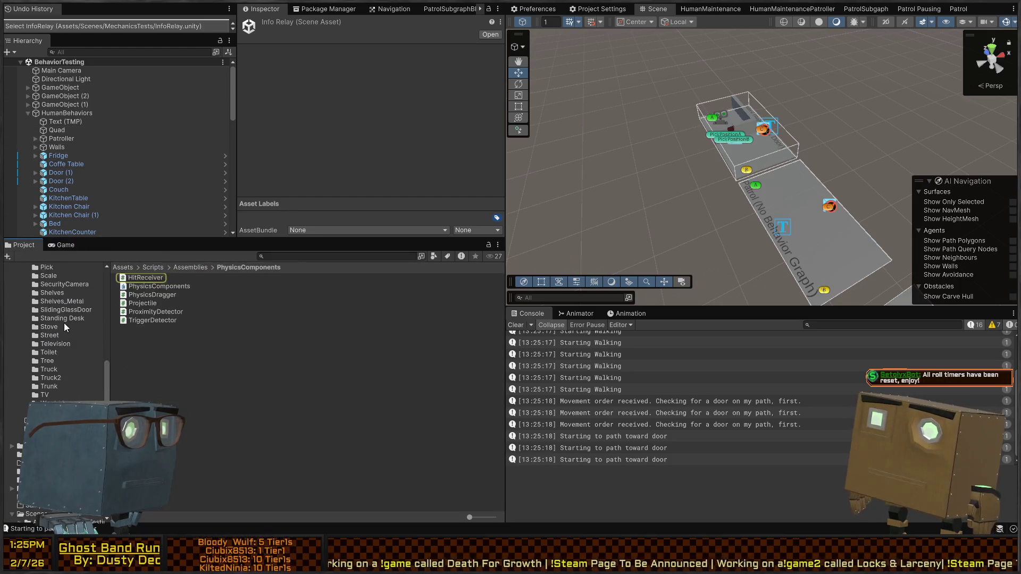
scroll(59, 330, up, 3)
click(39, 284)
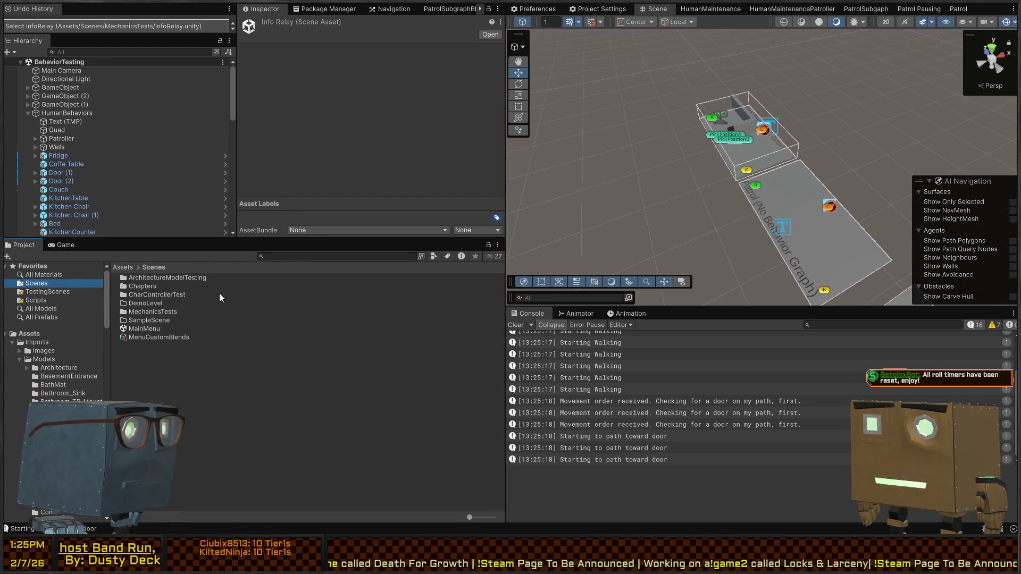
click(137, 287)
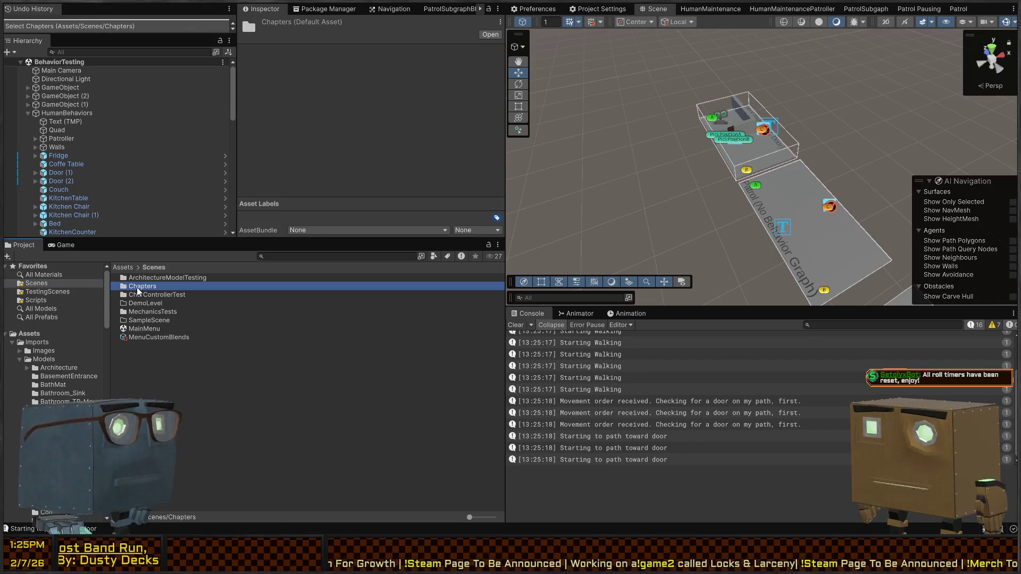
double_click(145, 286)
double_click(140, 278)
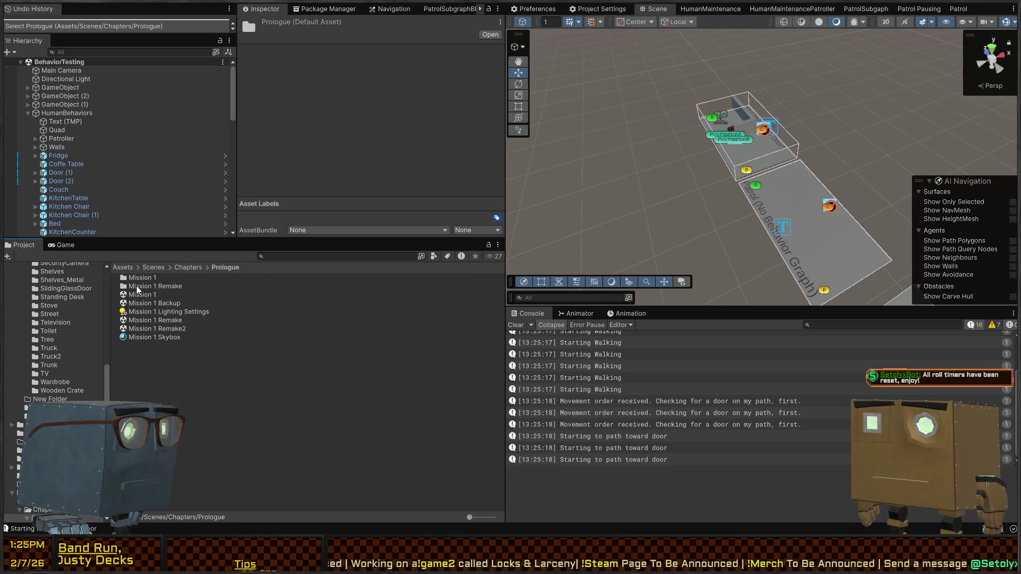
scroll(42, 323, up, 15)
click(42, 287)
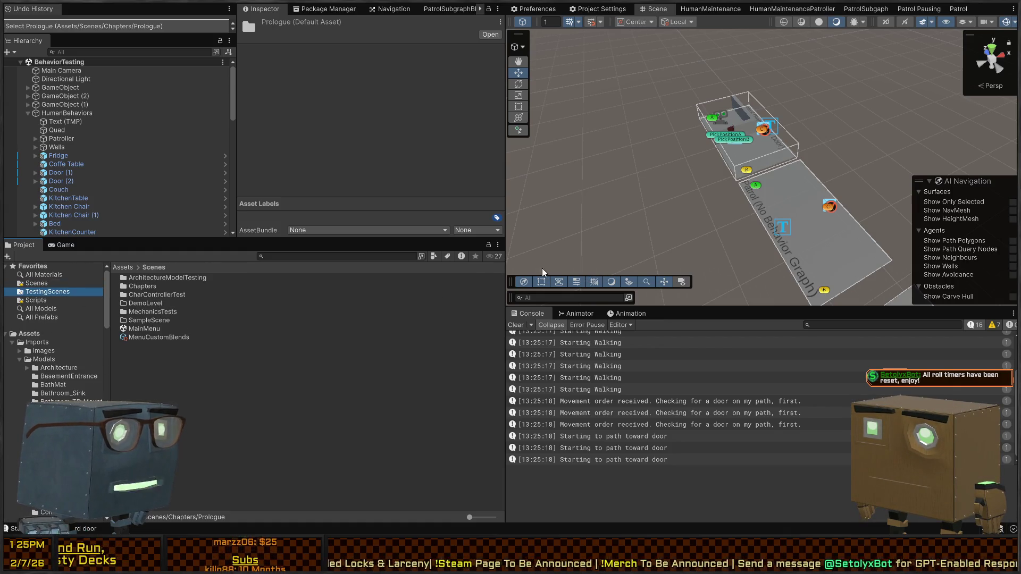
double_click(138, 312)
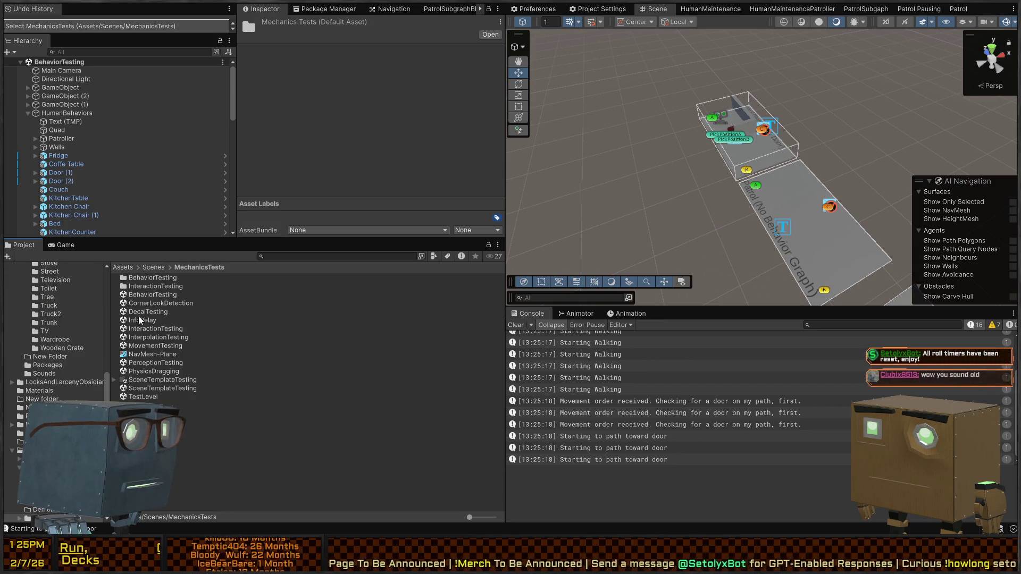
double_click(151, 331)
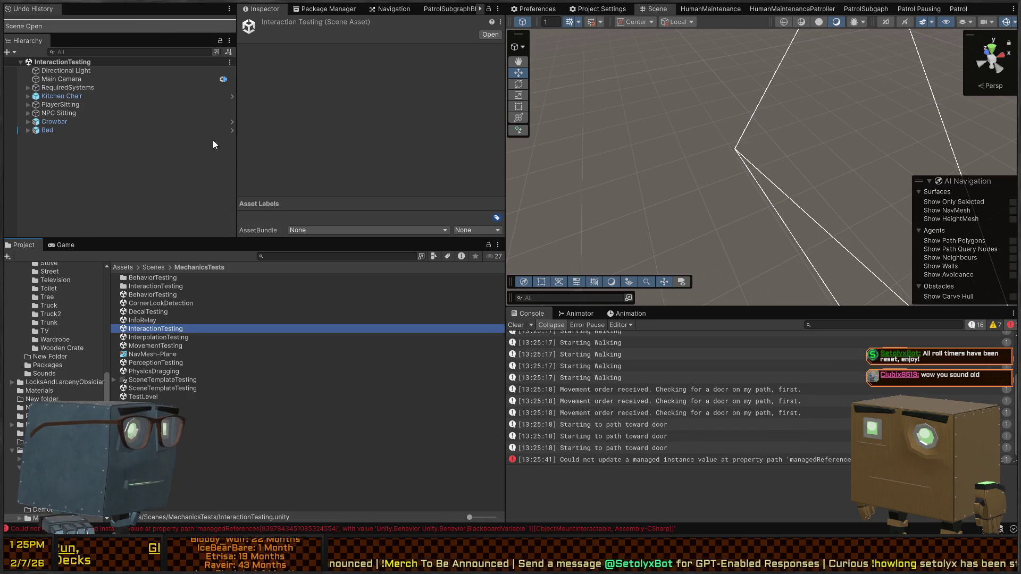
Select the Player and RequiredSystems objects in InteractionTesting
mouse_move(731, 166)
mouse_down()
mouse_move(863, 149)
mouse_move(715, 200)
mouse_up()
click(738, 171)
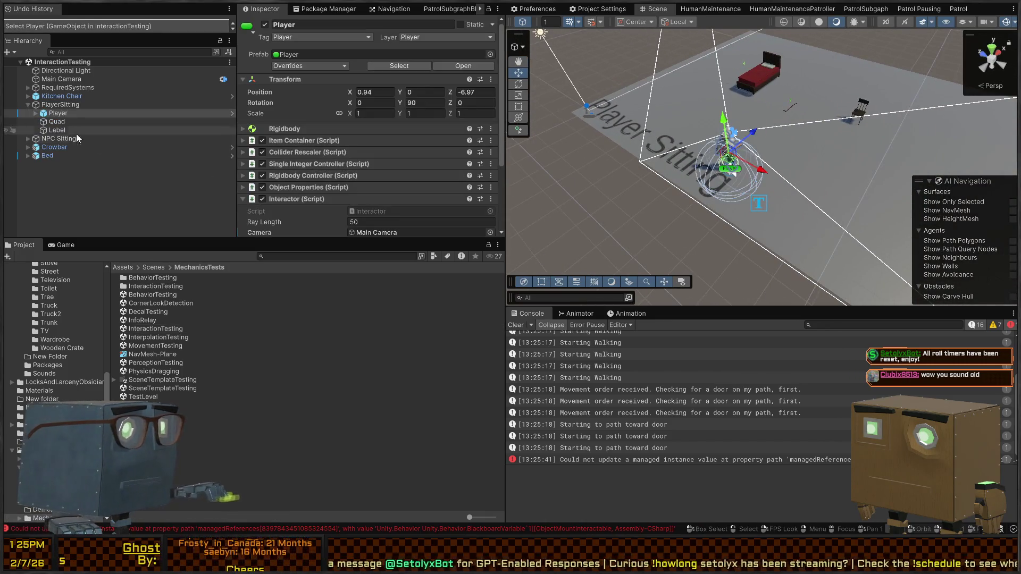
click(60, 104)
click(53, 114)
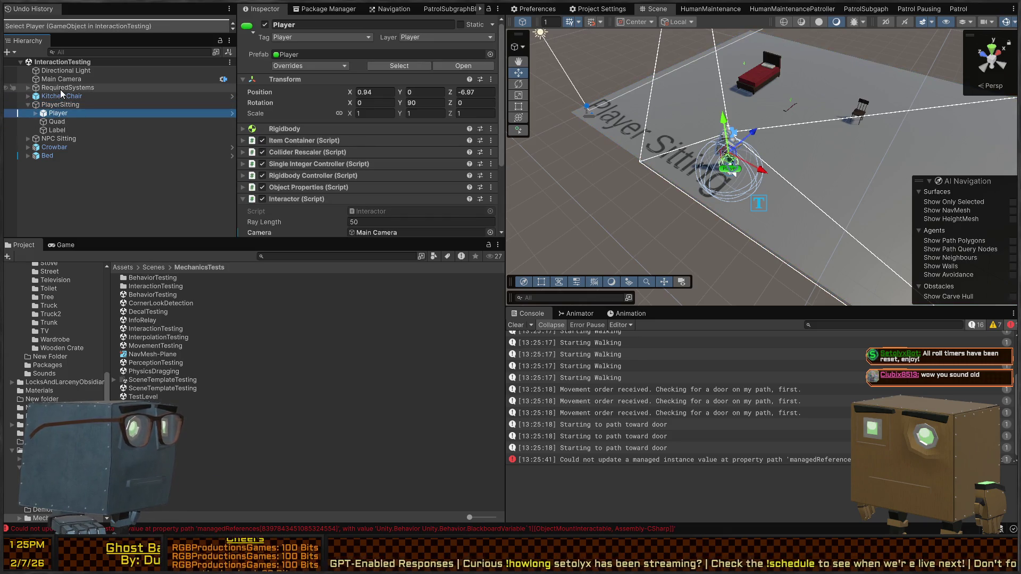
ctrl+click(59, 89)
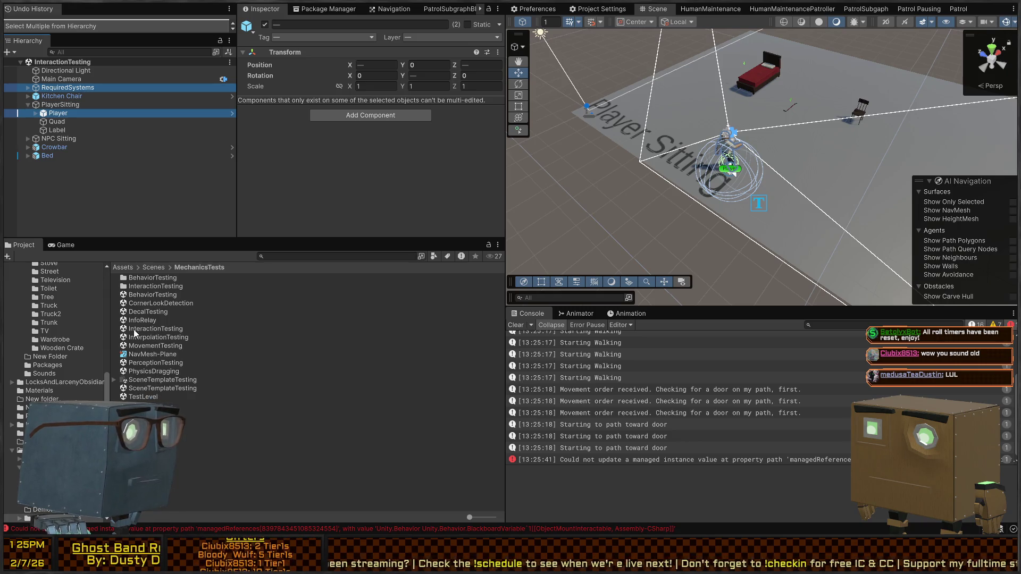
Open BehaviorTesting and paste the copied Player and RequiredSystems into it
double_click(156, 294)
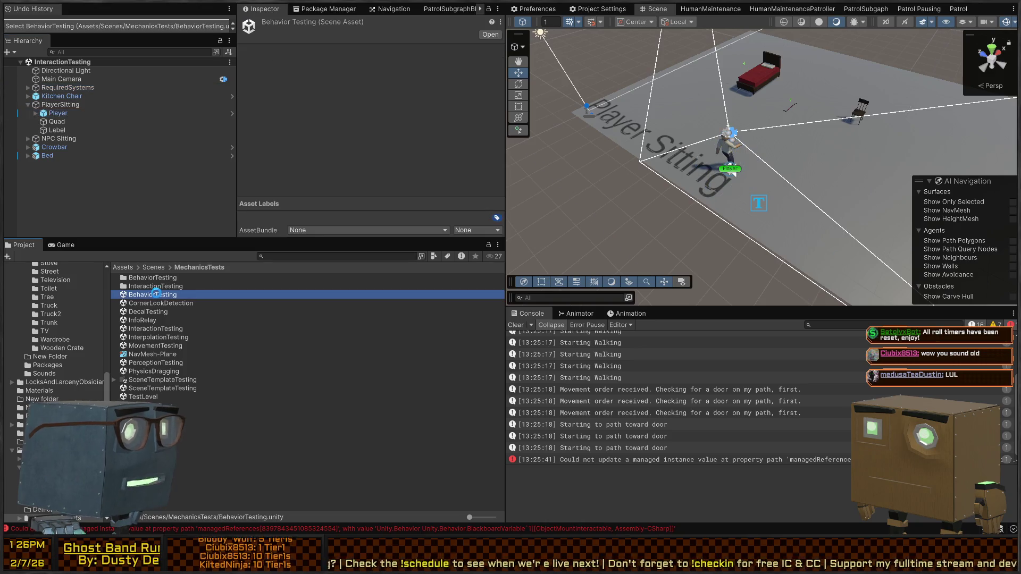
drag(754, 149, 639, 179)
key(ctrl+v)
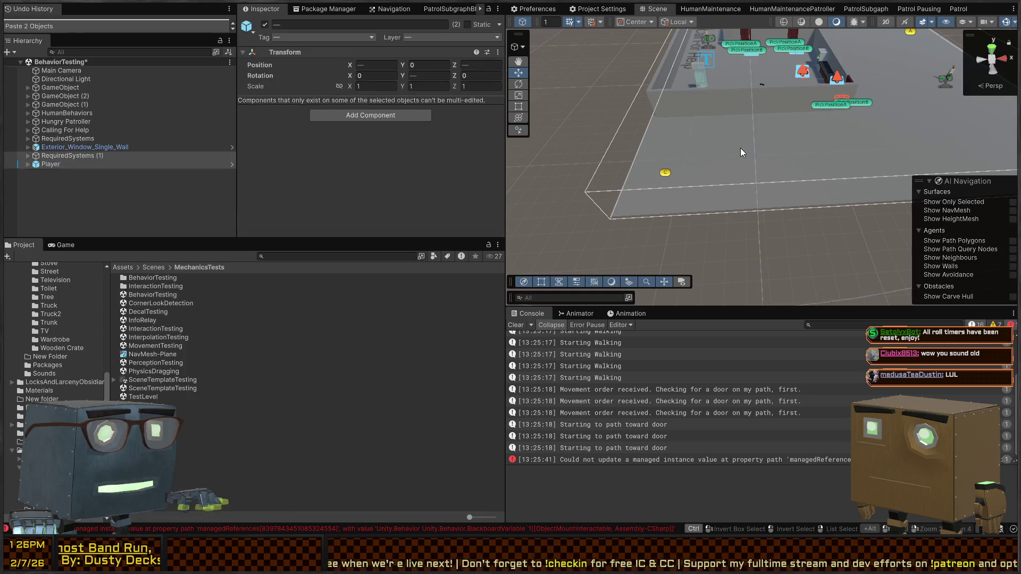
key(f)
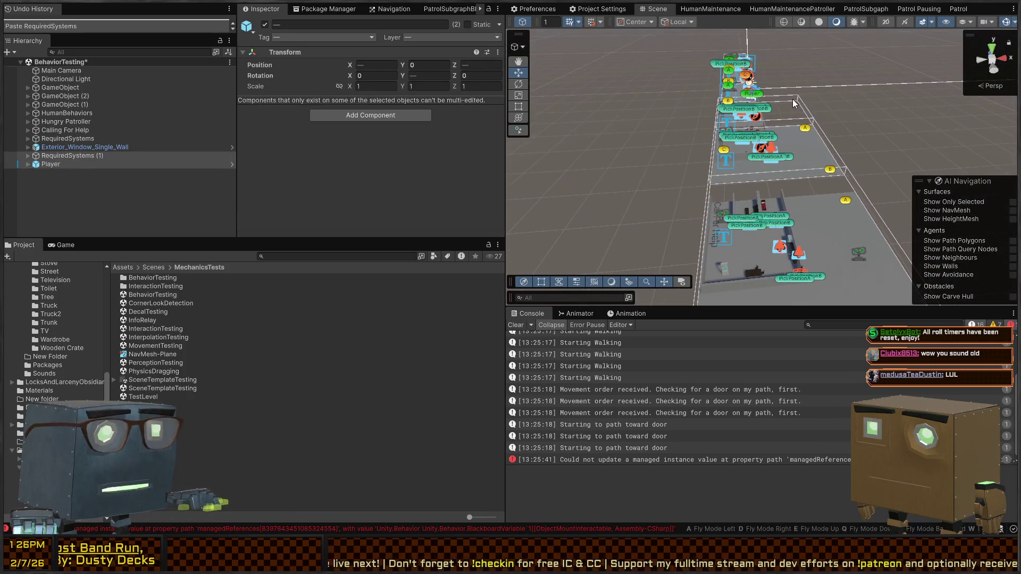
key(f)
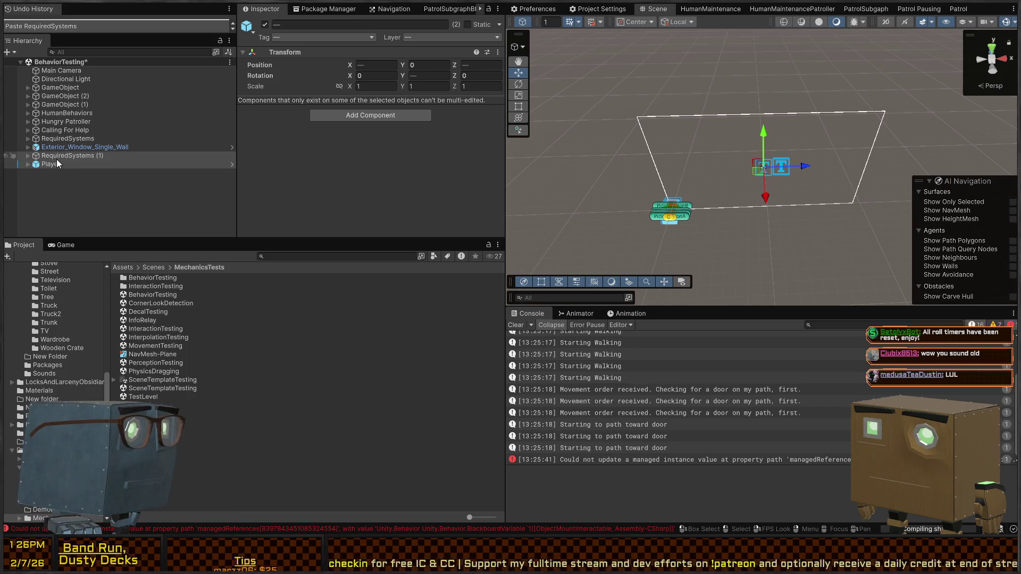
Move the pasted Player into the top-left room at -6.2, 0, -97.1
click(27, 157)
click(63, 163)
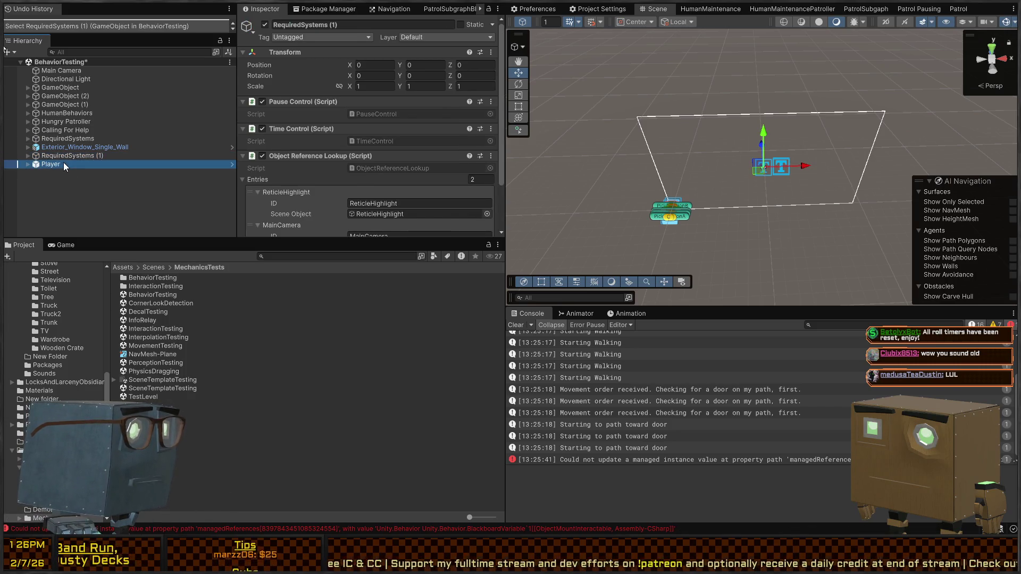
key(f)
scroll(743, 157, down, 5)
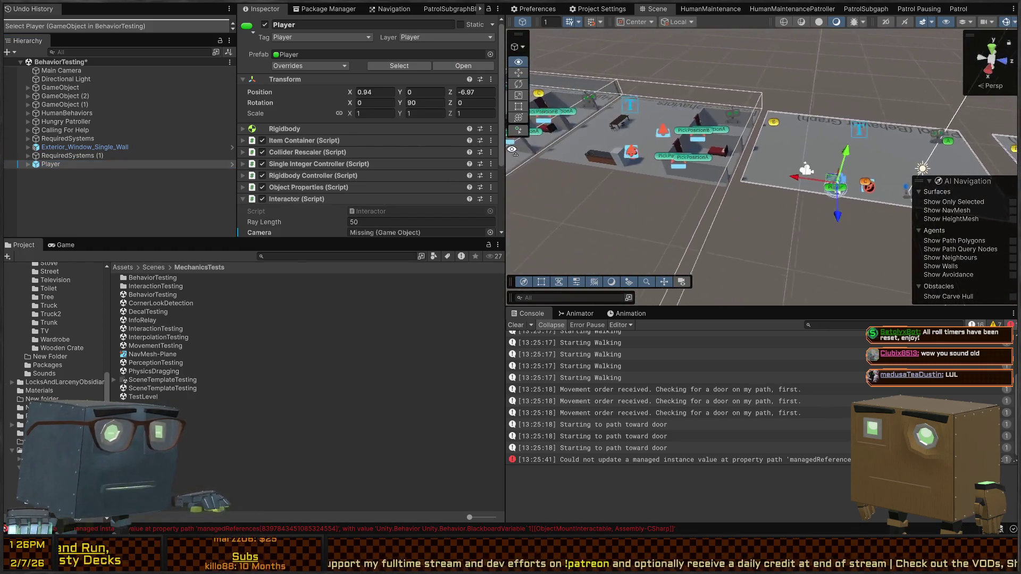
mouse_move(870, 233)
mouse_down()
mouse_move(591, 109)
mouse_move(636, 92)
mouse_up()
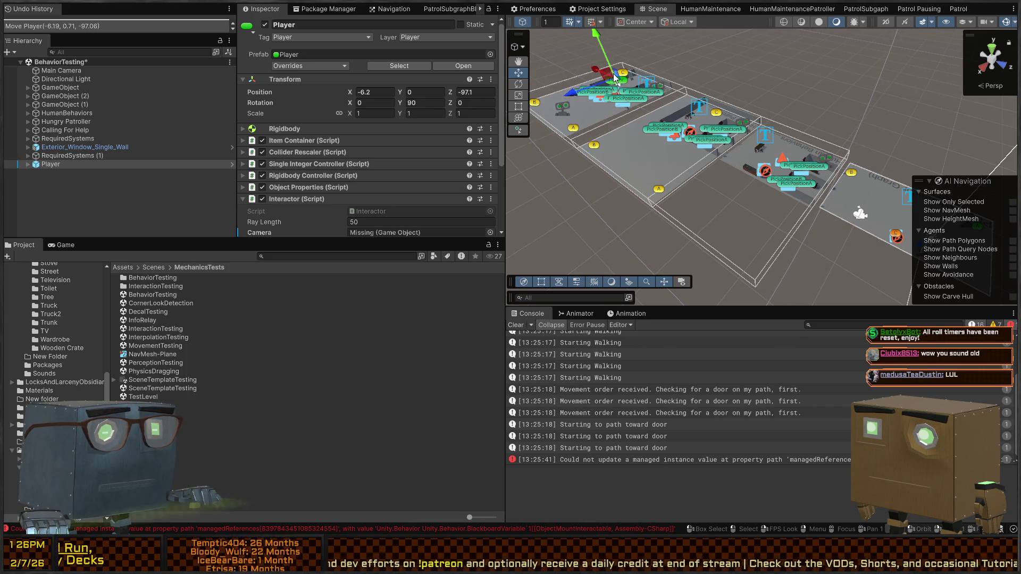
key(f)
scroll(762, 203, down, 5)
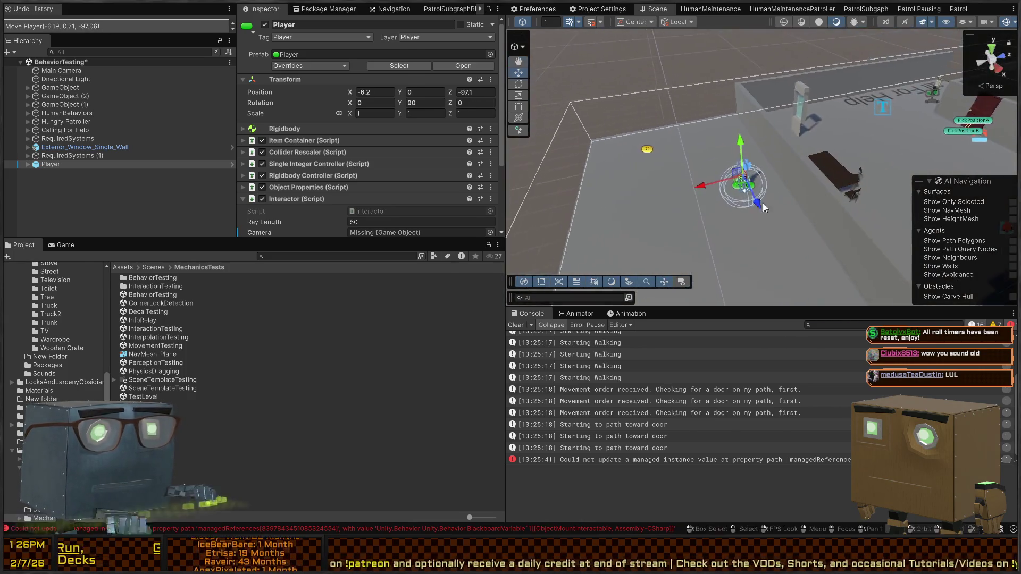
Delete the Main Camera, play-test without it, then undo the deletion
key(ctrl+p)
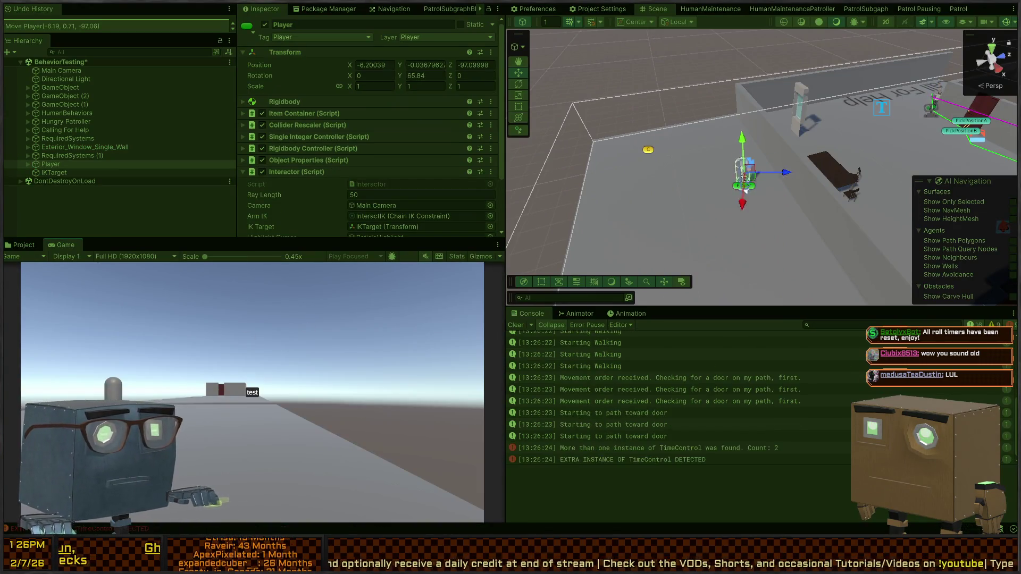
key(ctrl+p)
click(143, 320)
click(61, 71)
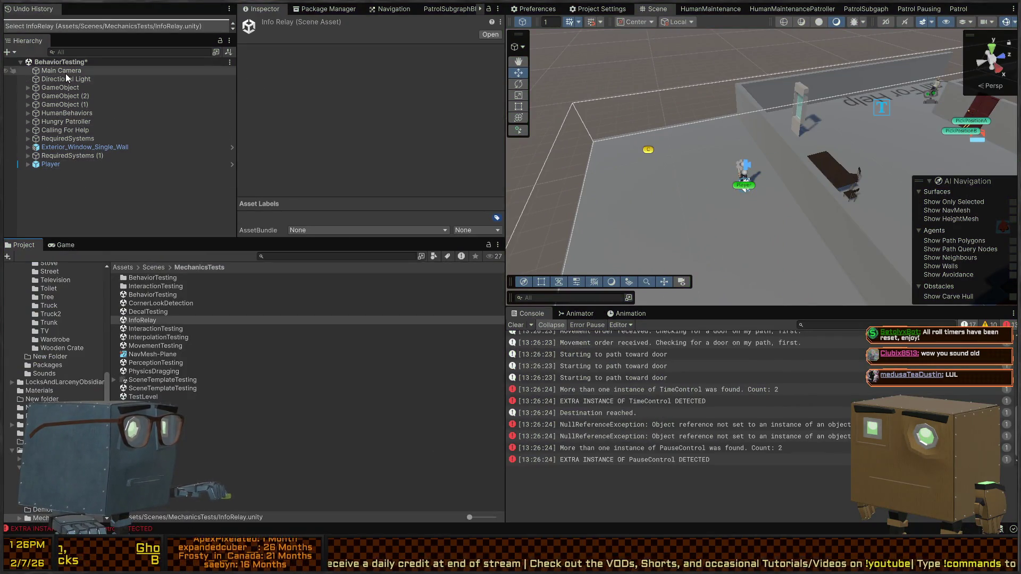
click(62, 79)
click(62, 71)
key(Delete)
key(ctrl+p)
key(ctrl+p)
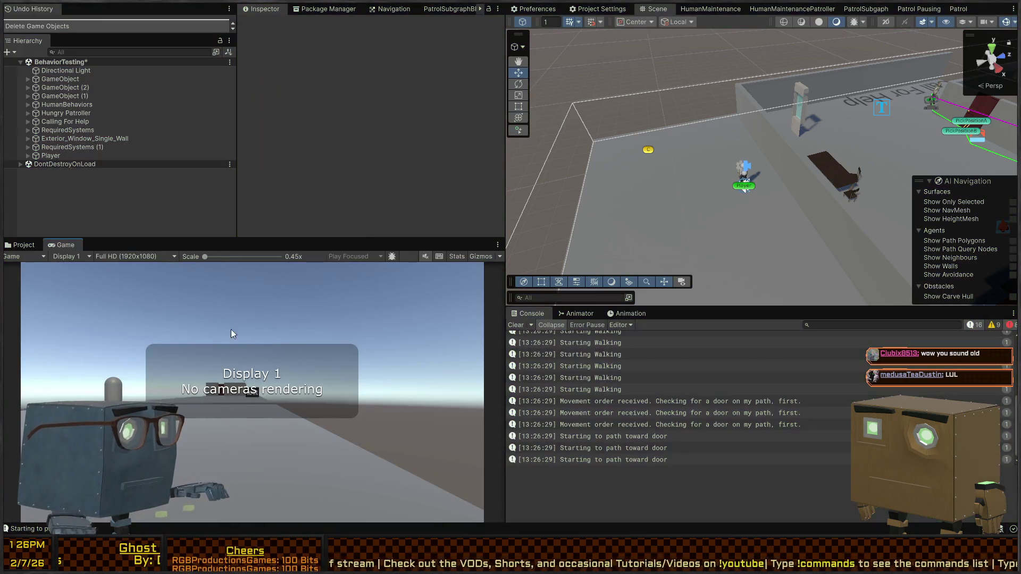
key(ctrl+z)
Expand RequiredSystems (1) and inspect its GameCanvas settings
click(75, 79)
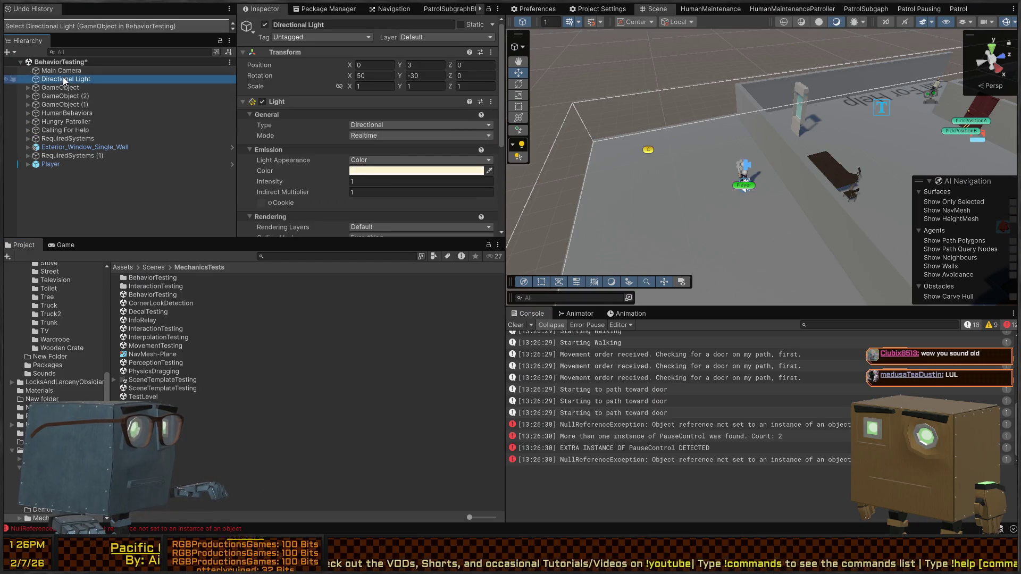
click(103, 52)
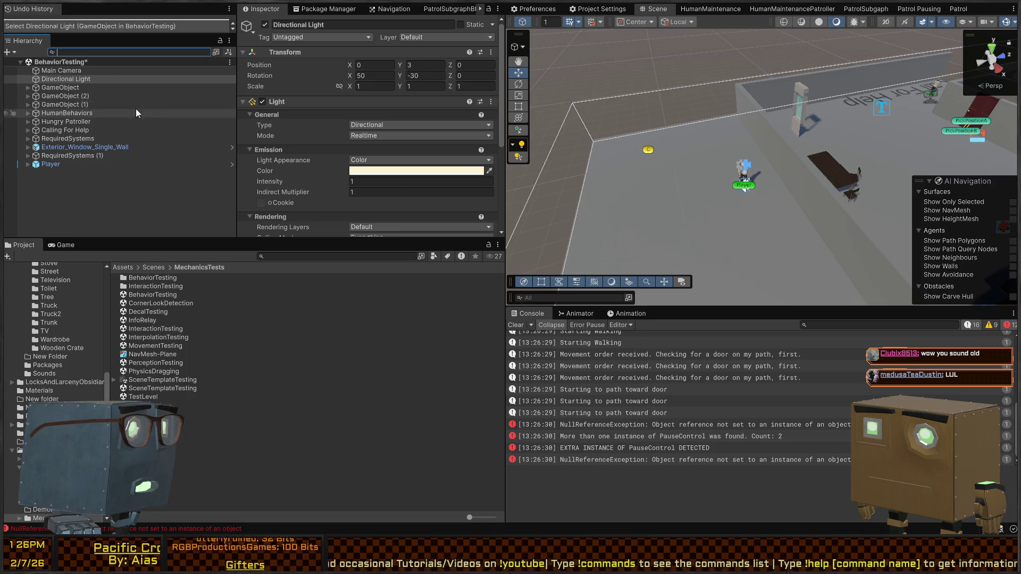
click(47, 163)
click(29, 156)
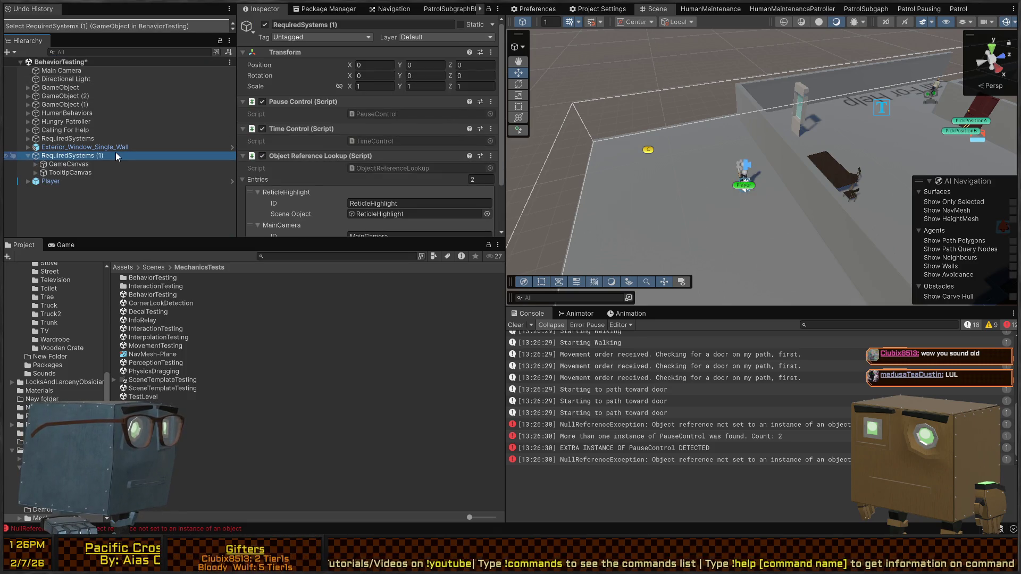
click(79, 173)
click(59, 156)
click(48, 164)
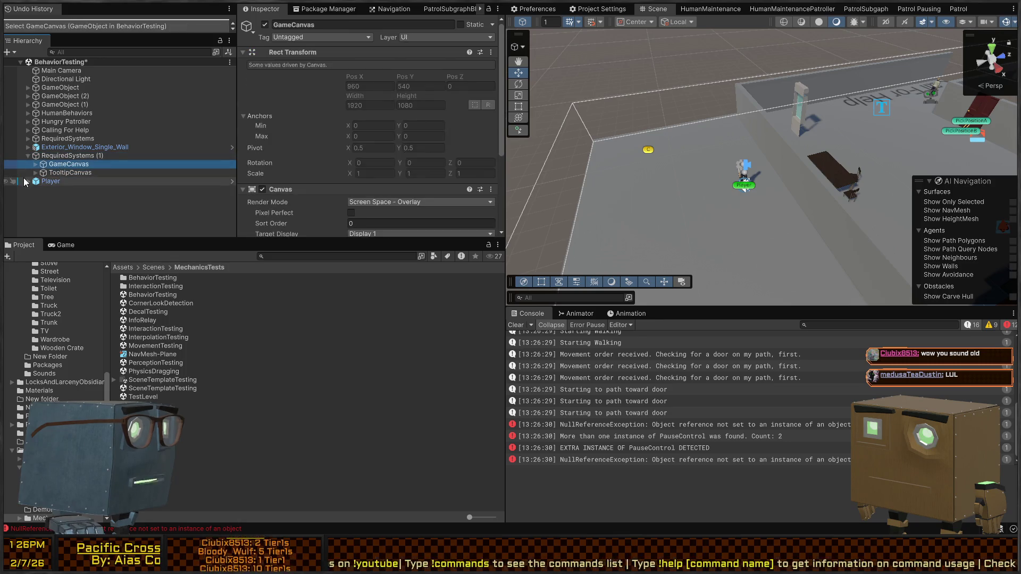
Expand the pasted Player and inspect its PlayerFollowCam camera settings
click(25, 180)
click(28, 181)
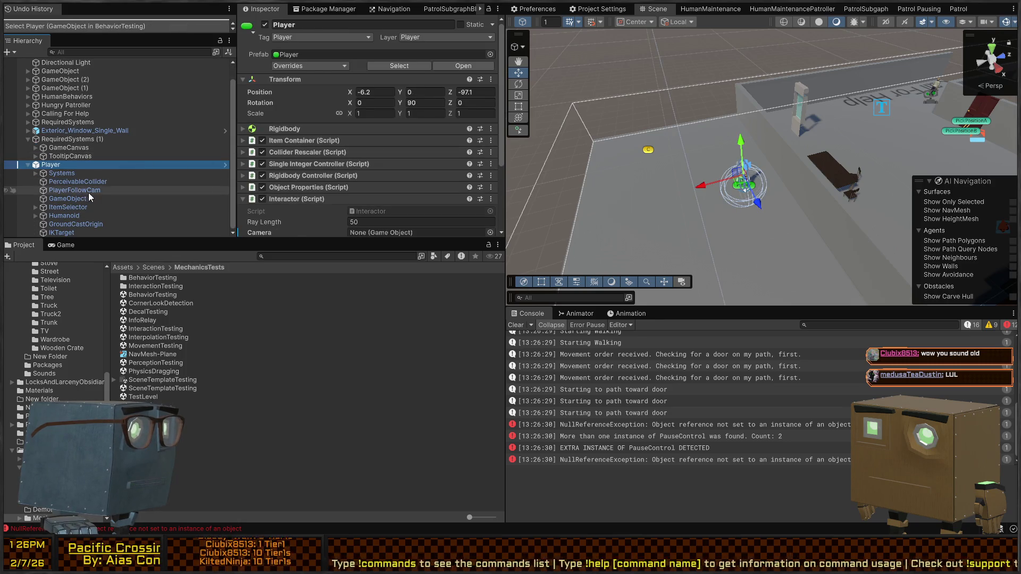
click(68, 191)
scroll(392, 118, down, 5)
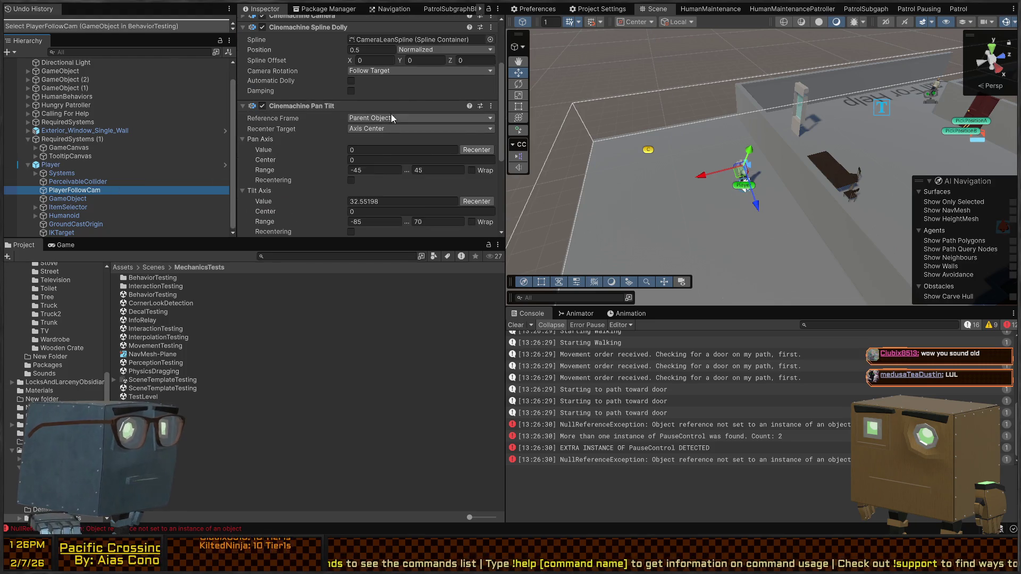
scroll(307, 109, down, 4)
scroll(305, 109, up, 10)
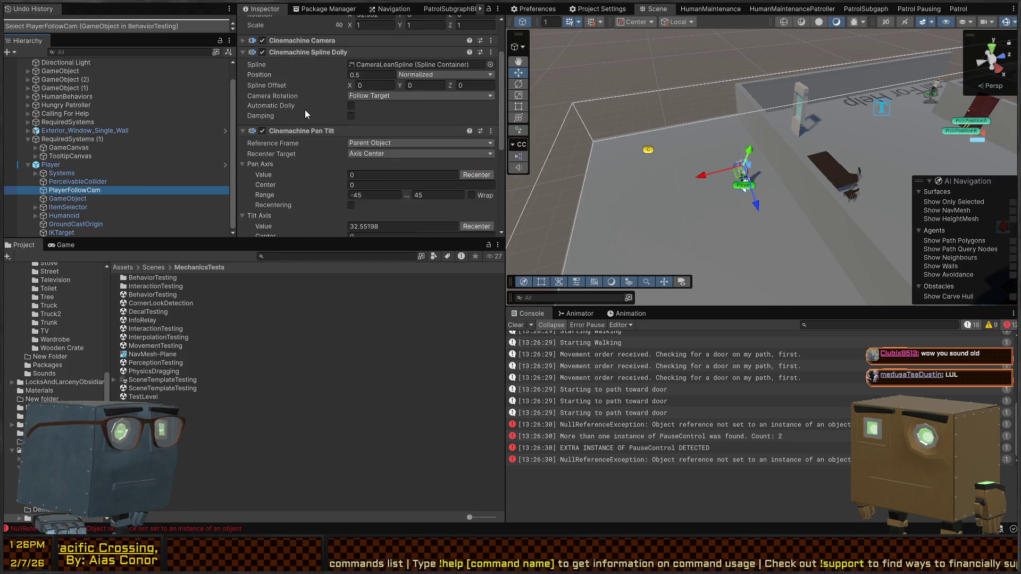
click(85, 165)
key(Up)
key(Up)
click(108, 165)
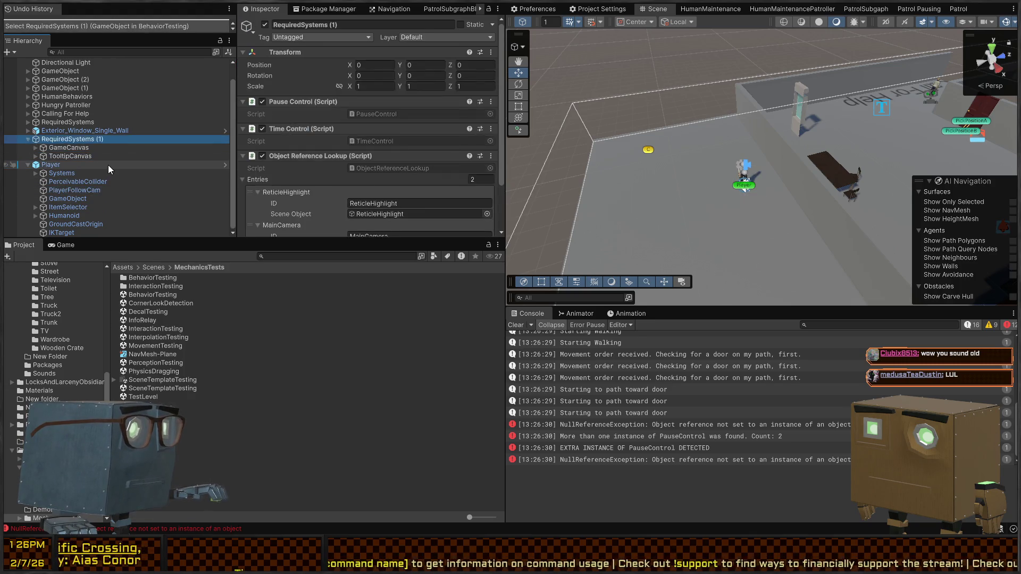
Undo back to Scene Open, removing the pasted Player and RequiredSystems (1)
key(ctrl+z)
key(ctrl+z)
key(ctrl+z)
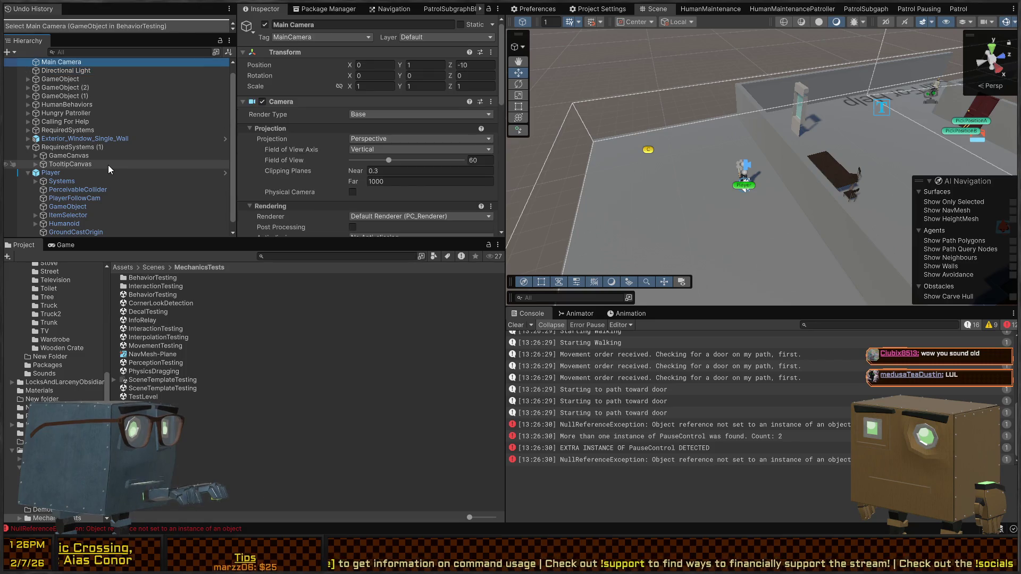
key(ctrl+y)
key(ctrl+y)
key(ctrl+y)
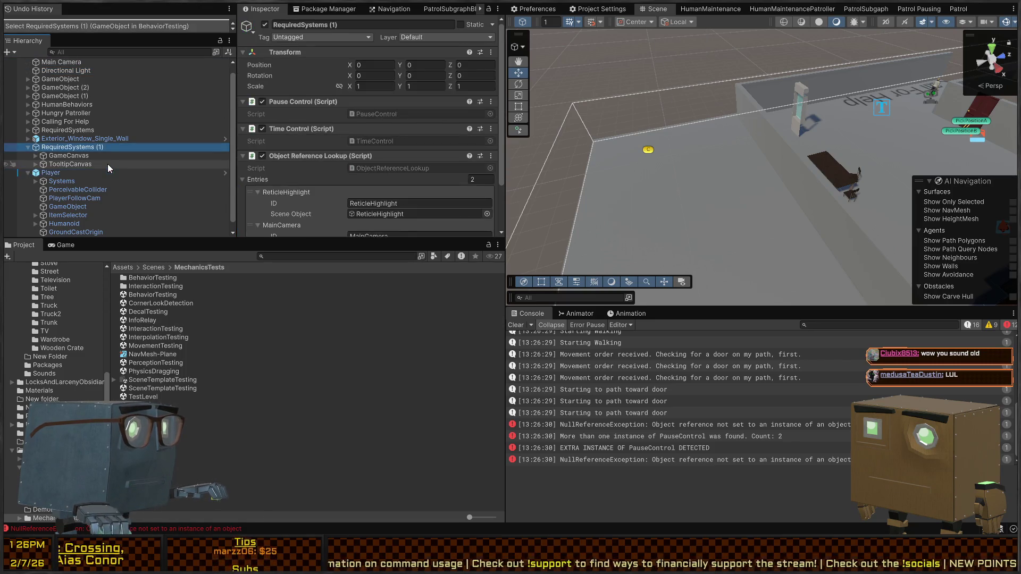
key(ctrl+z)
key(ctrl+z)
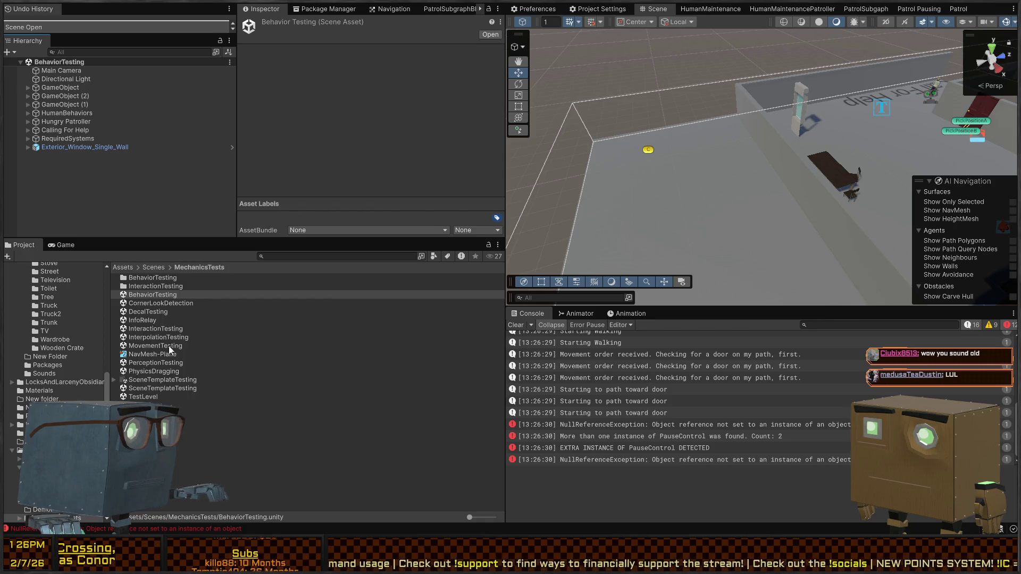
In InteractionTesting, select Main Camera, RequiredSystems and PlayerSitting's nested Player
double_click(141, 330)
click(66, 81)
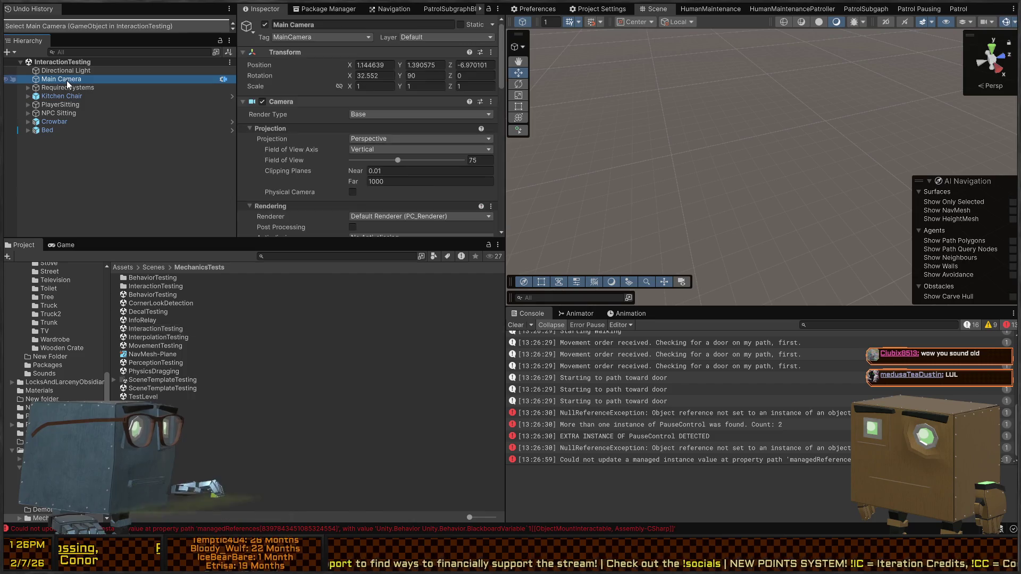
ctrl+click(66, 87)
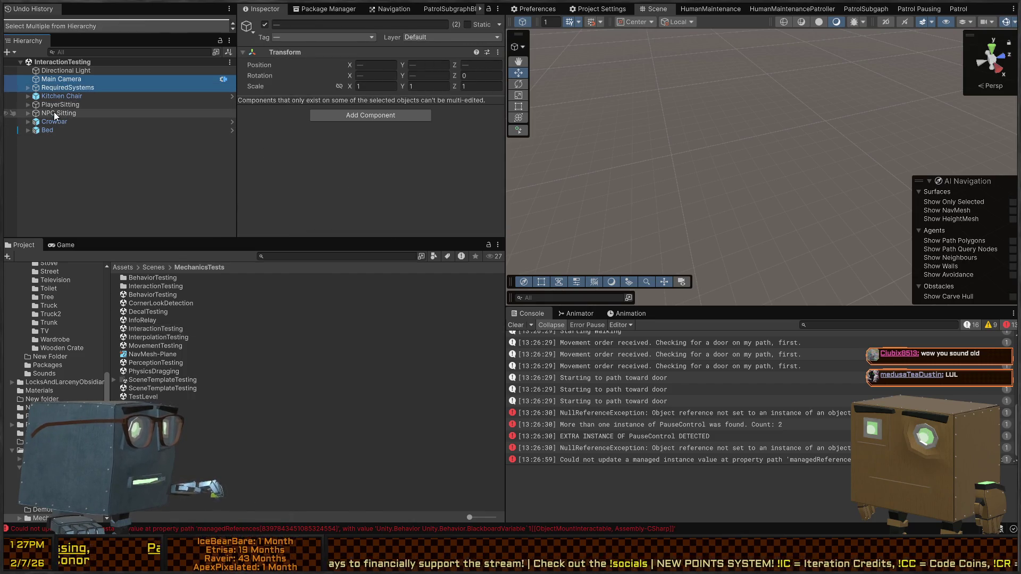
click(28, 105)
ctrl+click(57, 113)
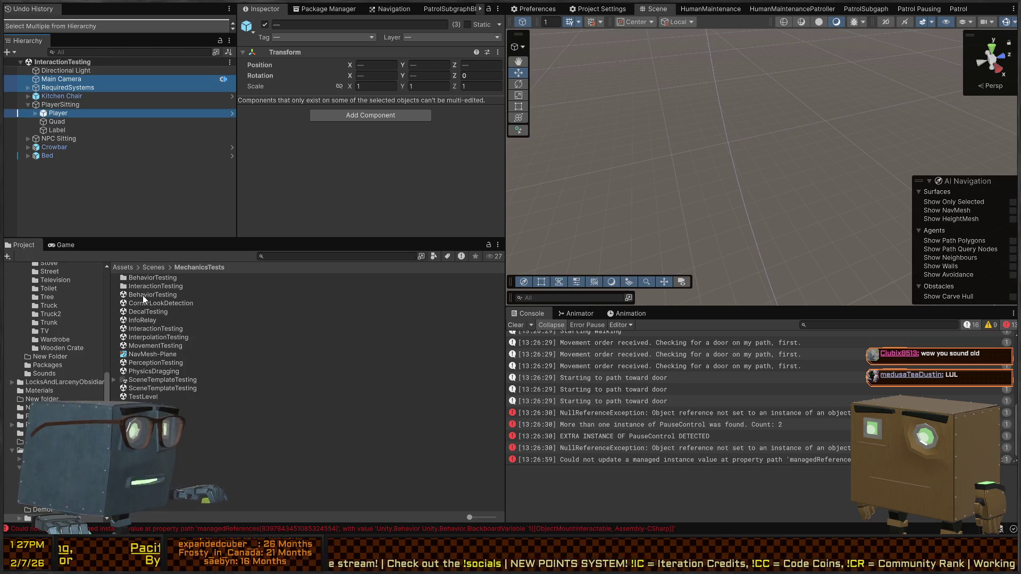
Reopen InteractionTesting and paste copies of the camera, systems and Player
double_click(163, 328)
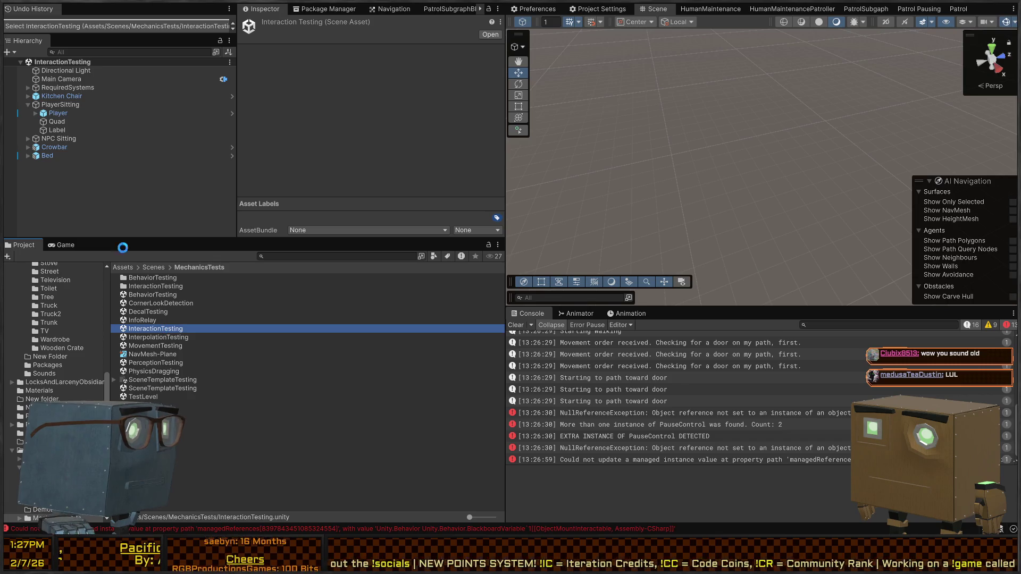
click(62, 79)
key(ctrl+p)
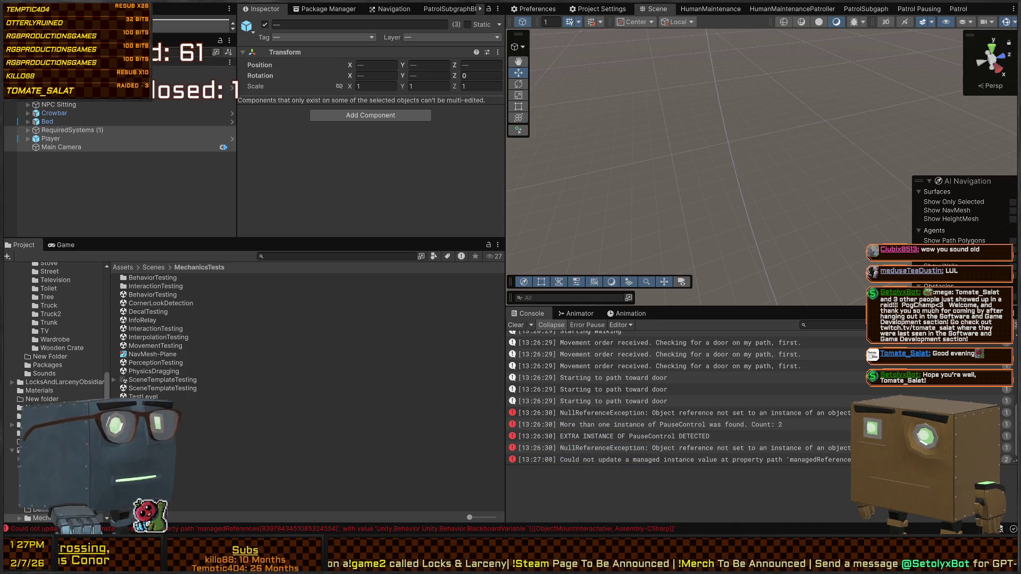
Look over the three pasted objects, then reopen the BehaviorTesting scene
mouse_move(636, 166)
mouse_down()
mouse_move(697, 160)
mouse_move(978, 59)
mouse_up()
click(102, 198)
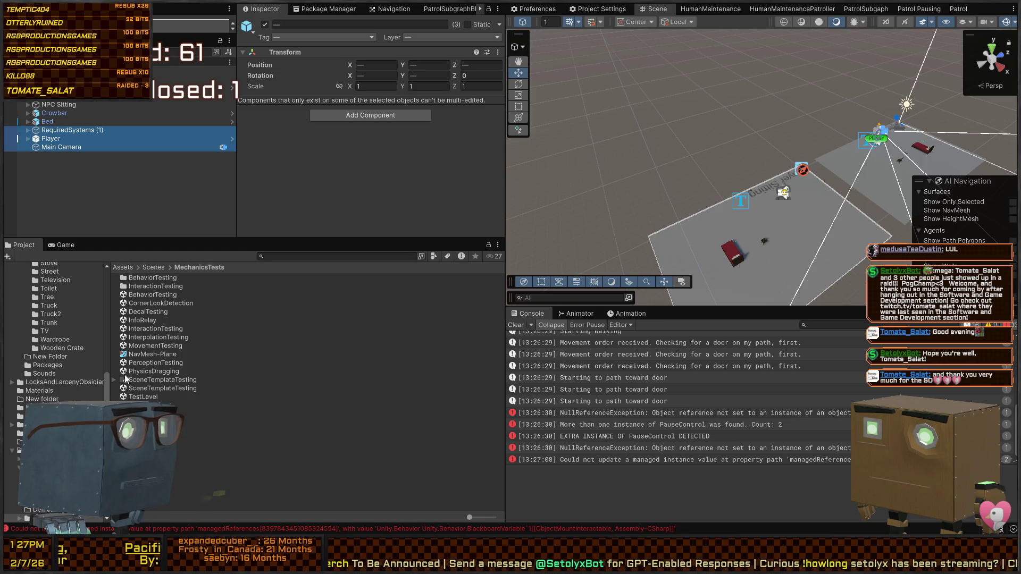
click(146, 330)
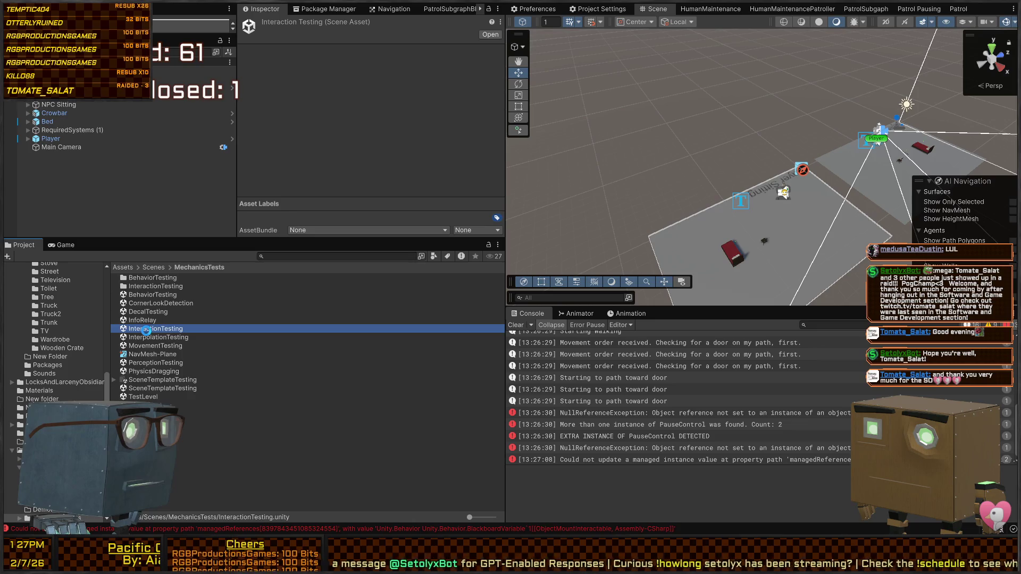
double_click(148, 296)
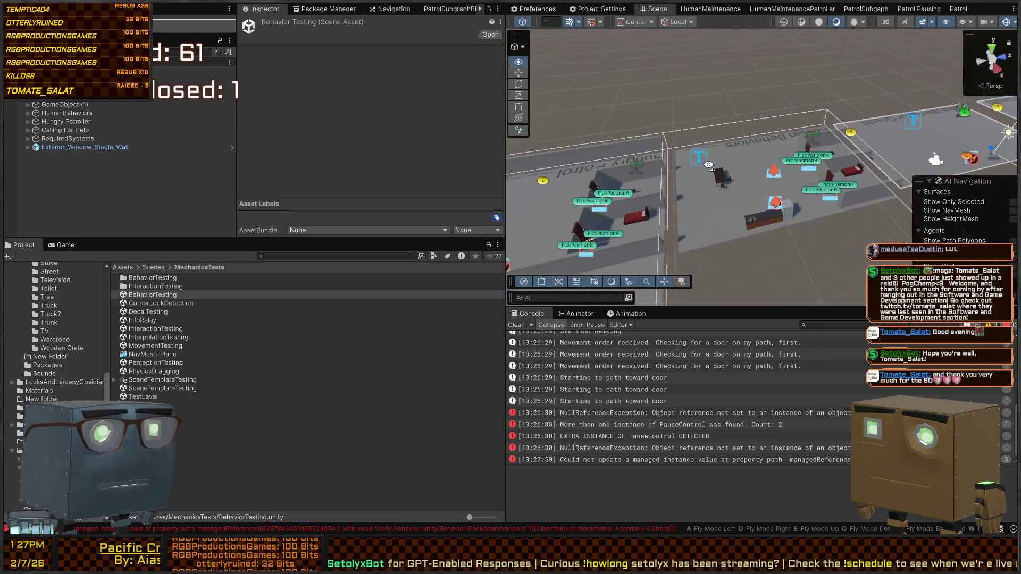
Place the pasted Player at -7.70, 0.07, -99.17 in the level and start play-testing
drag(707, 176, 878, 187)
double_click(51, 164)
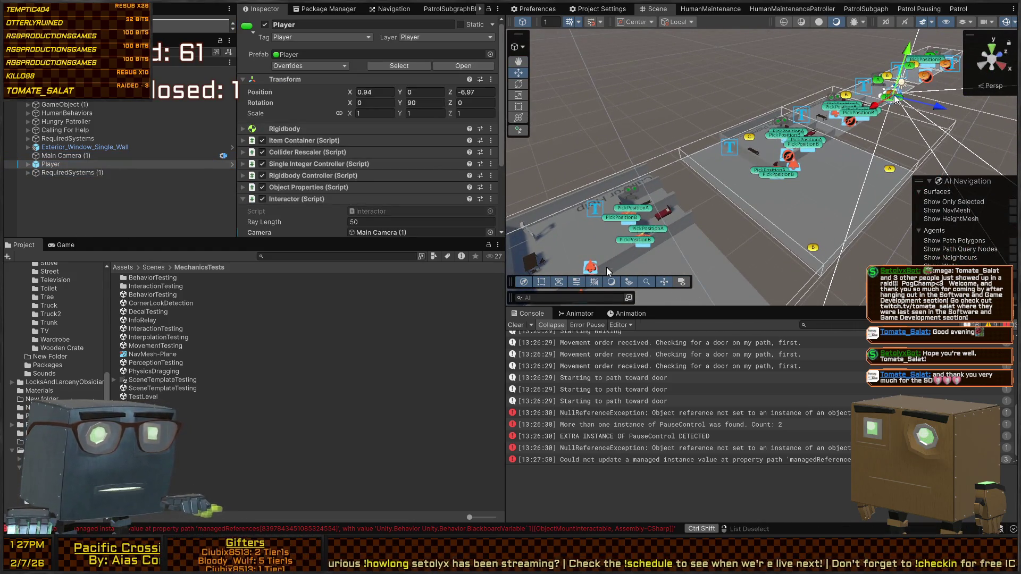
key(f)
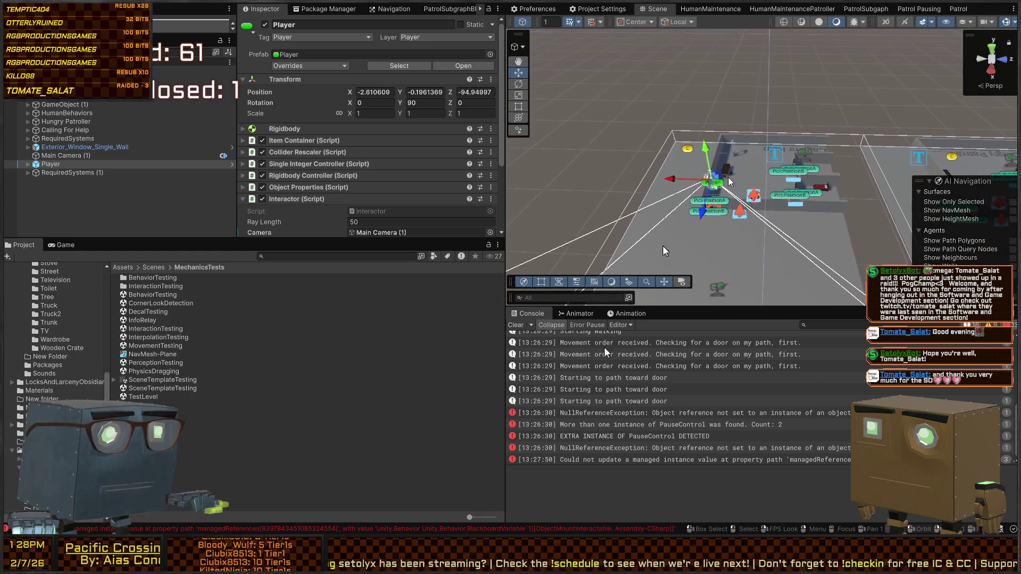
mouse_move(726, 177)
mouse_down()
mouse_move(439, 158)
mouse_move(296, 119)
mouse_move(383, 148)
mouse_move(761, 152)
mouse_move(787, 139)
mouse_move(783, 213)
mouse_move(727, 179)
mouse_move(821, 221)
mouse_up()
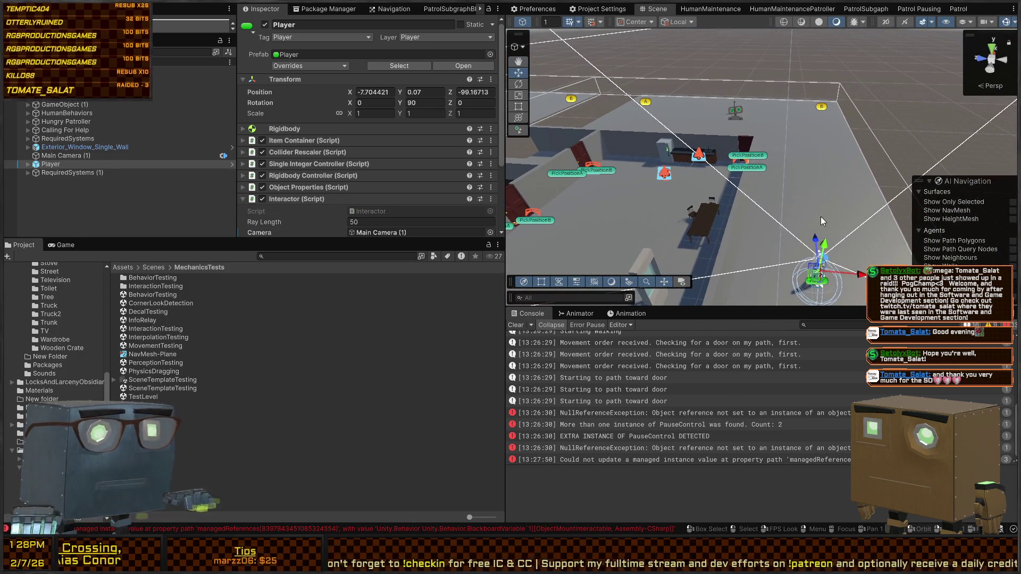
key(ctrl+p)
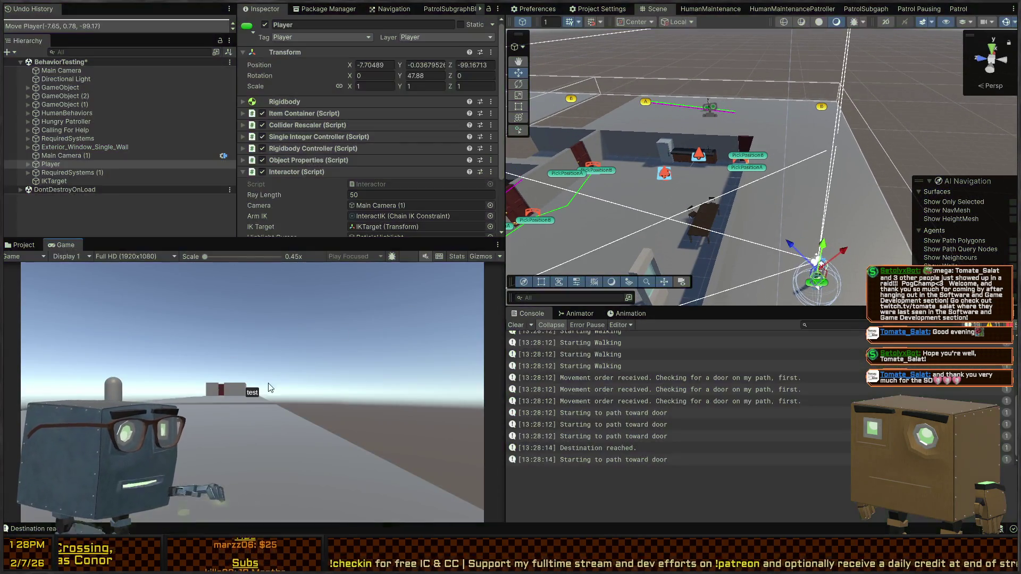
Stop the test and delete the scene's original Main Camera, keeping Main Camera (1)
key(ctrl+p)
click(66, 155)
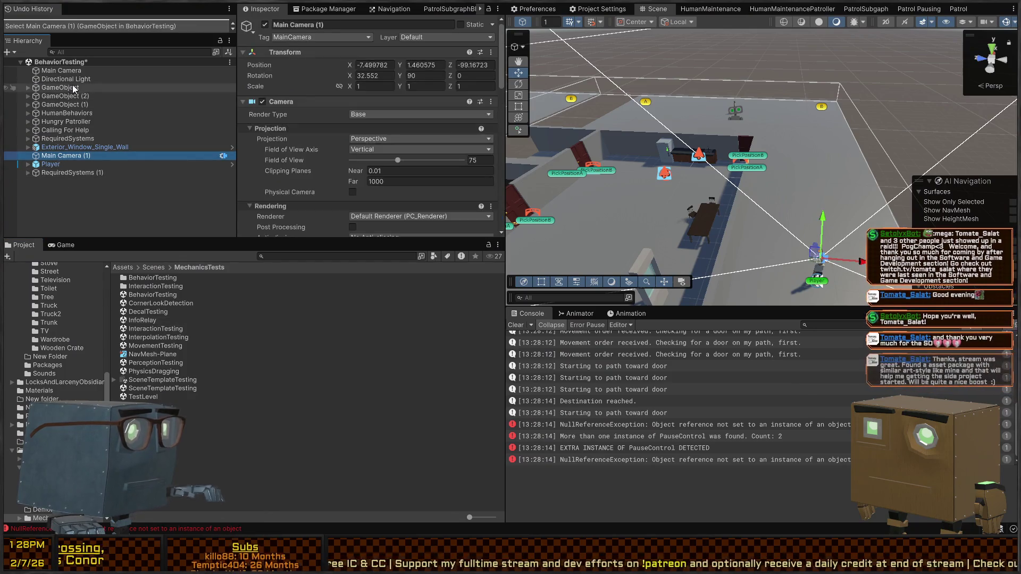
click(78, 73)
key(Delete)
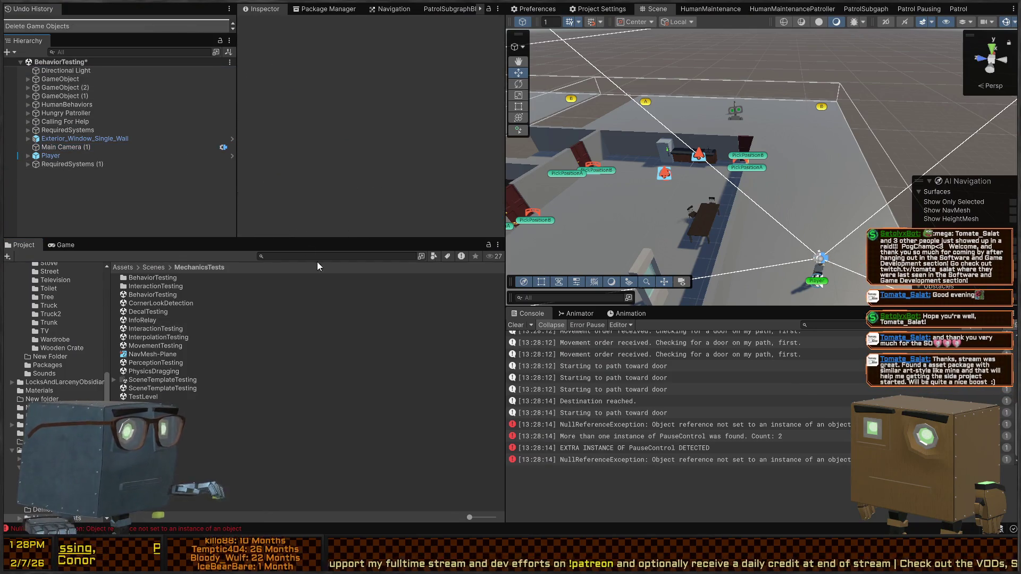
Play-test again using Main Camera (1), then select the floor Quad
key(ctrl+p)
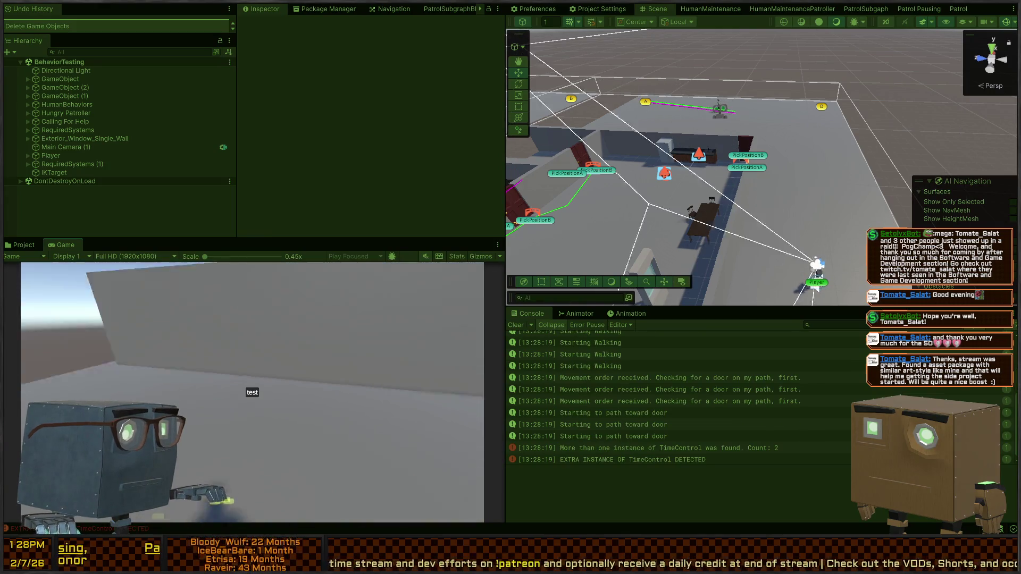
key(ctrl+p)
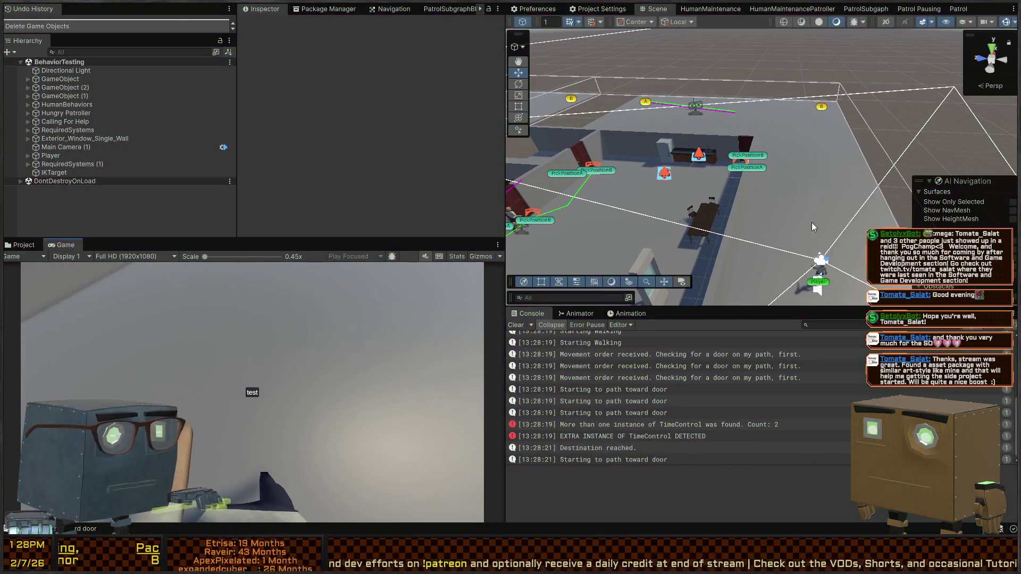
click(835, 170)
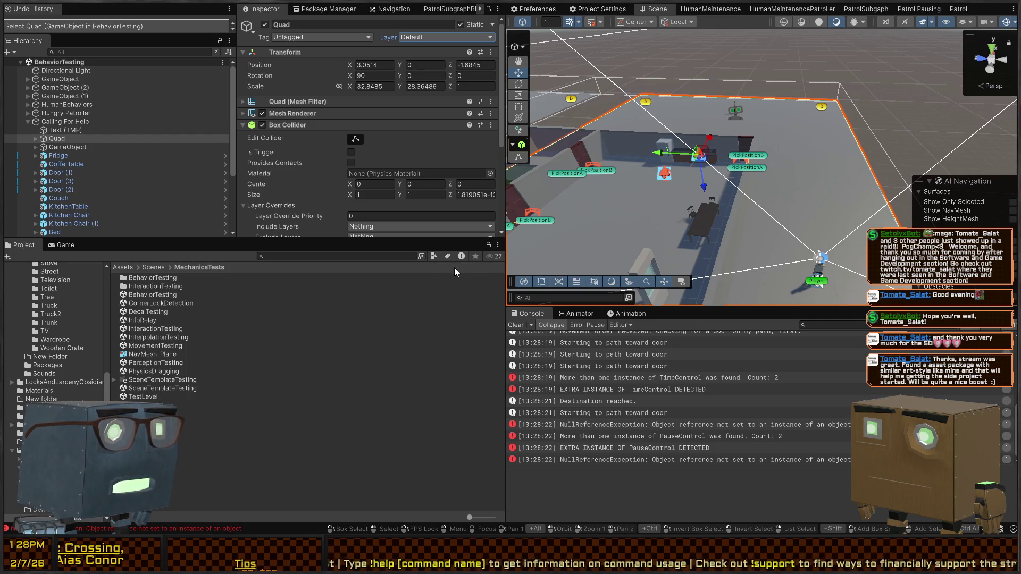
Put the floor Quad on the Ground layer
click(447, 38)
click(426, 101)
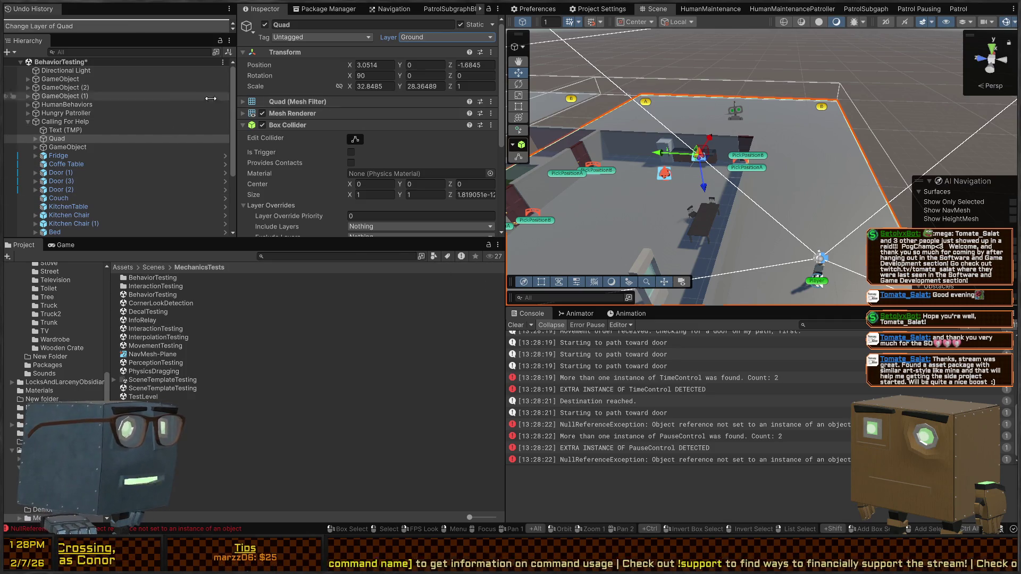
mouse_move(644, 259)
mouse_down()
mouse_move(665, 235)
mouse_move(643, 237)
mouse_up()
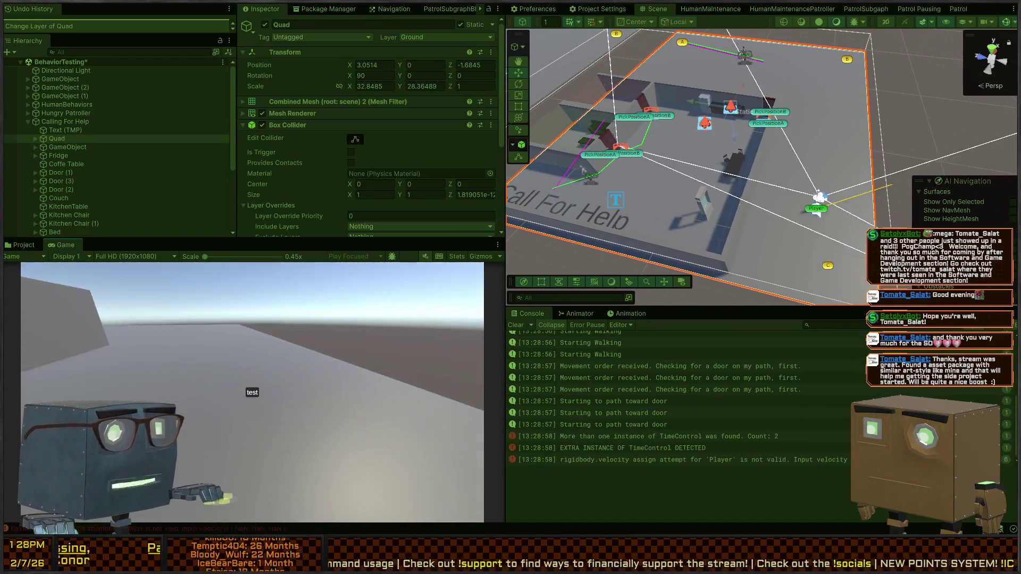
Walk the player past the red door into the table room and toward the corridor, then stop Play mode
key(w)
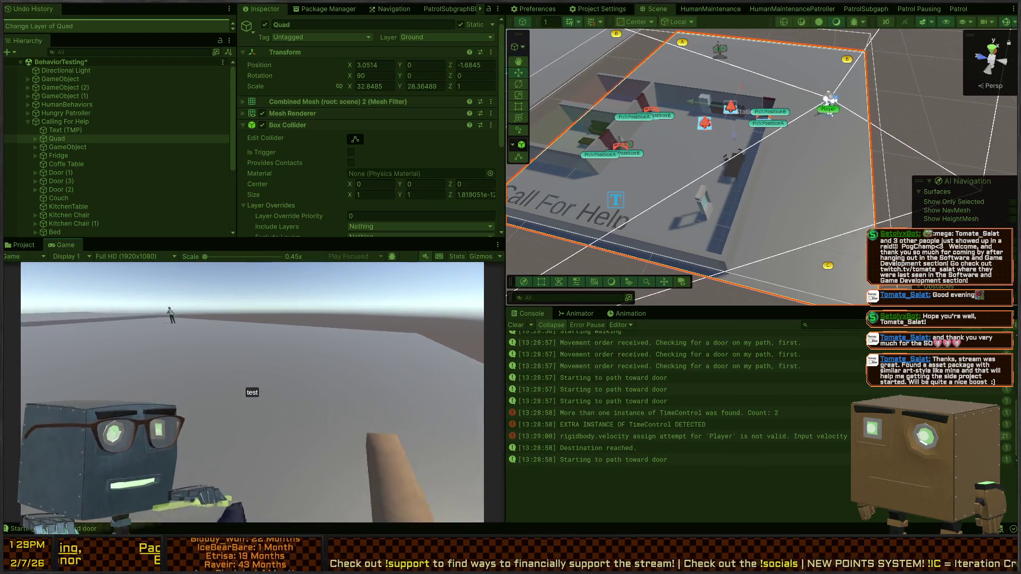
key(w)
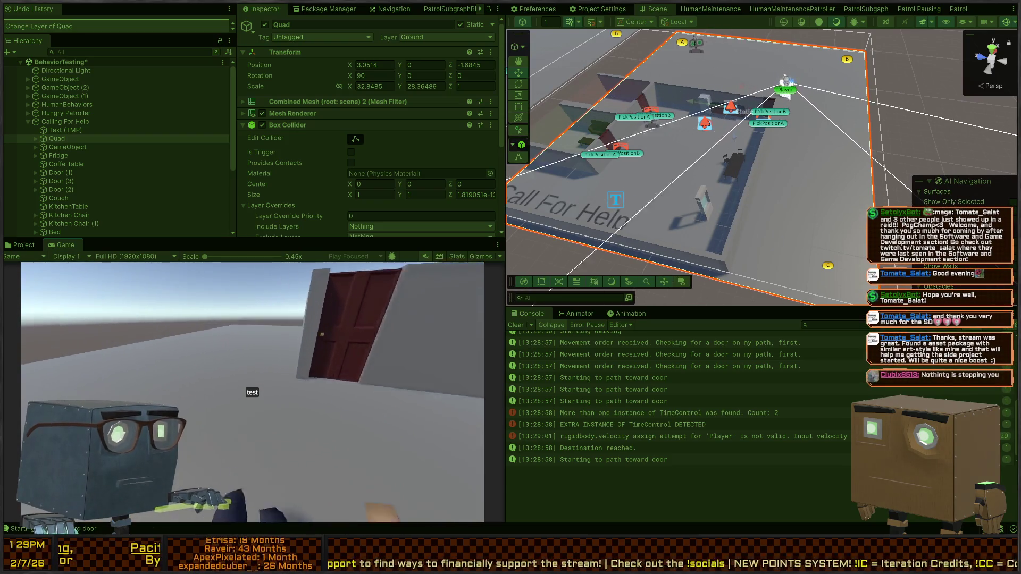
key(w)
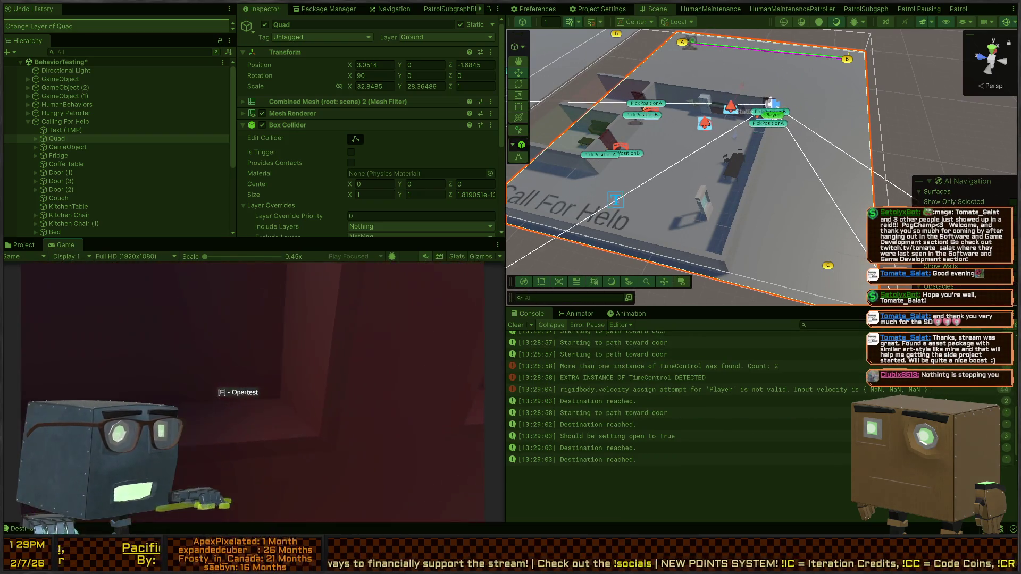
key(w)
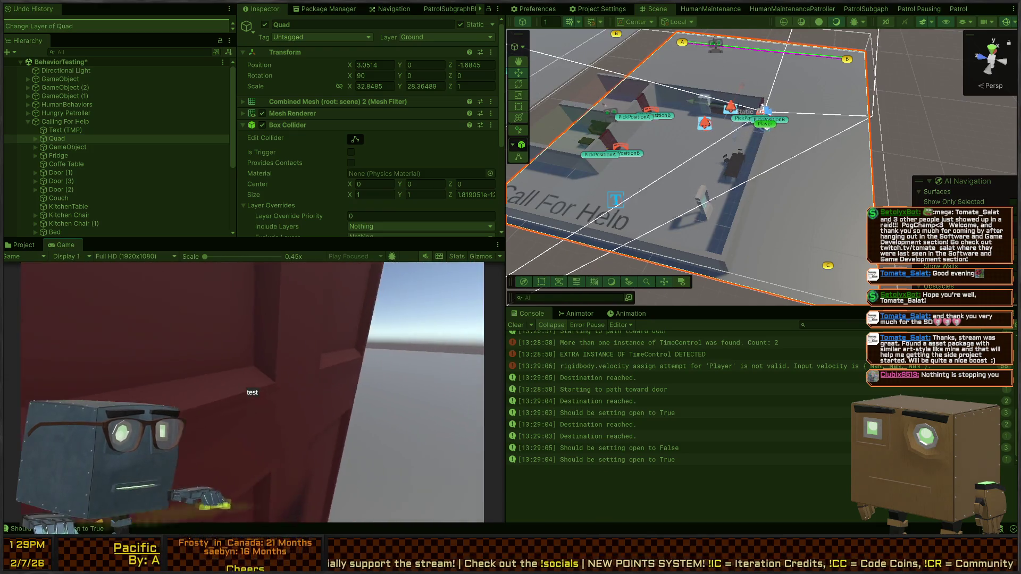
key(w)
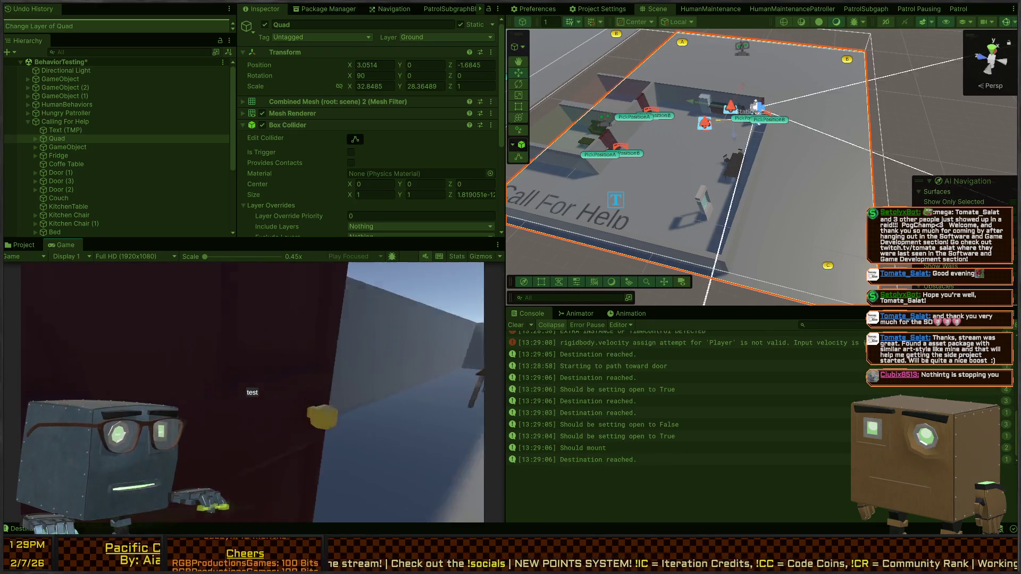
key(w)
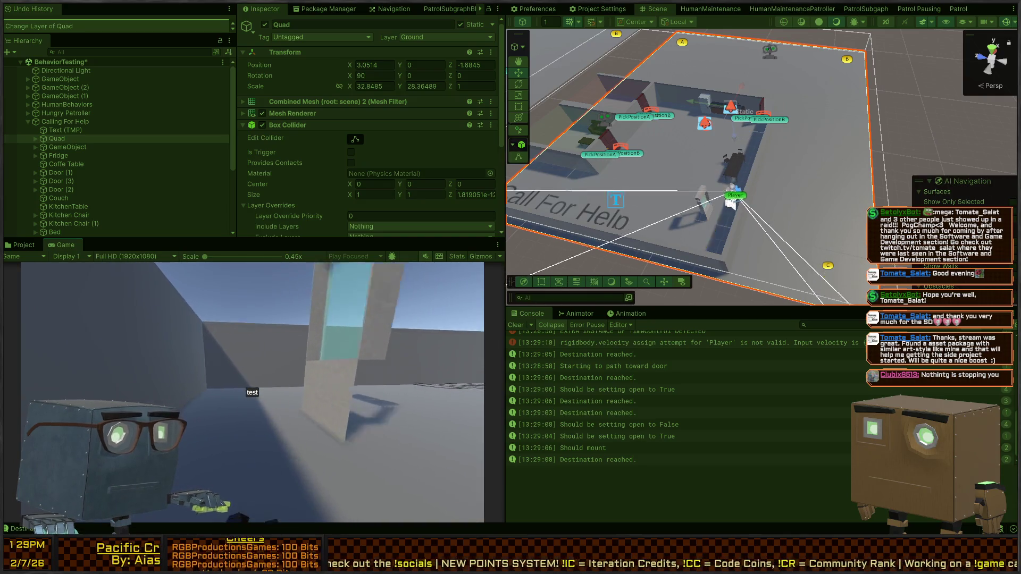
key(w)
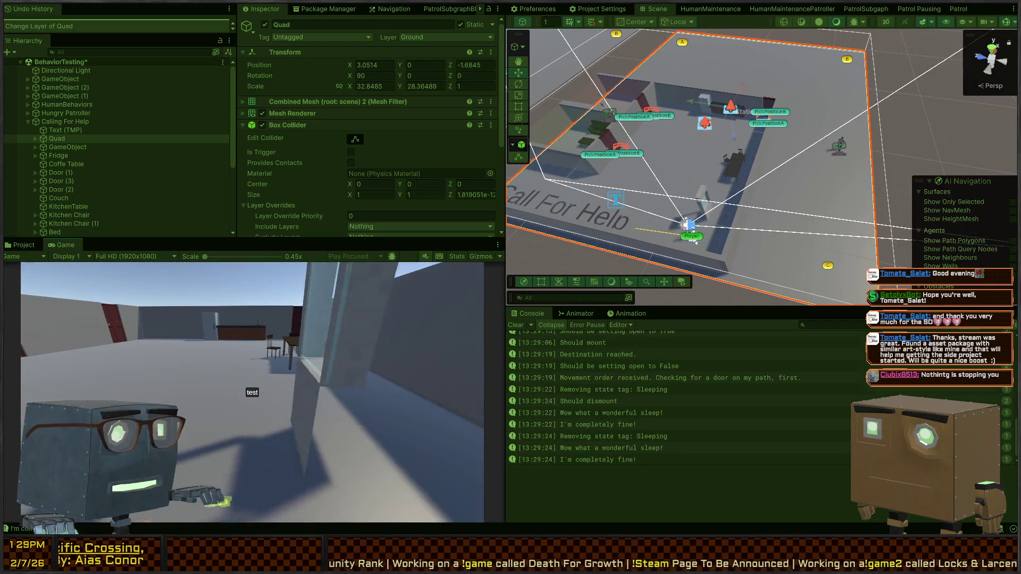
key(ctrl+p)
text(crowb)
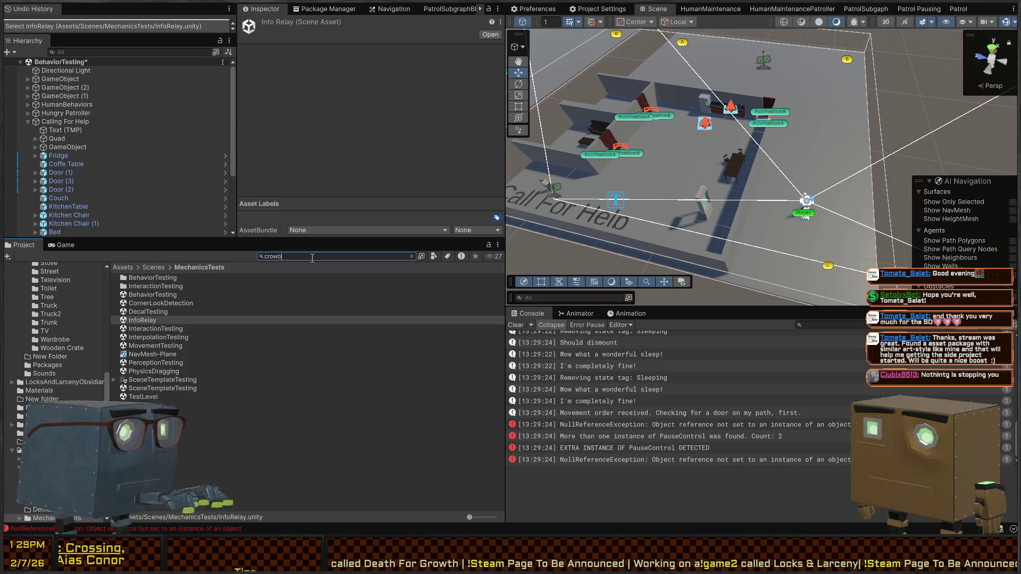
Place a Crowbar prefab in the scene, then play-test picking it up with F and swinging it
text(ar)
mouse_move(145, 307)
mouse_down()
mouse_move(800, 174)
mouse_move(813, 183)
mouse_up()
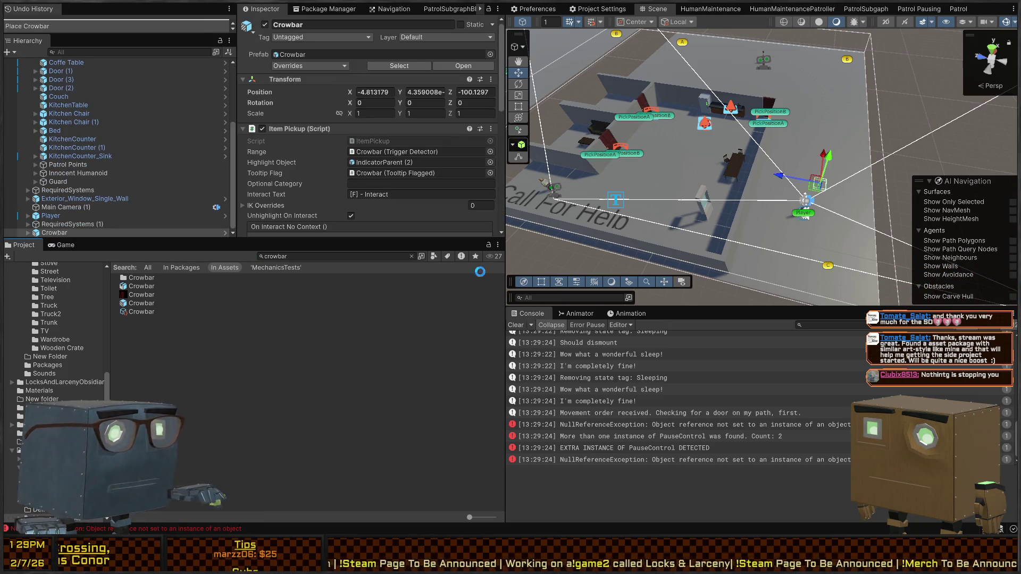
key(ctrl+p)
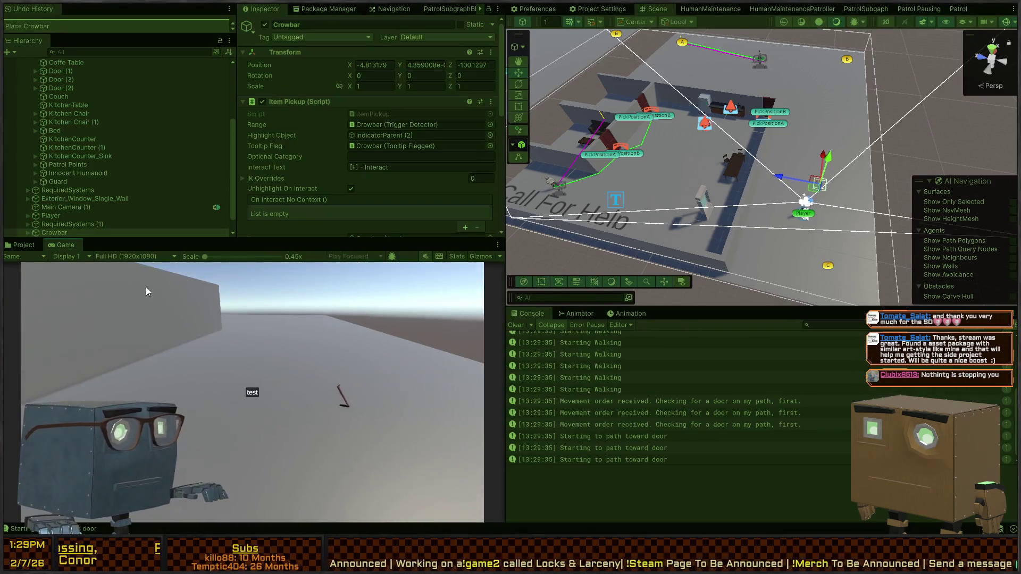
click(147, 291)
key(w)
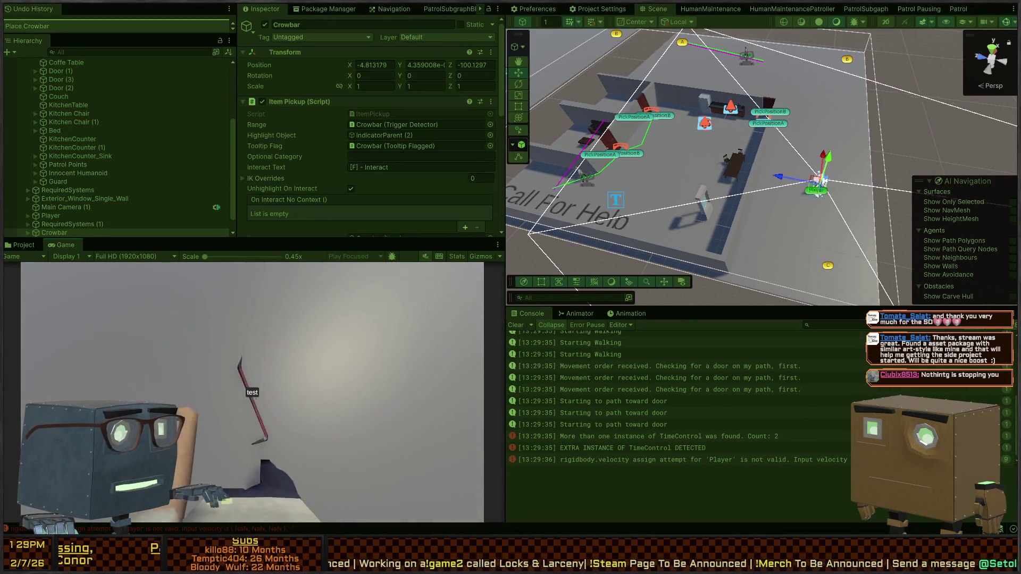
key(f)
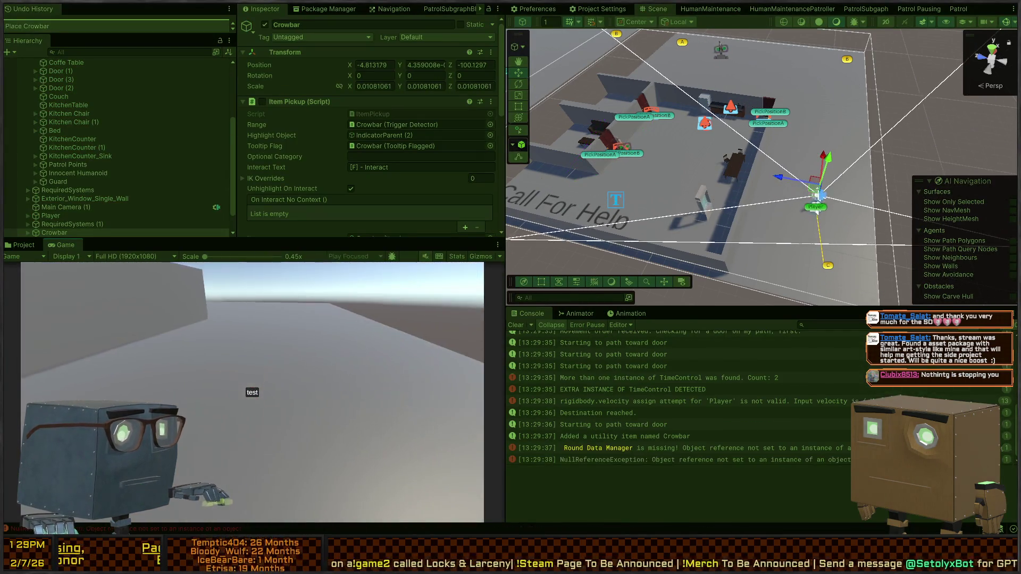
scroll(253, 393, down, 1)
key(w)
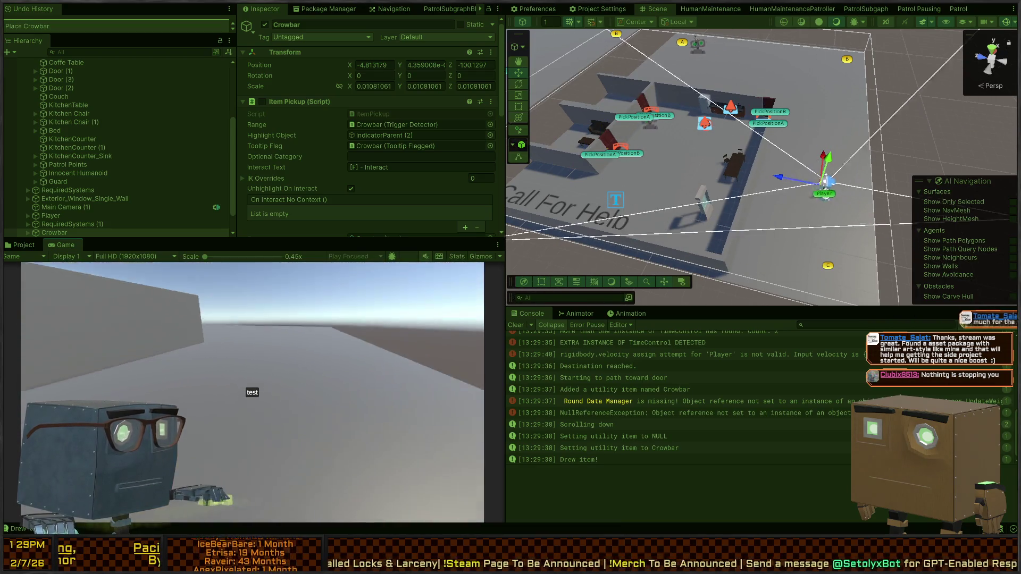
click(252, 393)
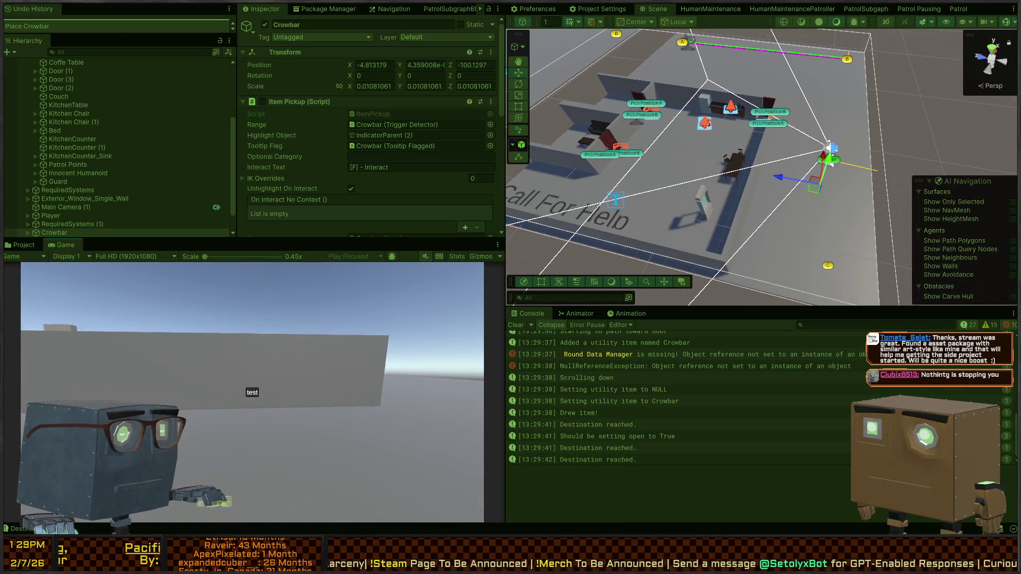
Walk the player across the open ground toward the long wall and door, then stop Play mode
key(w)
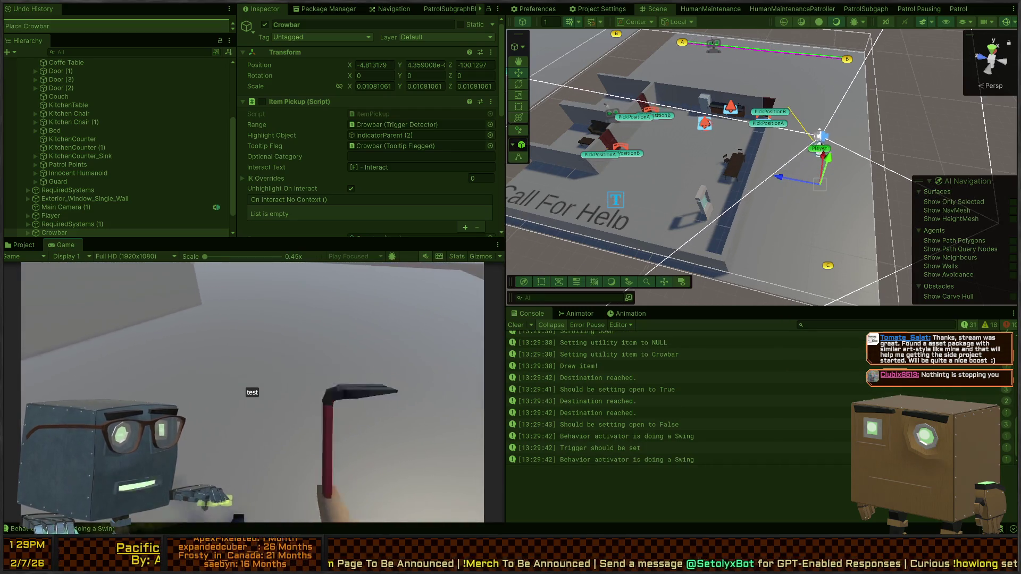
key(w)
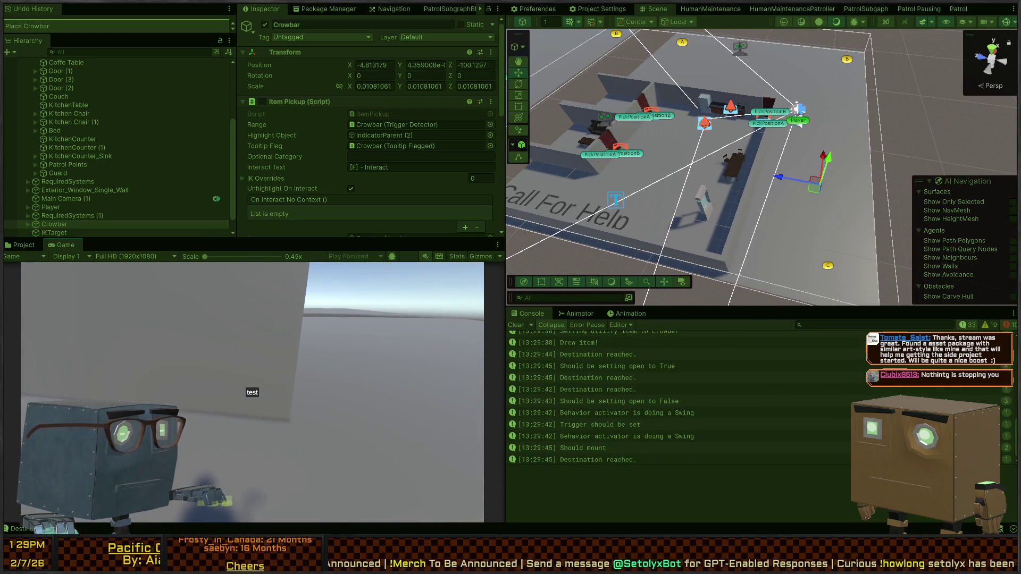
key(w)
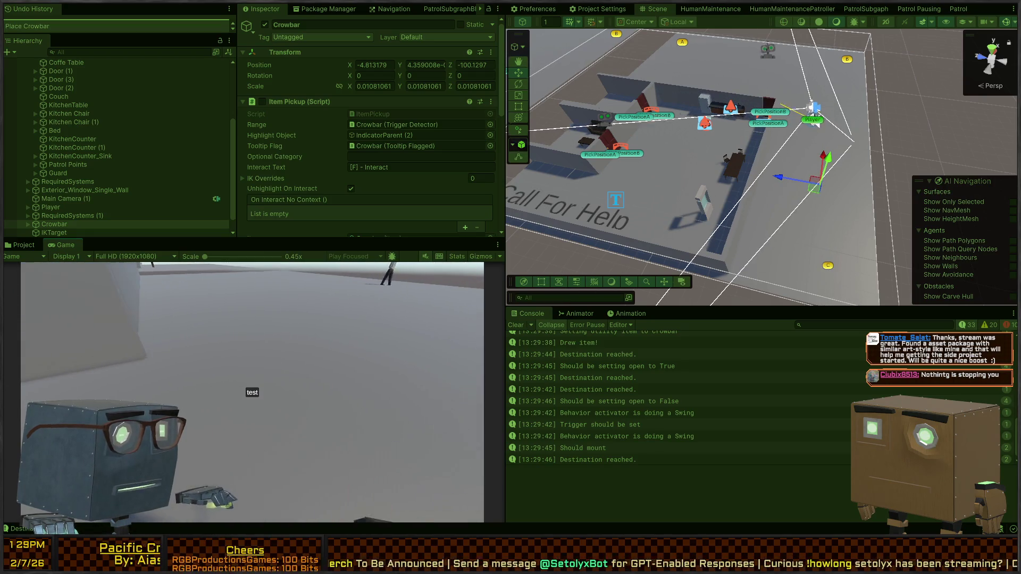
key(w)
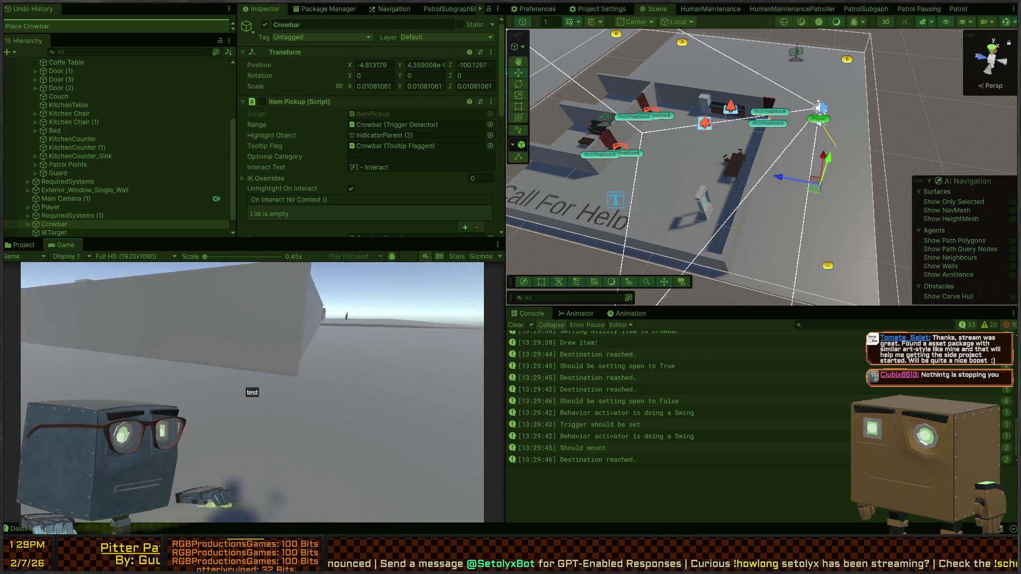
key(w)
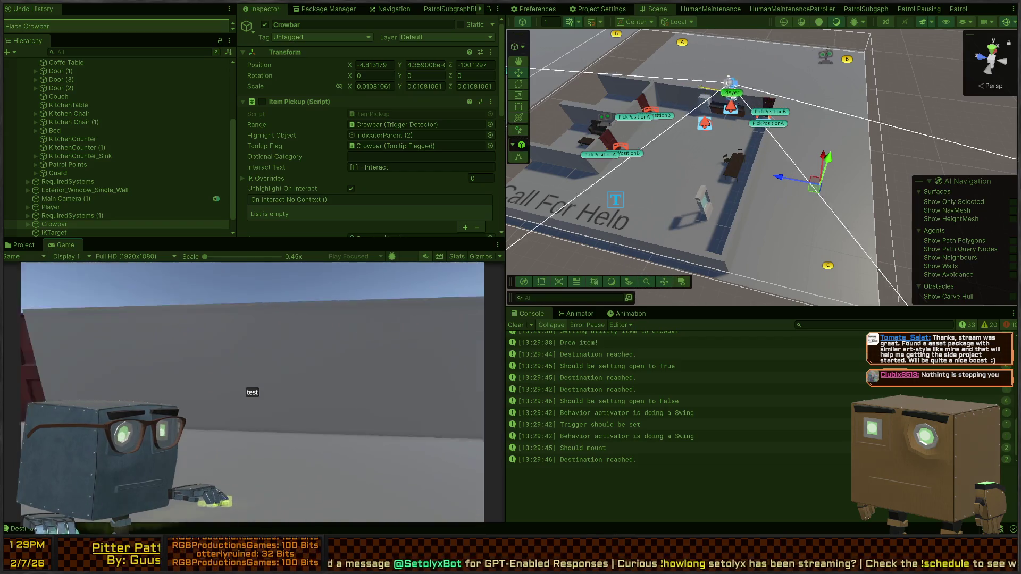
key(w)
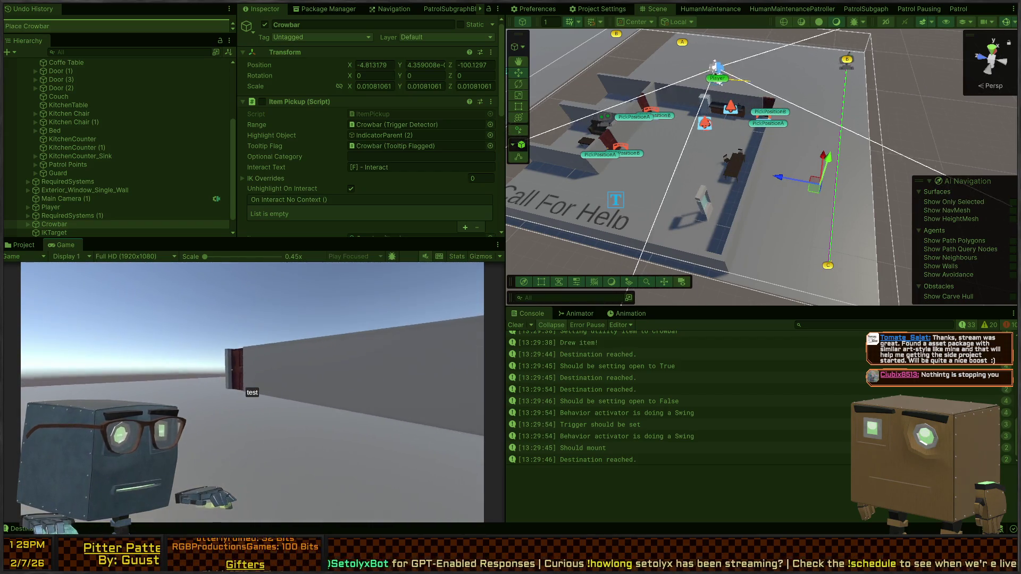
key(w)
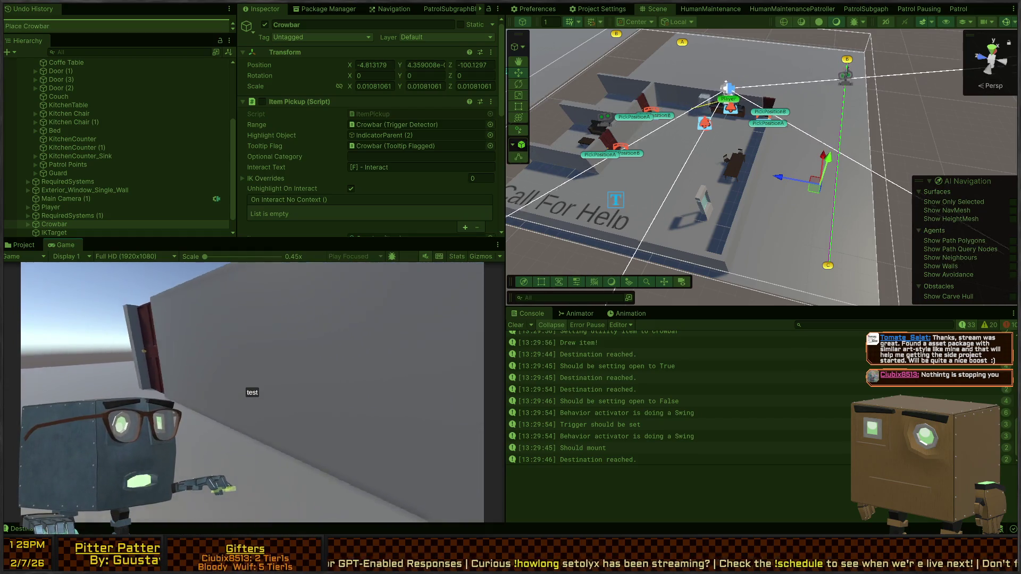
key(w)
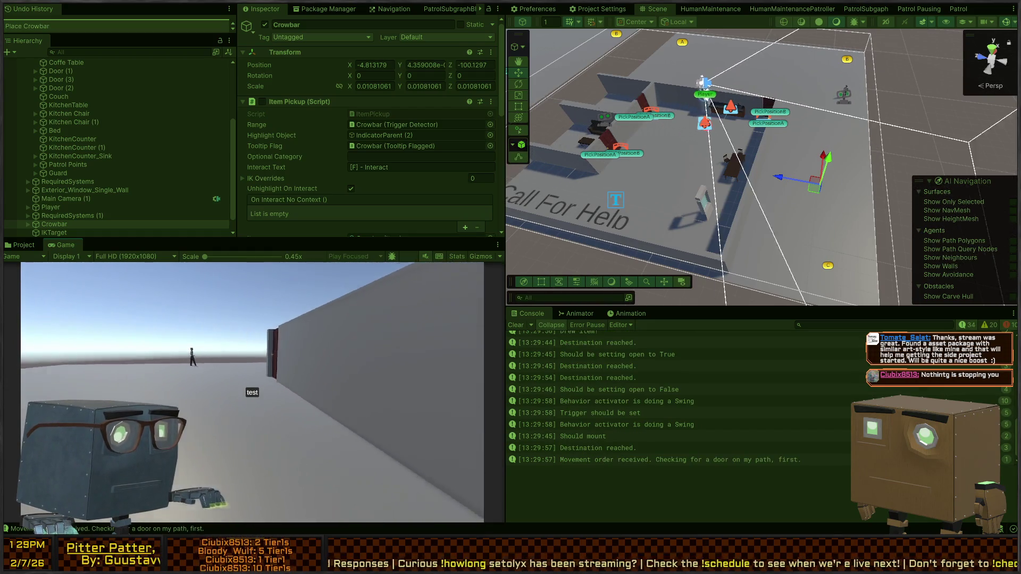
key(w)
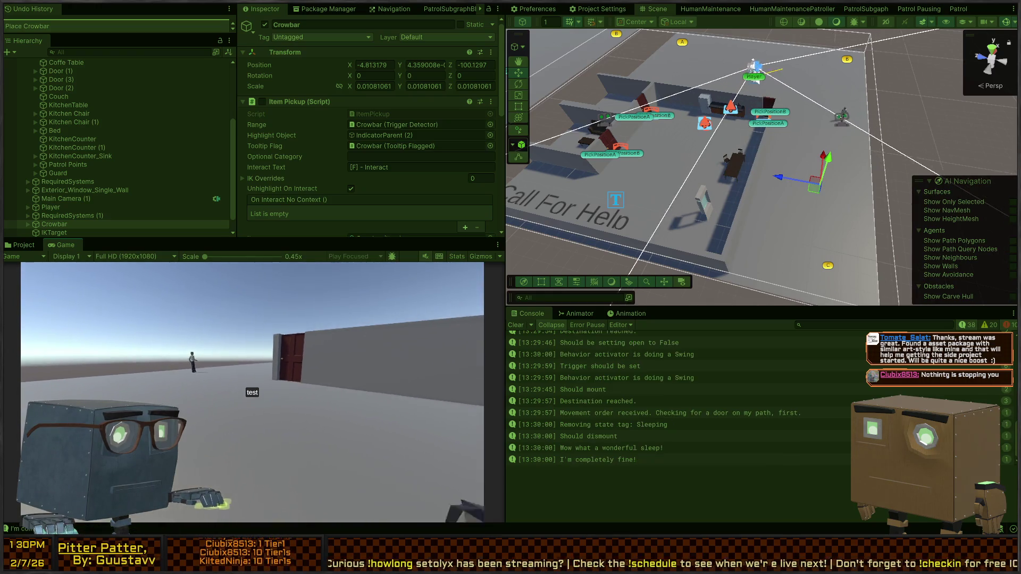
key(ctrl+p)
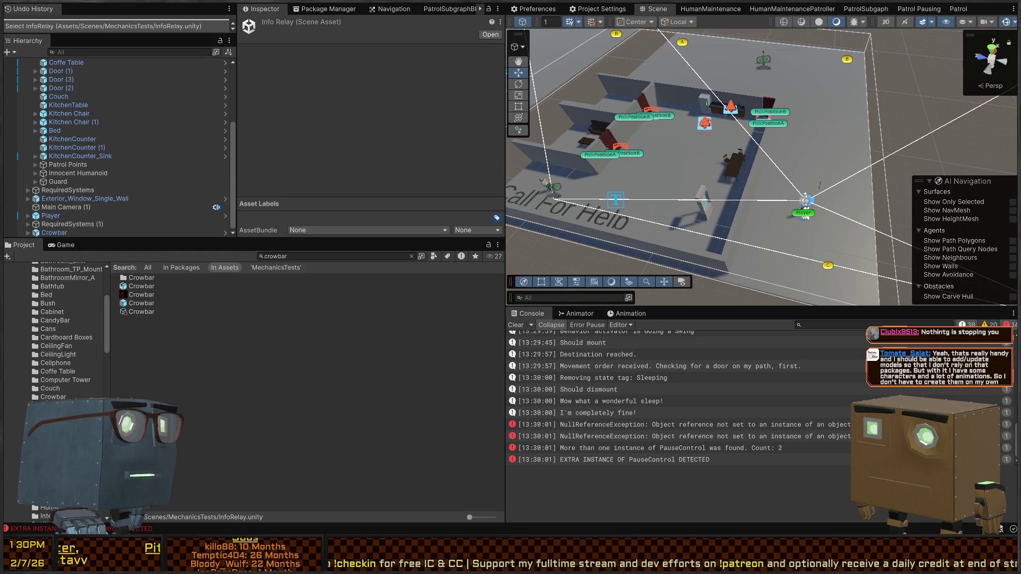
Reposition the scene view around the player and inspect the NullReferenceException error details
mouse_move(691, 160)
mouse_down()
mouse_move(546, 73)
mouse_move(567, 106)
mouse_up()
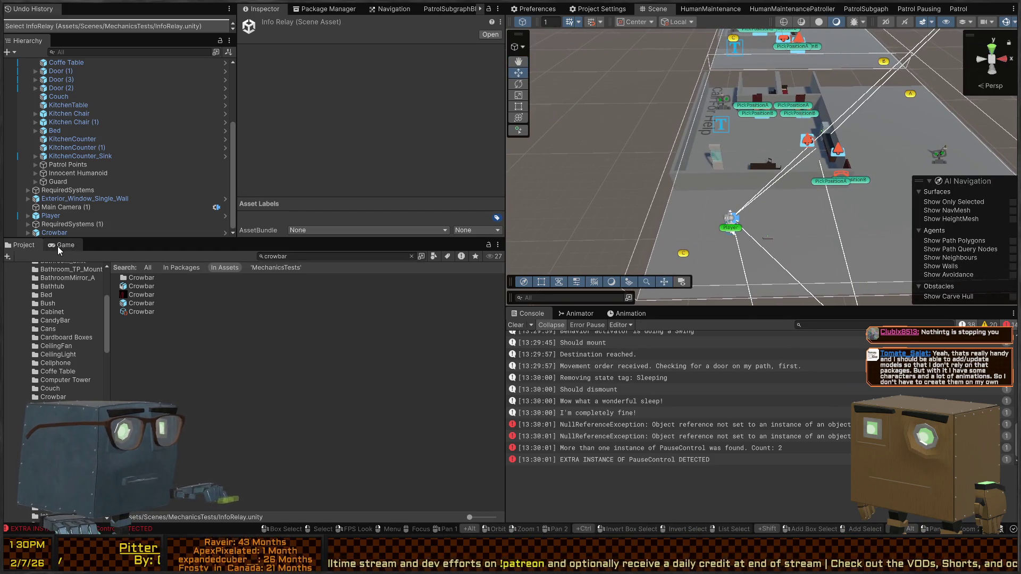
click(58, 248)
click(24, 247)
drag(736, 191, 754, 444)
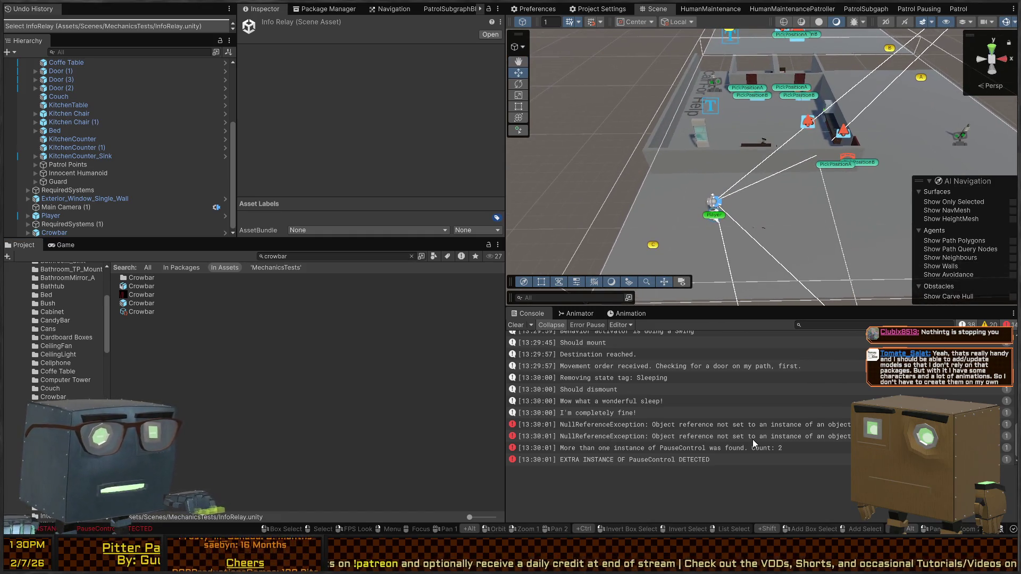
click(760, 426)
Set DropBodyInteraction's Input Source action to Player/DropCarried and check the drop event's target object
click(101, 233)
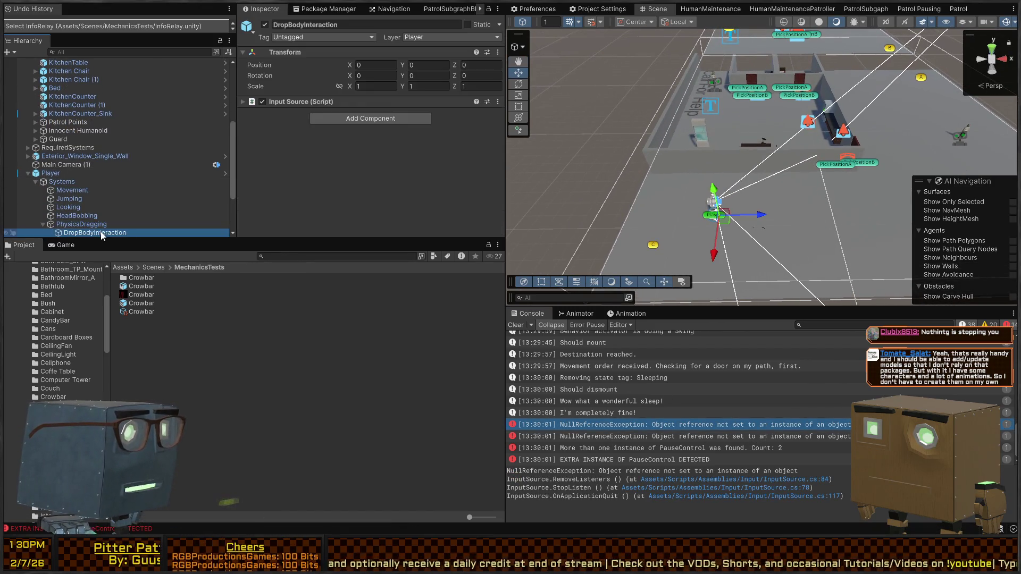
click(307, 102)
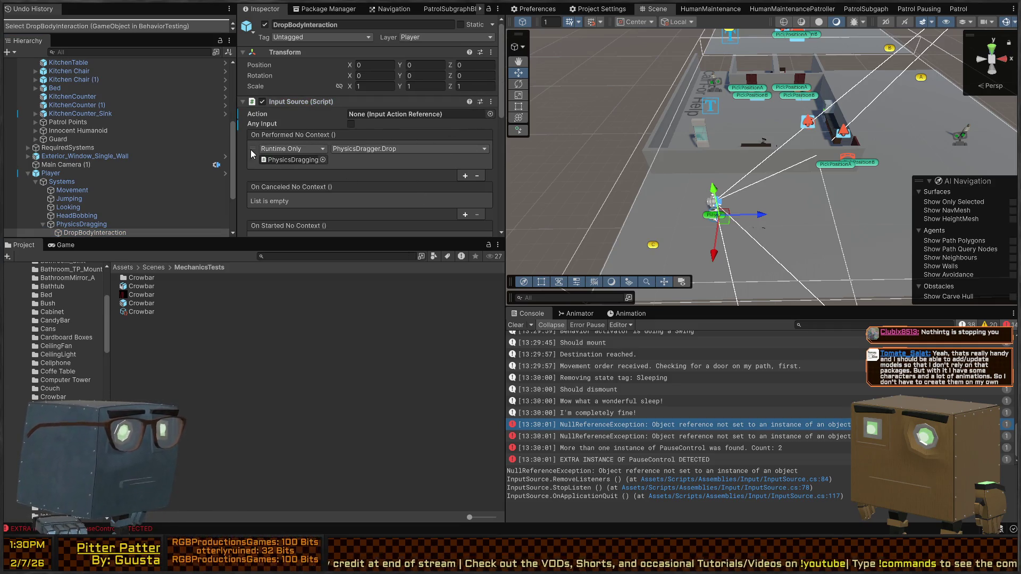
click(308, 165)
click(490, 114)
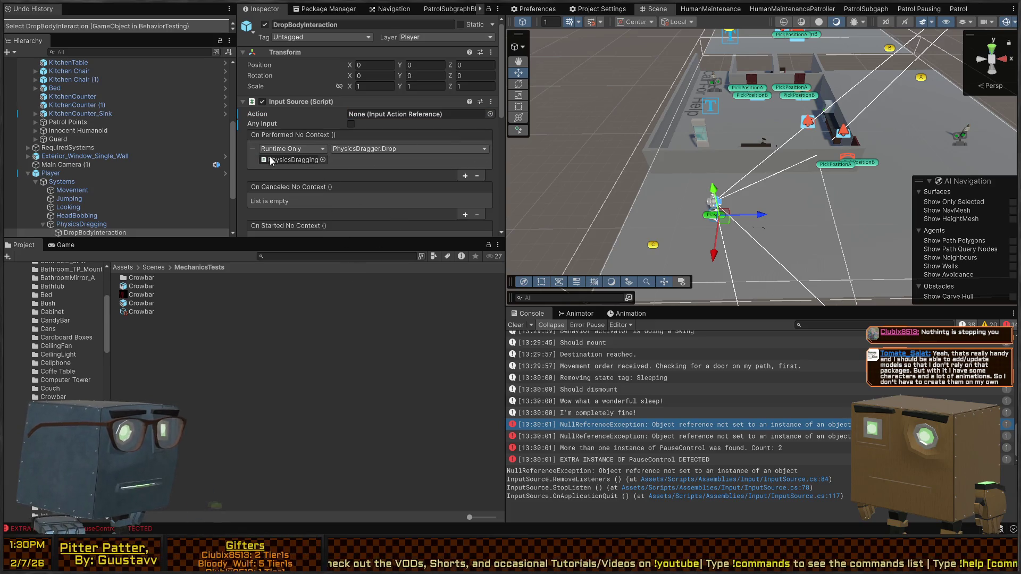
scroll(372, 159, down, 3)
scroll(372, 161, up, 3)
click(292, 159)
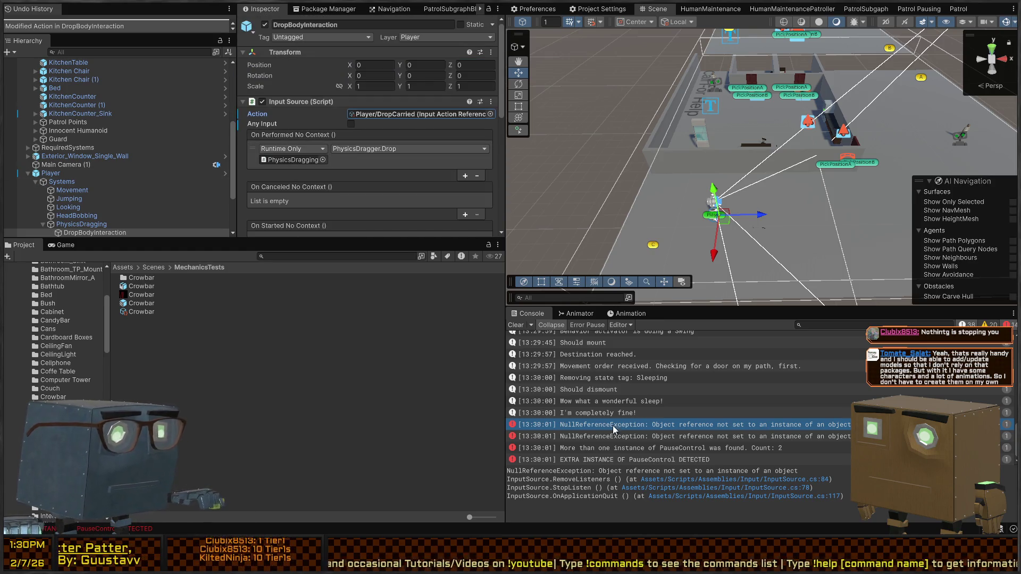
click(652, 441)
scroll(327, 153, down, 5)
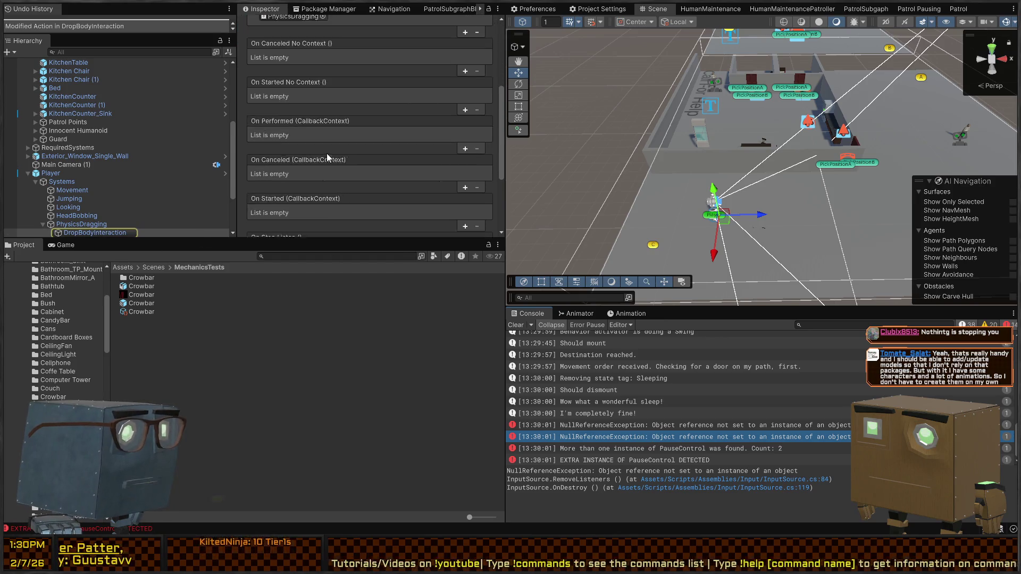
scroll(336, 150, up, 5)
Play-test picking up the crowbar with F, drawing it by scrolling, and walking along the wall, then stop
key(ctrl+p)
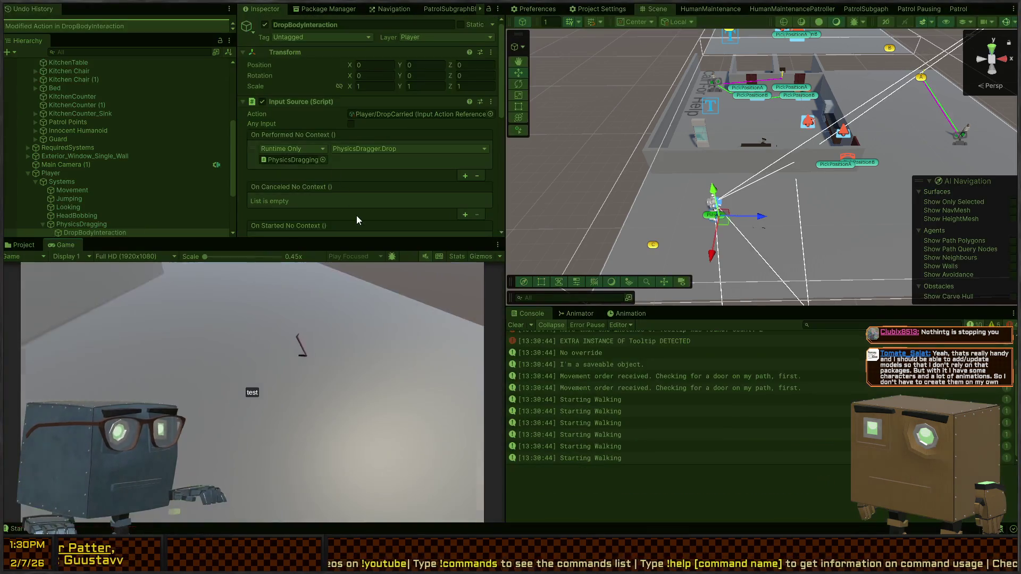
key(w)
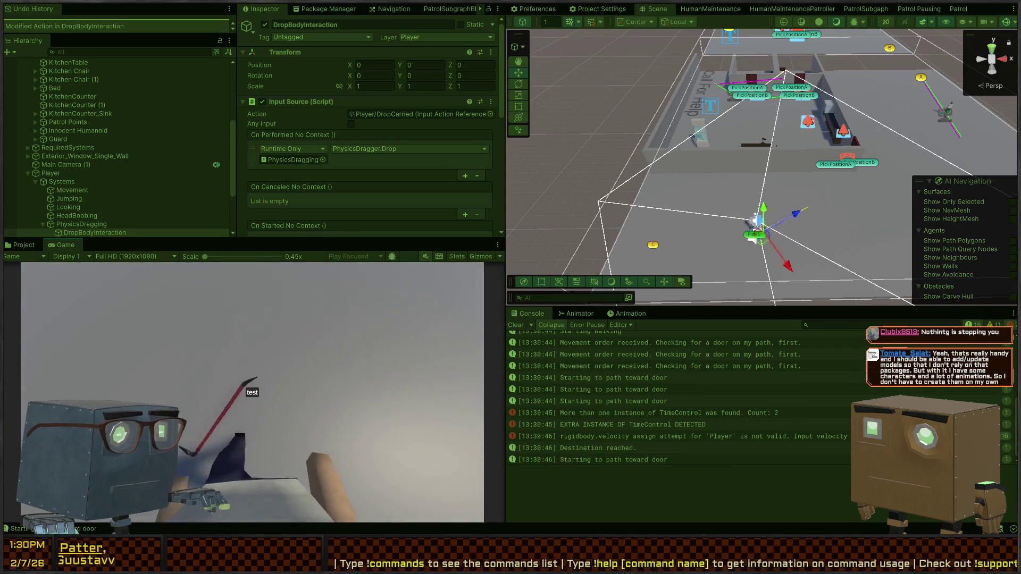
key(f)
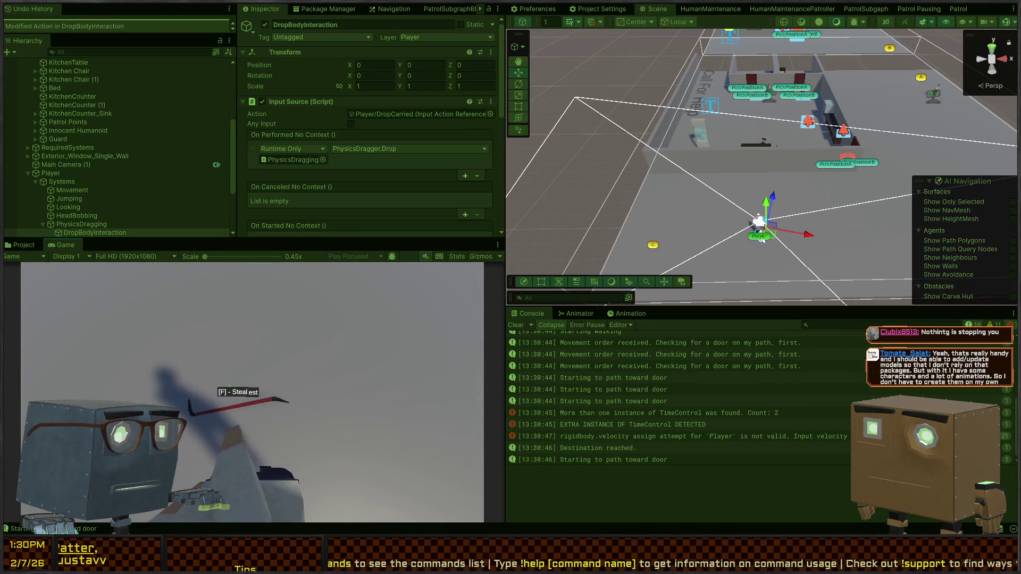
scroll(252, 392, down, 1)
key(w)
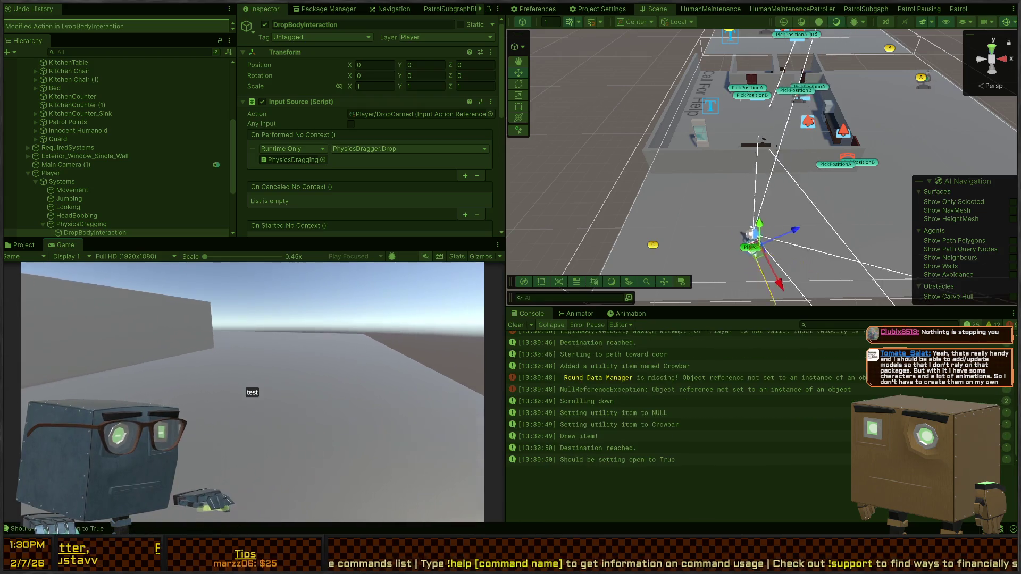
scroll(253, 392, down, 1)
key(w)
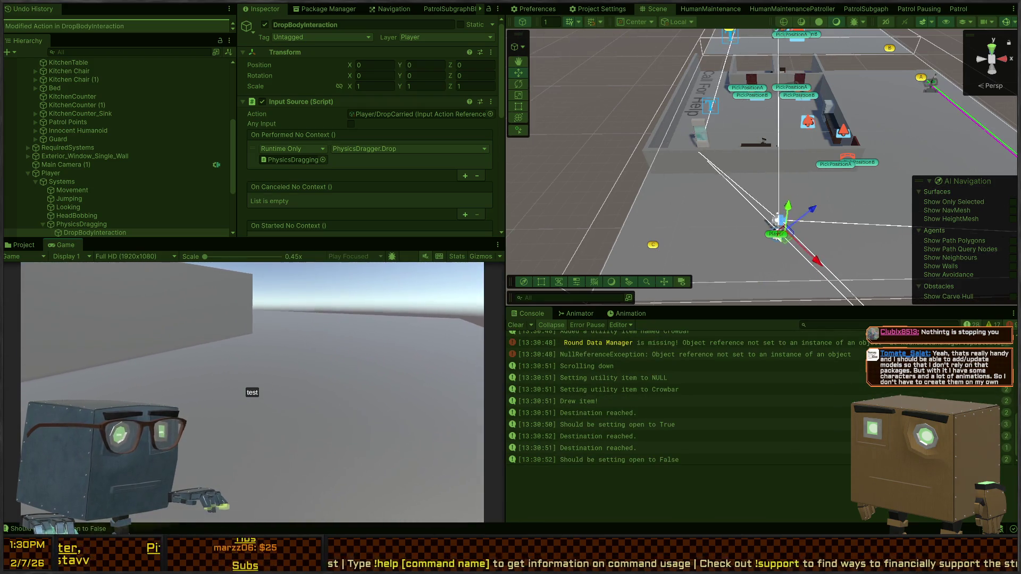
key(w)
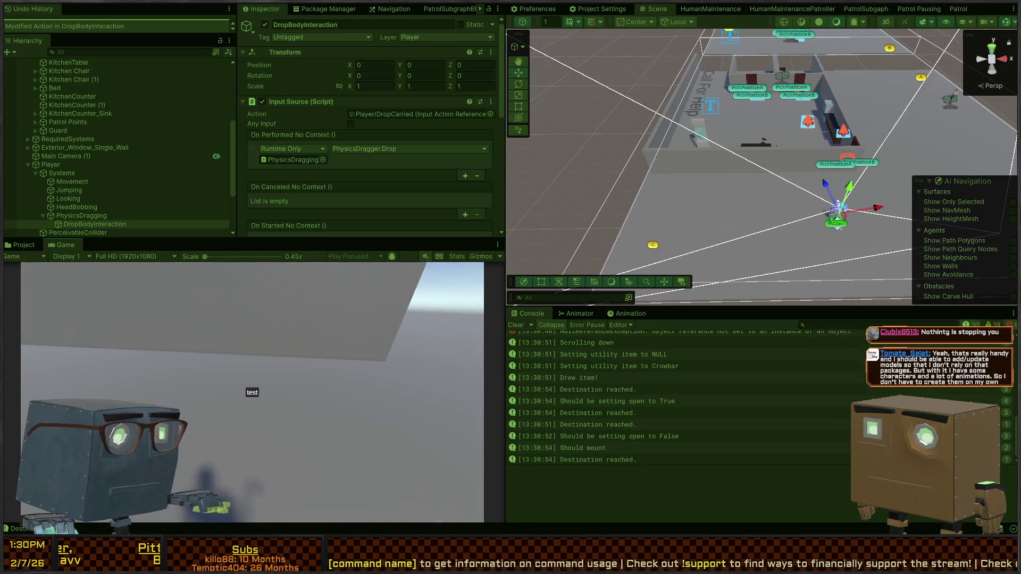
key(w)
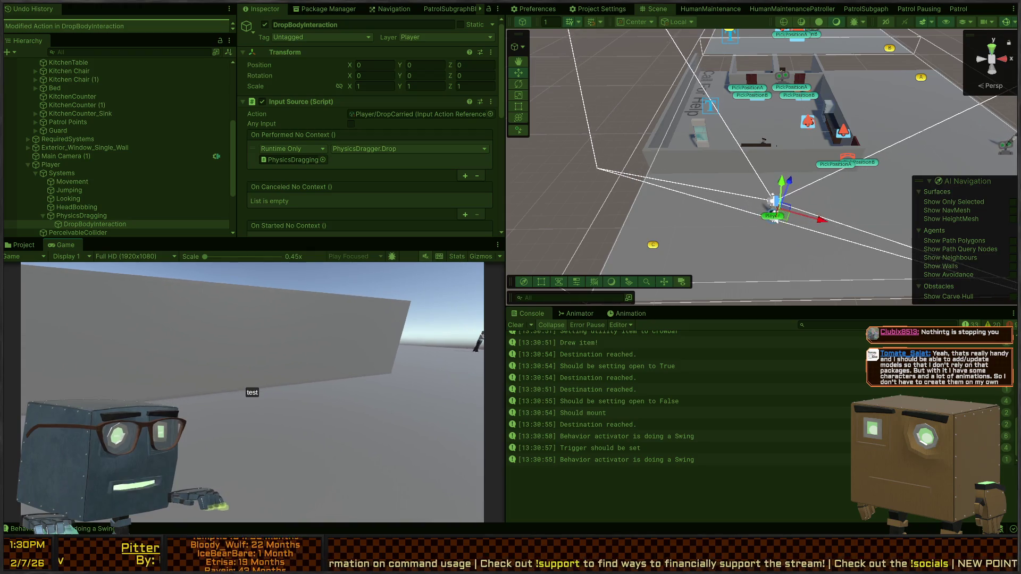
key(w)
key(ctrl+p)
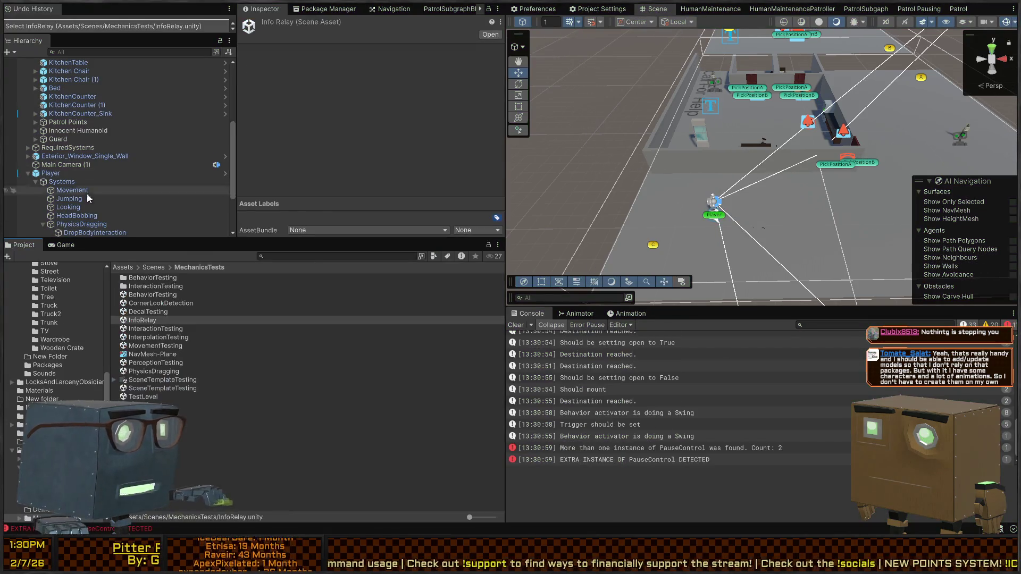
Review the Player, PerceivableCollider, HeadBobbing and Movement objects, collapsing the Move input source
click(129, 173)
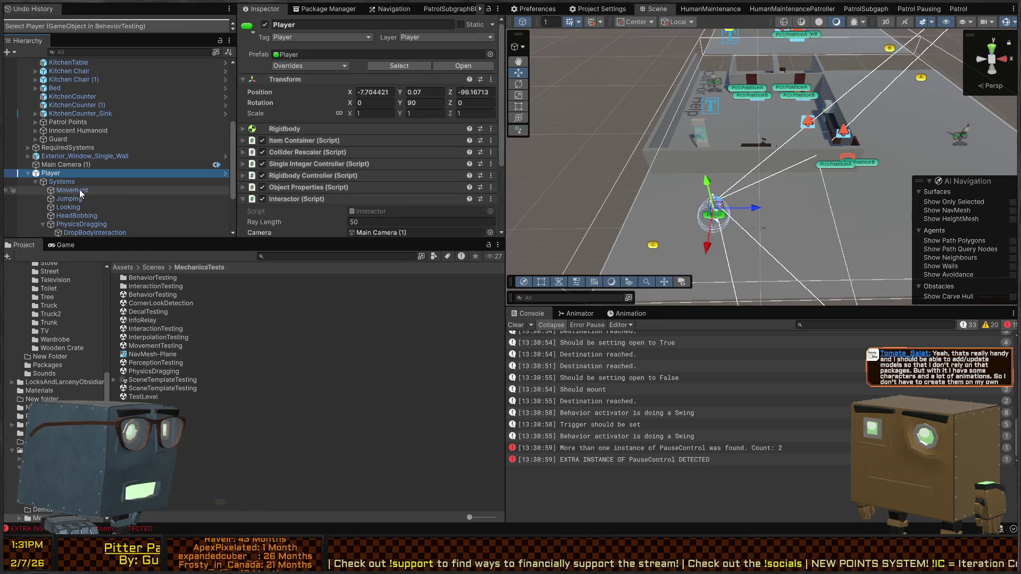
scroll(90, 215, down, 3)
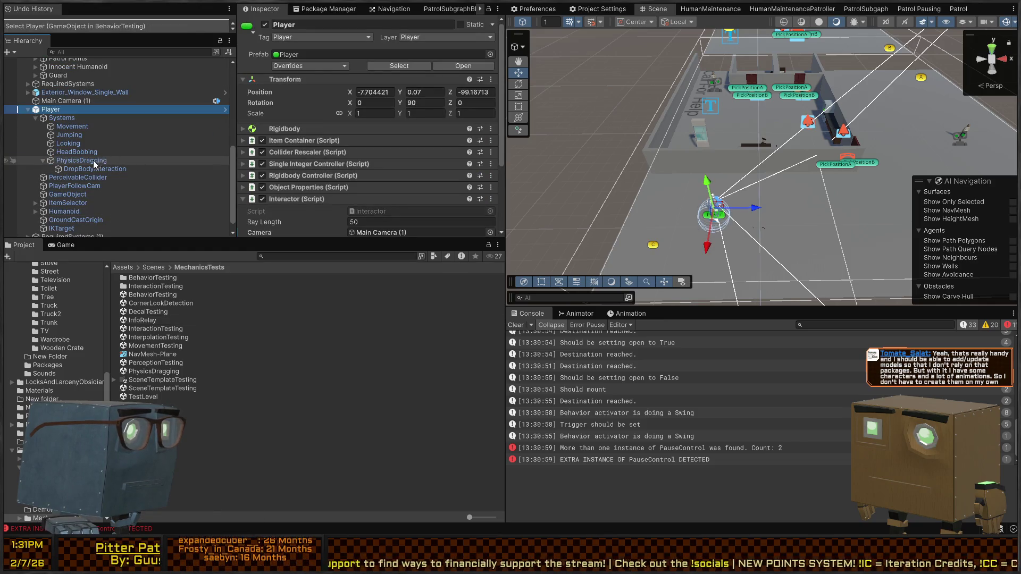
click(80, 178)
click(74, 152)
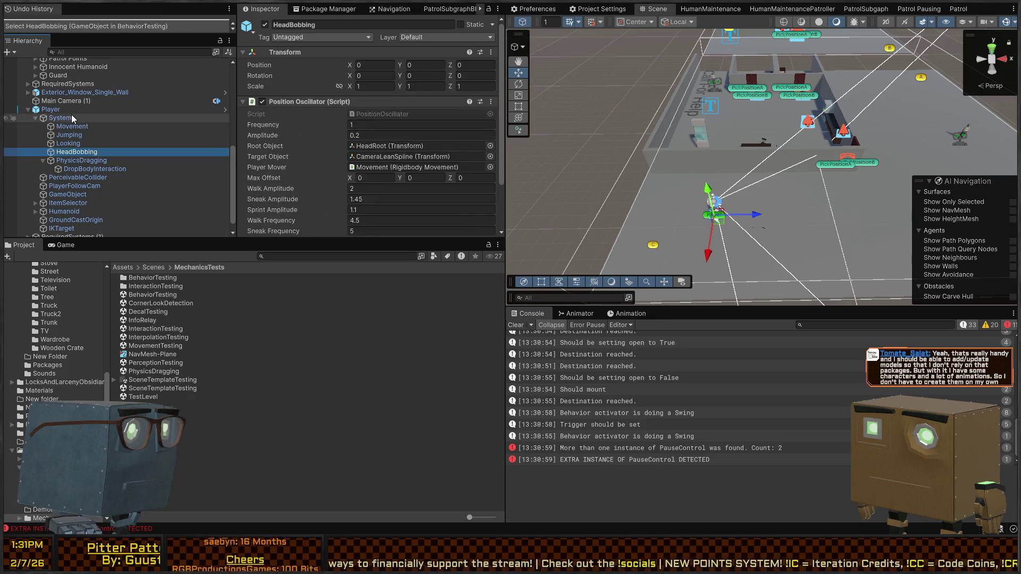
click(71, 126)
scroll(276, 122, down, 5)
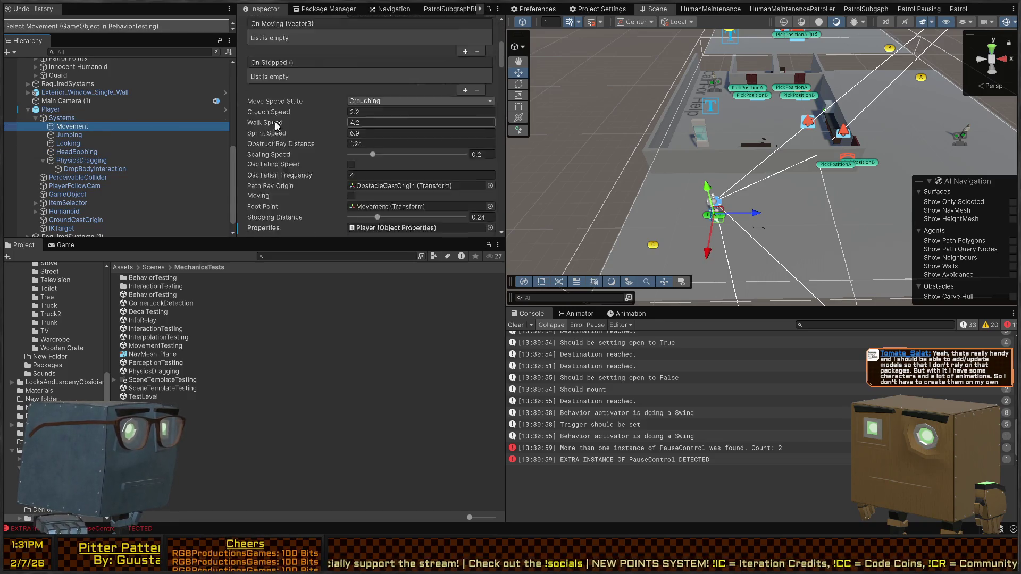
scroll(275, 123, down, 10)
scroll(328, 123, up, 5)
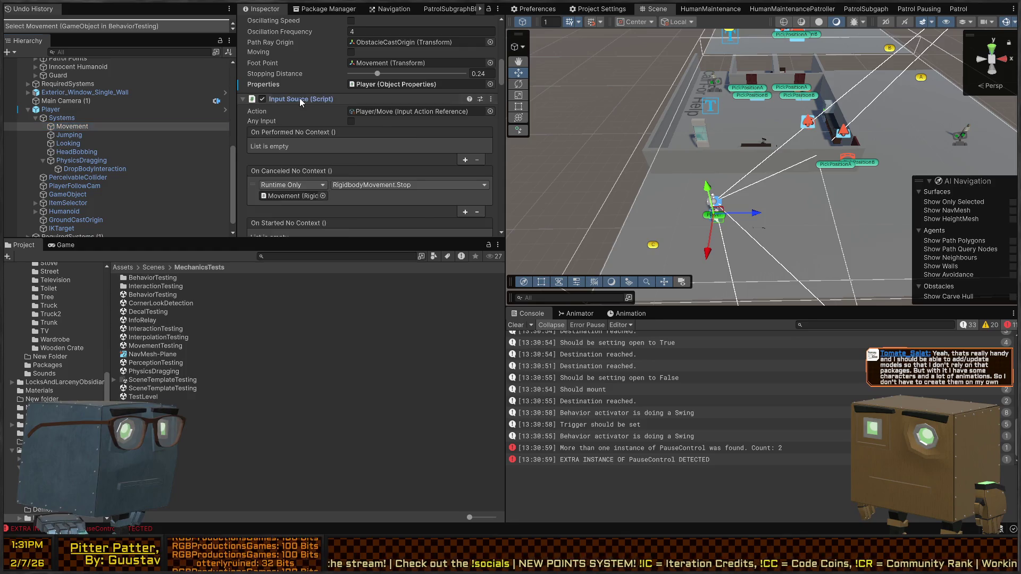
click(299, 99)
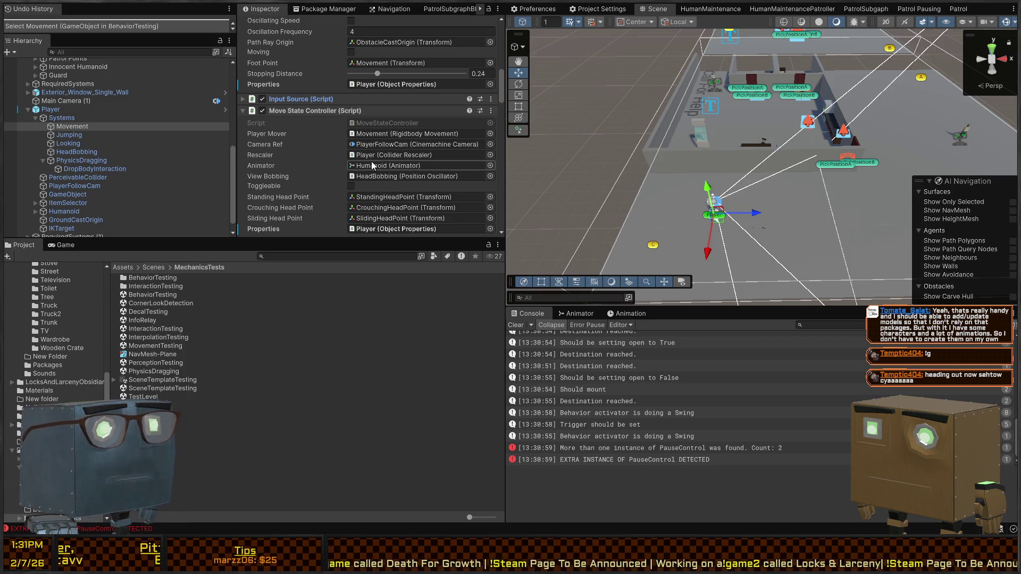
Scroll through Movement's input sources and expand the Player/Move input source to view its events
scroll(354, 188, down, 3)
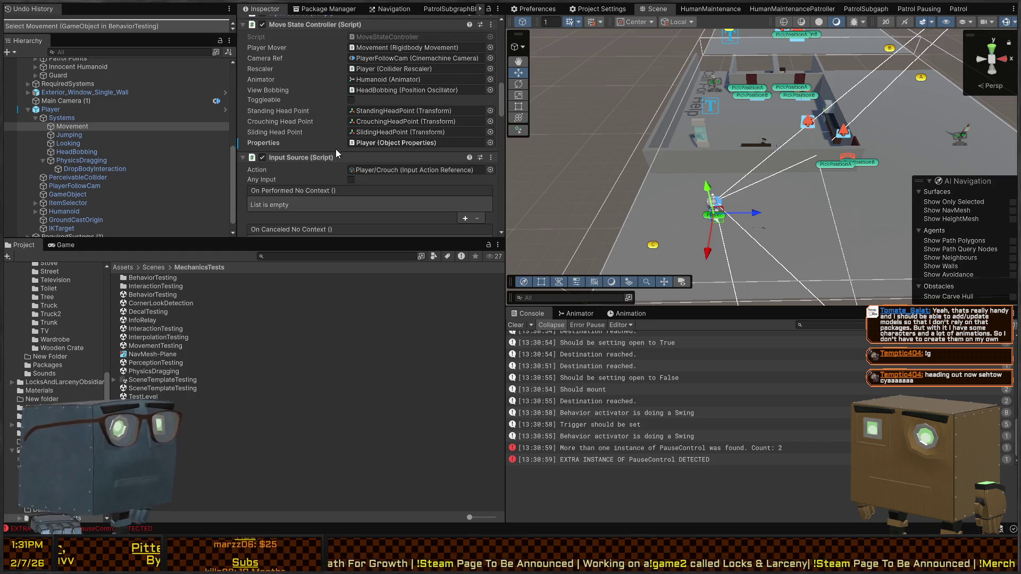
scroll(367, 151, down, 2)
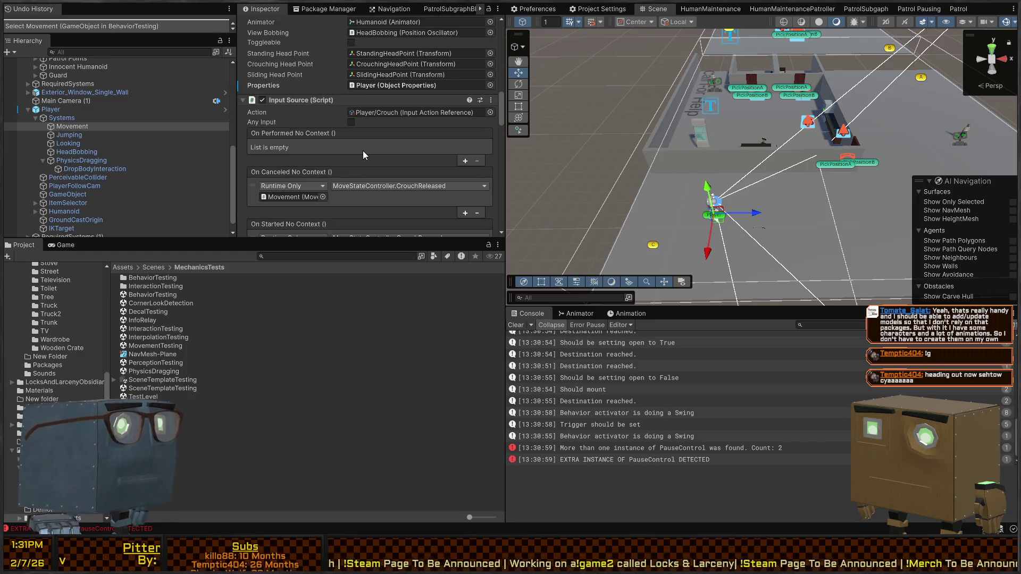
scroll(363, 152, down, 10)
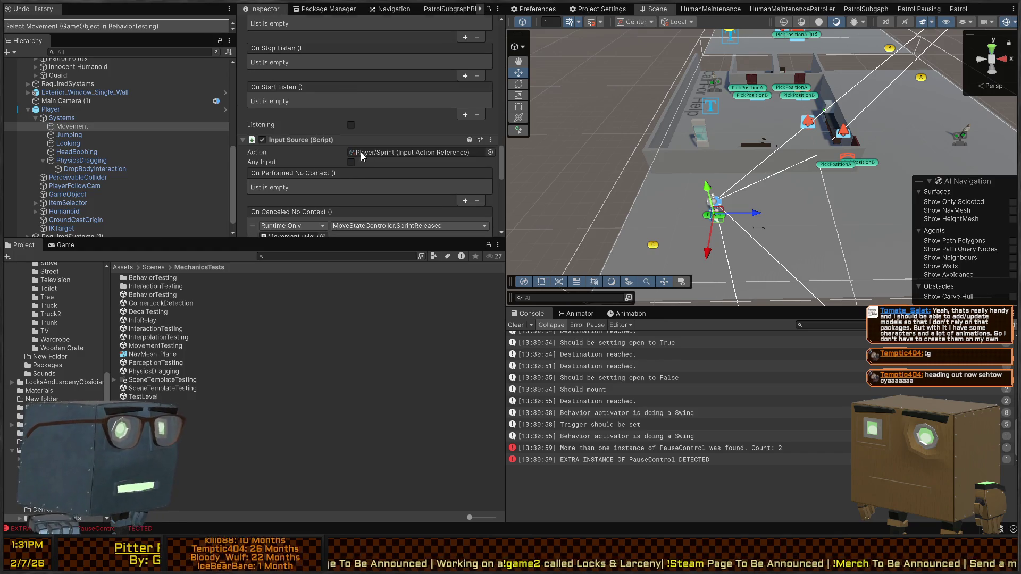
scroll(361, 152, down, 4)
scroll(351, 150, up, 5)
scroll(322, 177, up, 10)
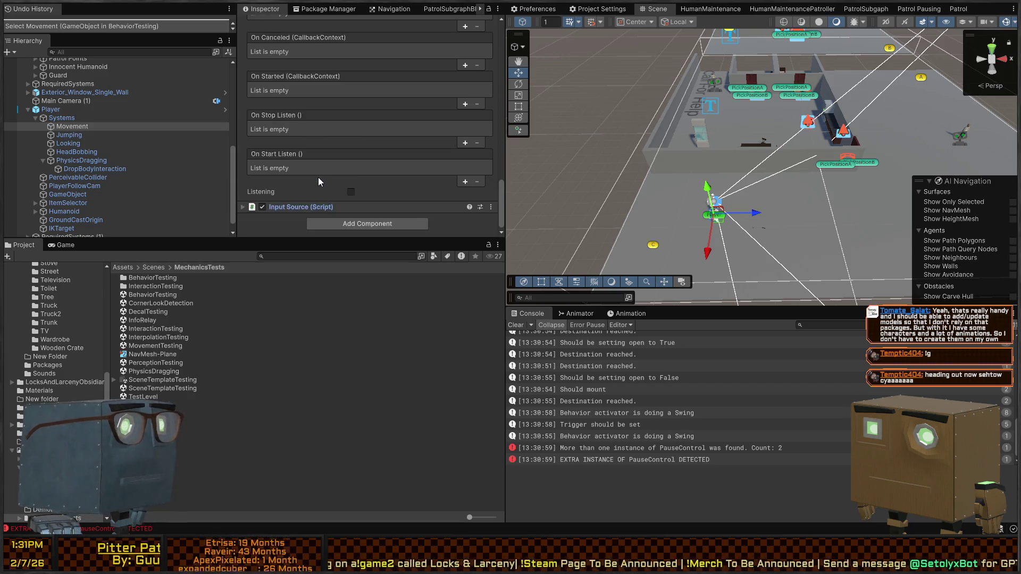
click(318, 79)
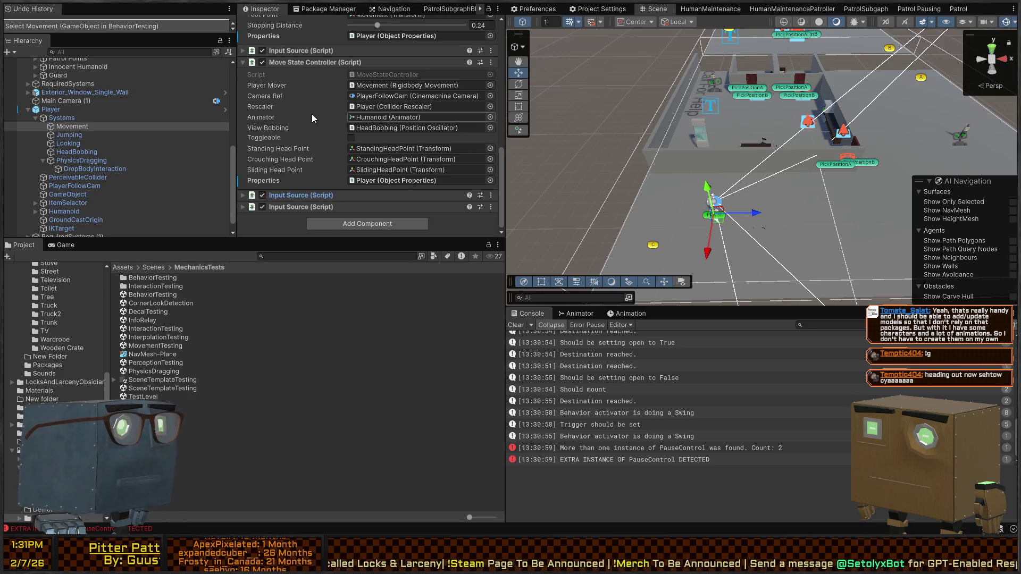
scroll(311, 114, up, 4)
click(313, 194)
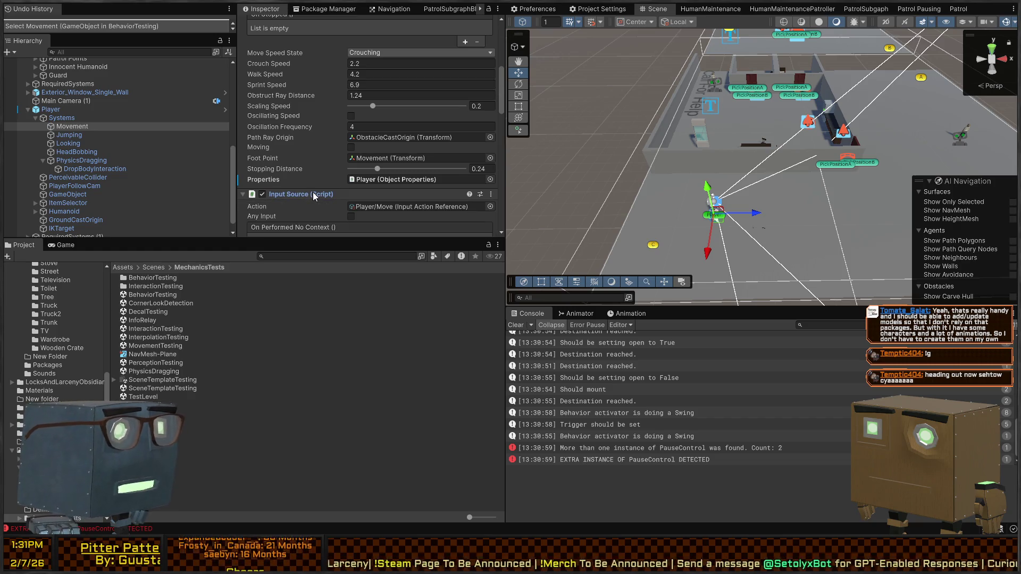
scroll(313, 193, down, 3)
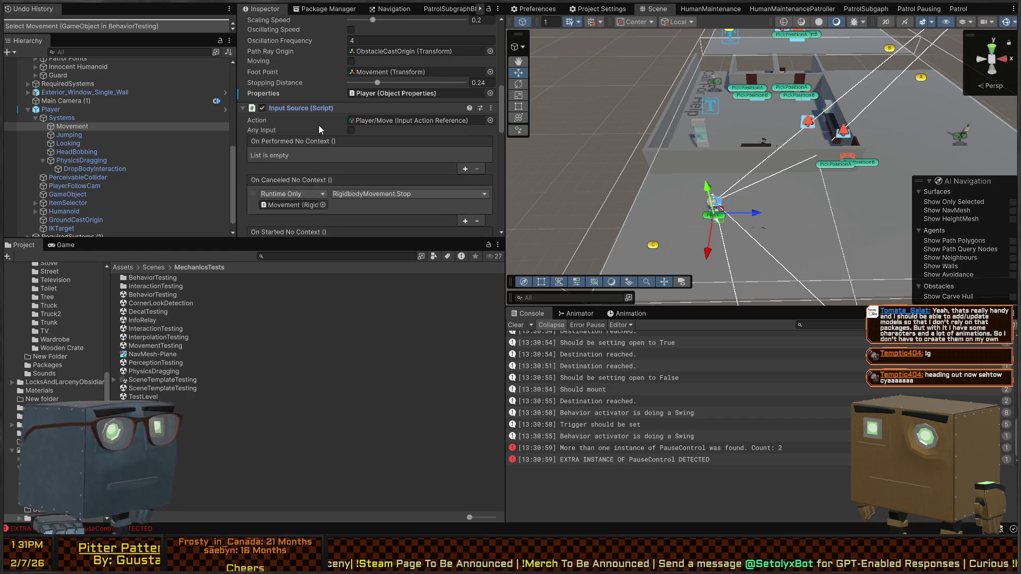
Review Jumping, Looking, HeadBobbing, Systems, Player and PhysicsDragging, ending on PerceivableCollider's Capsule Collider
click(69, 135)
click(68, 144)
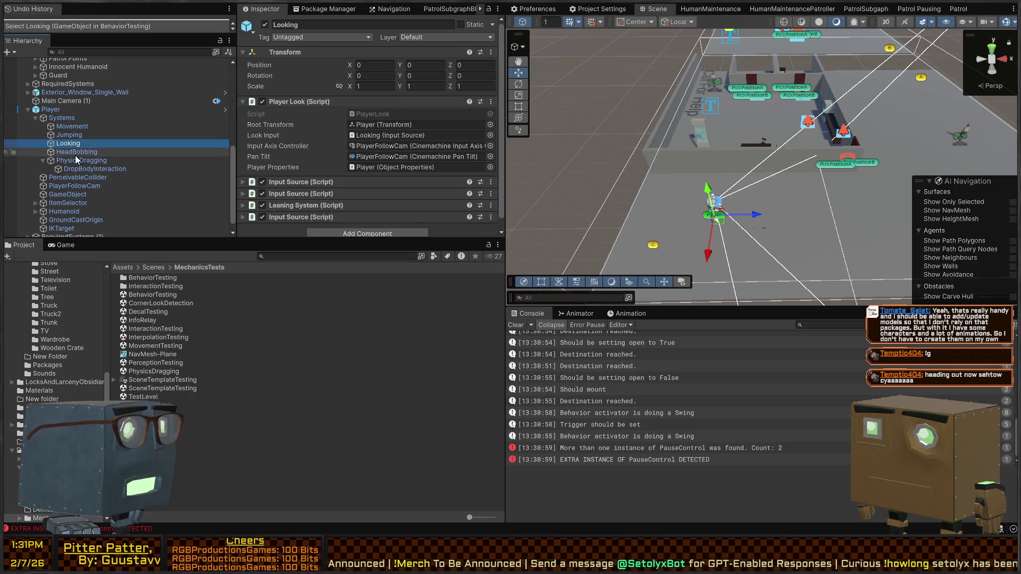
click(75, 153)
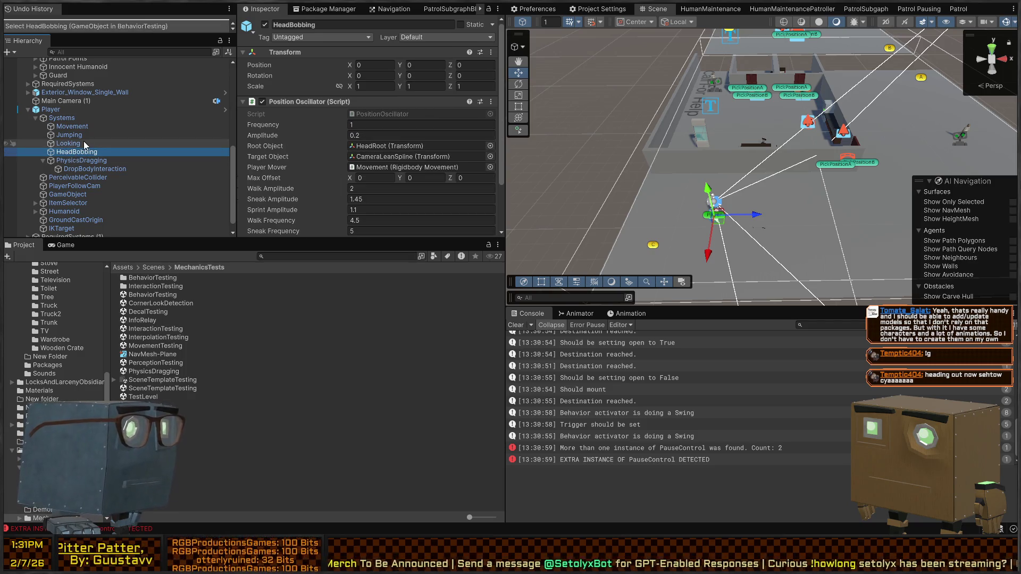
click(74, 118)
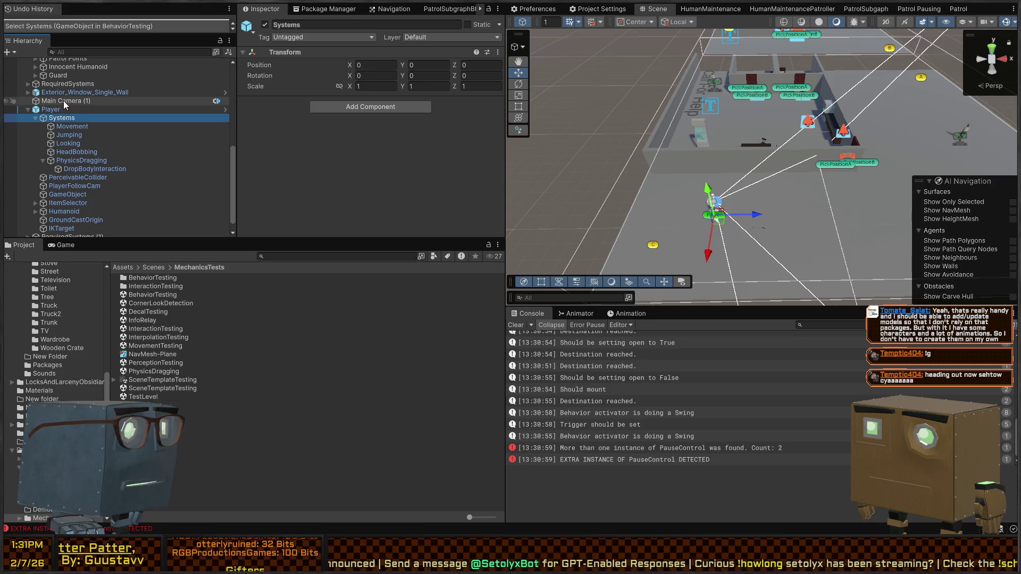
click(63, 110)
scroll(315, 164, down, 3)
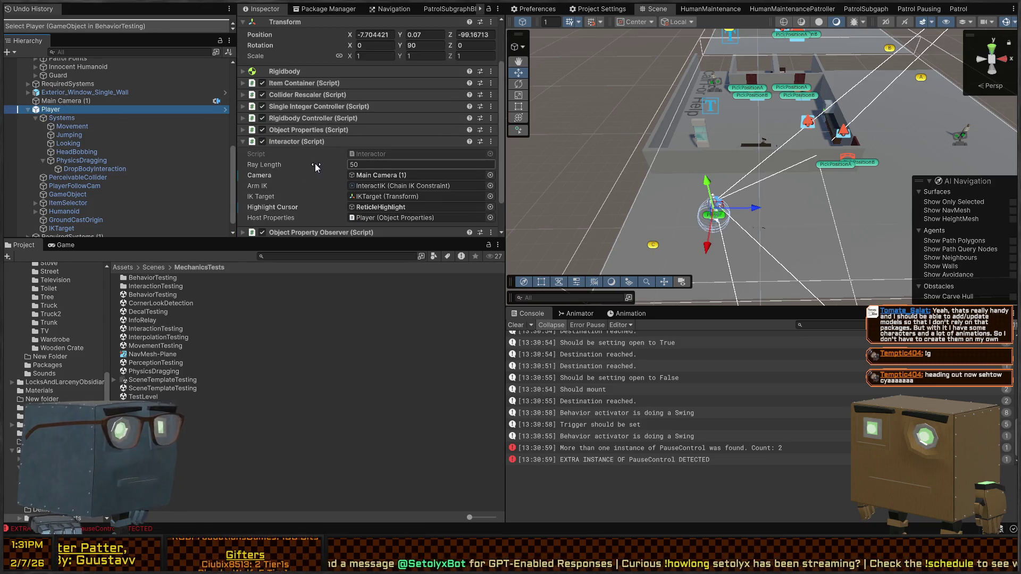
scroll(303, 138, down, 2)
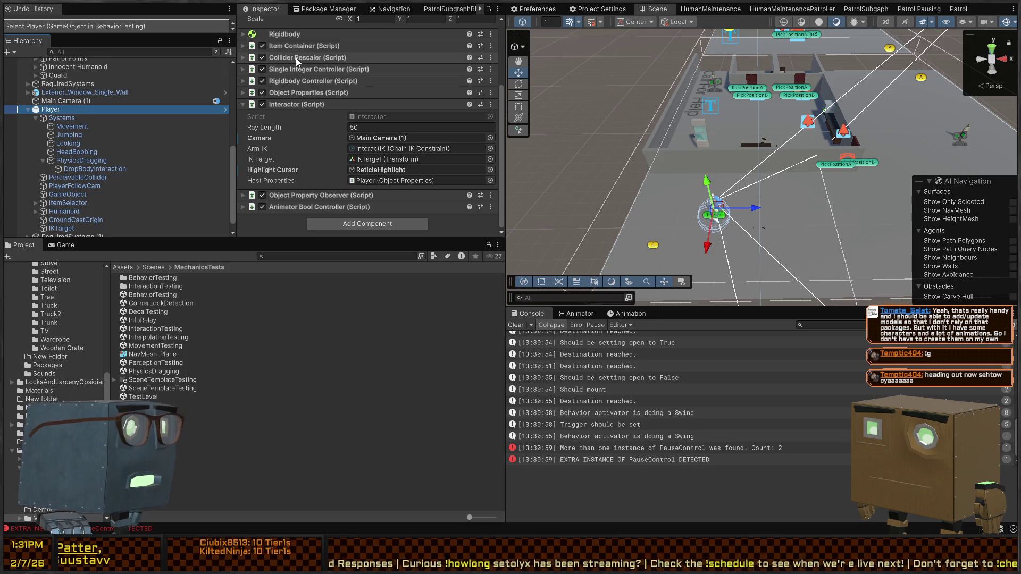
click(85, 161)
click(80, 177)
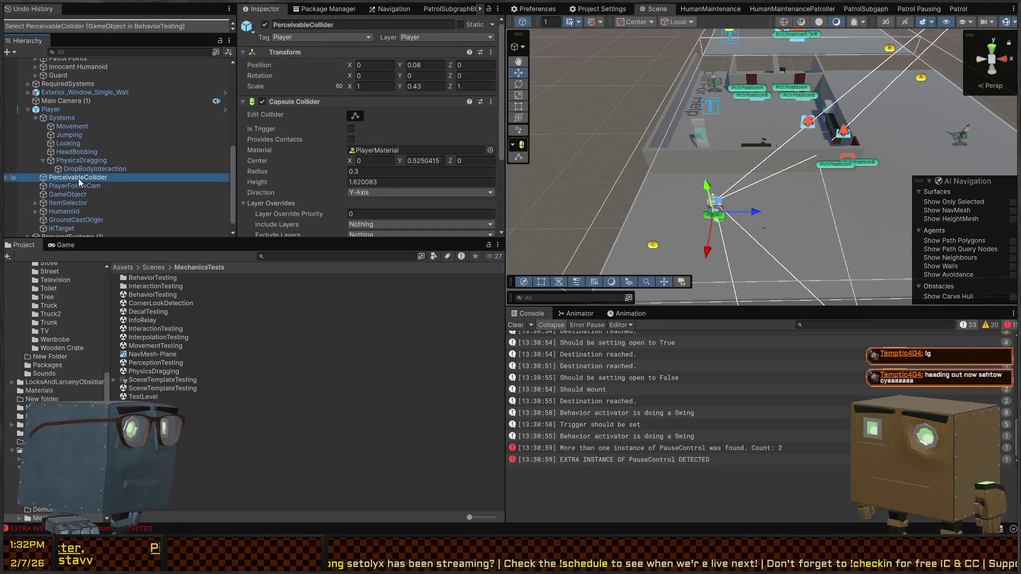
scroll(319, 93, down, 2)
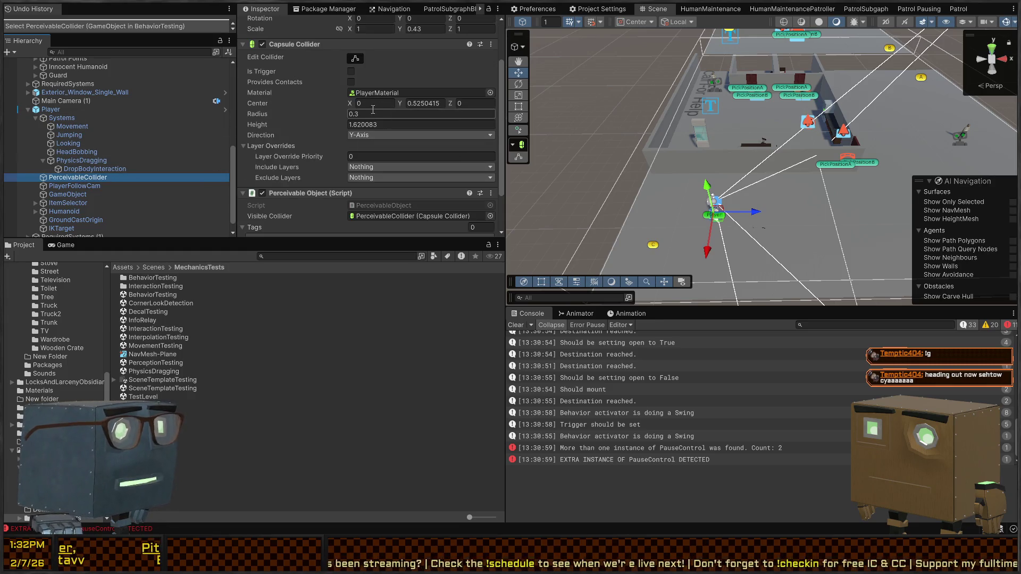